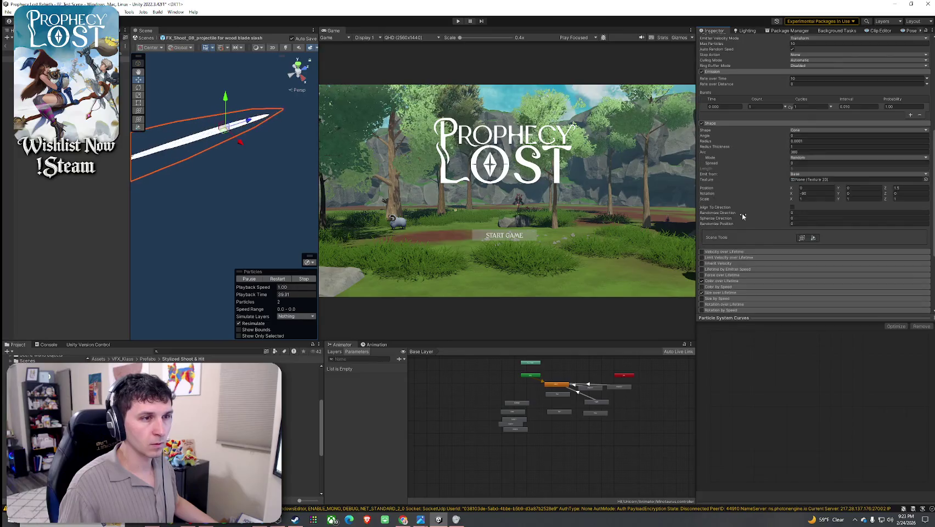
pyautogui.scroll(-3, 741, 253)
# Step: Change both black keys of the Color over Lifetime gradient to light greys (C3C3C3 and AEAEAE)
pyautogui.click(730, 202)
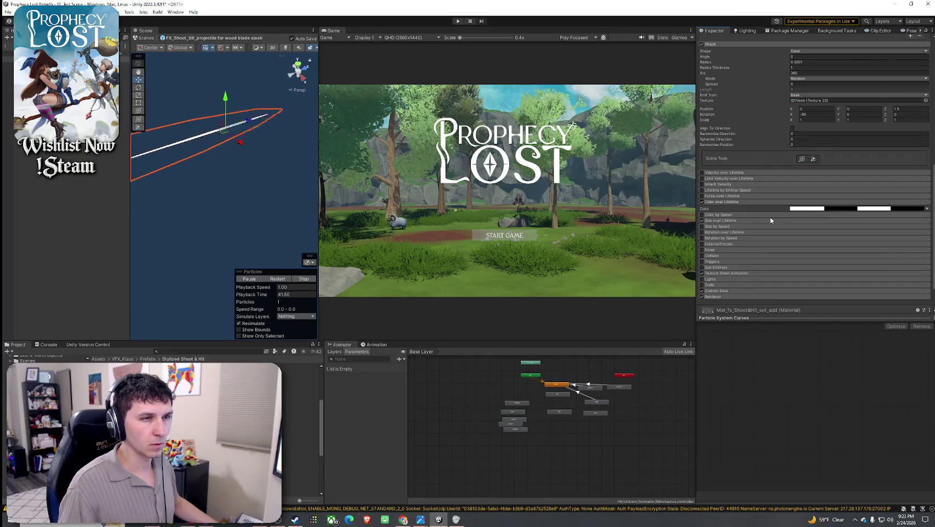
pyautogui.click(810, 208)
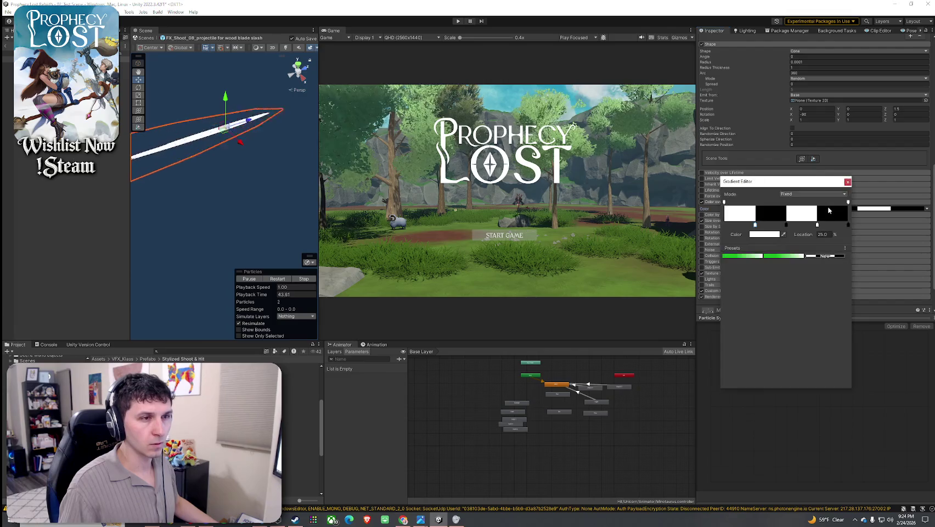
pyautogui.click(848, 224)
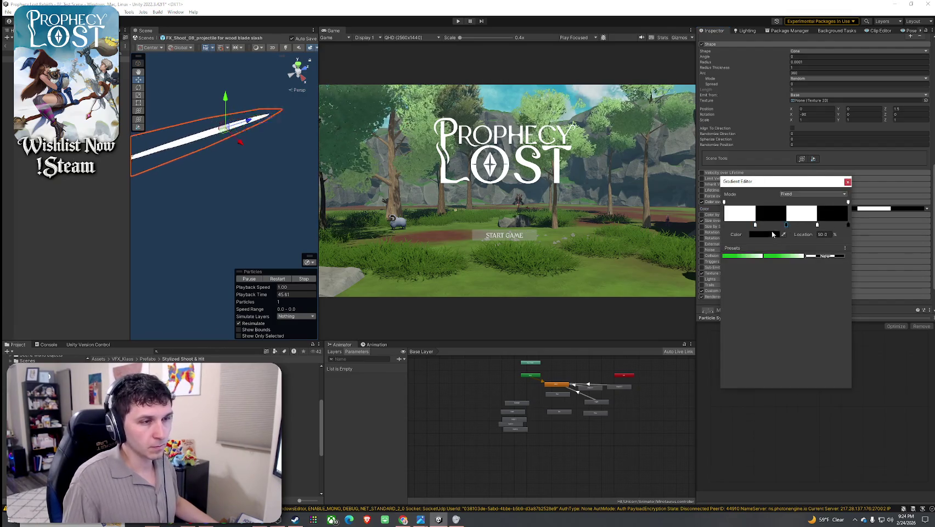
pyautogui.click(764, 234)
pyautogui.click(793, 278)
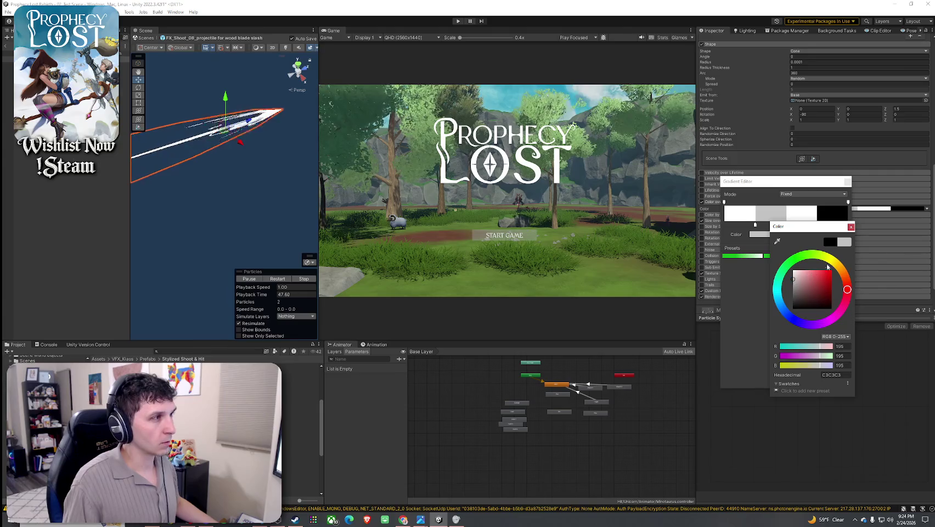
pyautogui.click(851, 227)
pyautogui.click(848, 224)
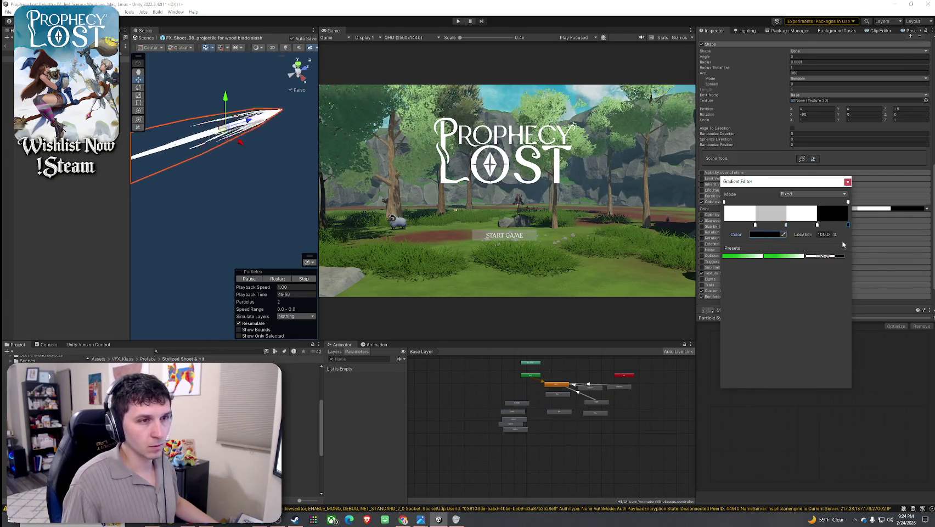
pyautogui.click(775, 237)
pyautogui.click(790, 284)
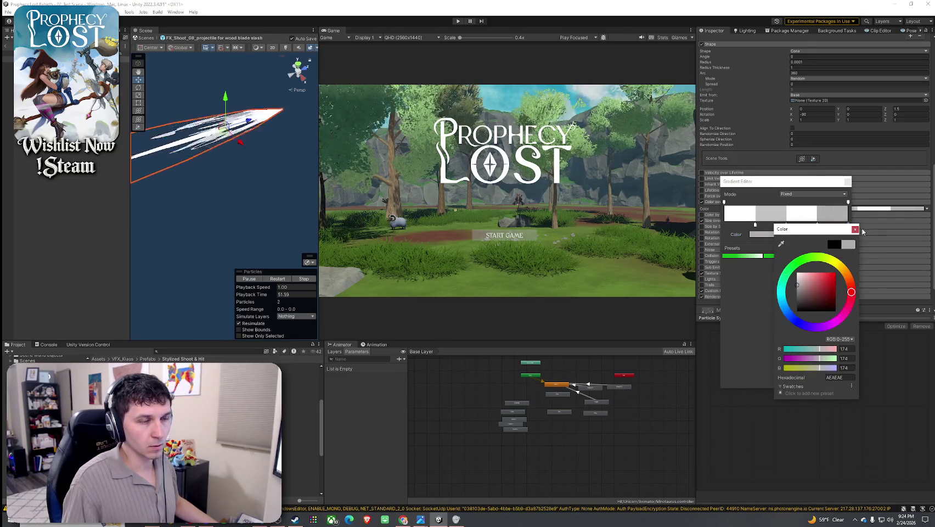
pyautogui.click(836, 235)
# Step: Expand the Size over Lifetime, Texture Sheet Animation and Custom Data modules
pyautogui.moveTo(308, 165)
pyautogui.mouseDown()
pyautogui.moveTo(311, 155)
pyautogui.moveTo(299, 171)
pyautogui.mouseUp()
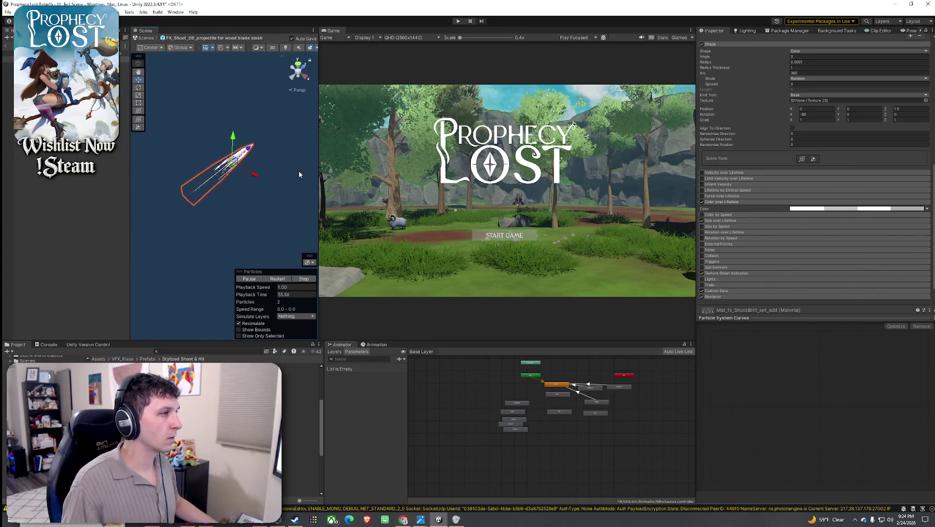
pyautogui.click(719, 220)
pyautogui.scroll(-3, 741, 252)
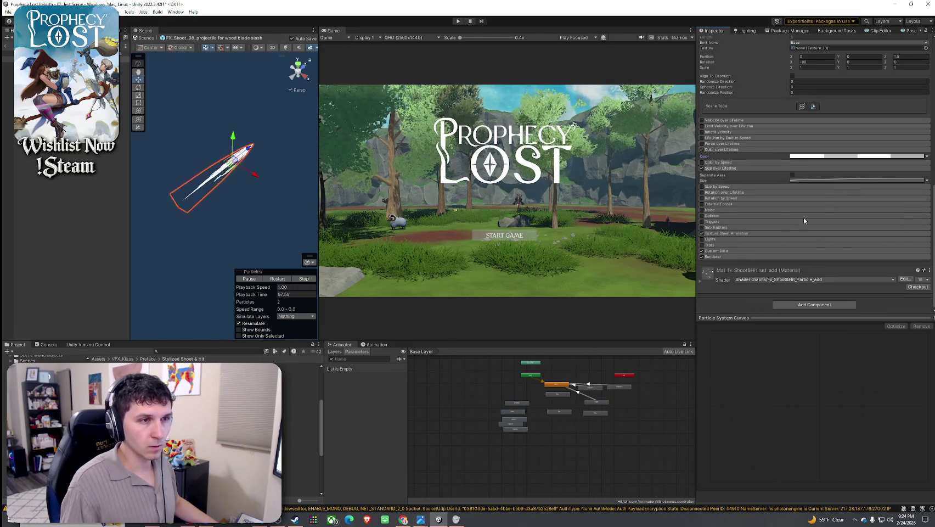
pyautogui.click(725, 234)
pyautogui.scroll(-3, 725, 241)
pyautogui.click(725, 251)
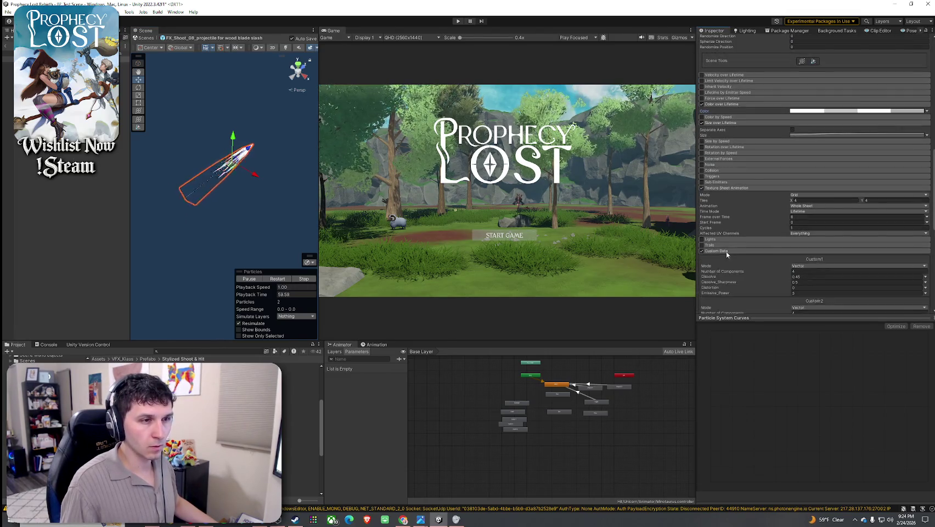
pyautogui.scroll(1, 755, 268)
# Step: Set front_mesh's Start Color to pale peach FFC8A8
pyautogui.scroll(10, 754, 265)
pyautogui.click(835, 192)
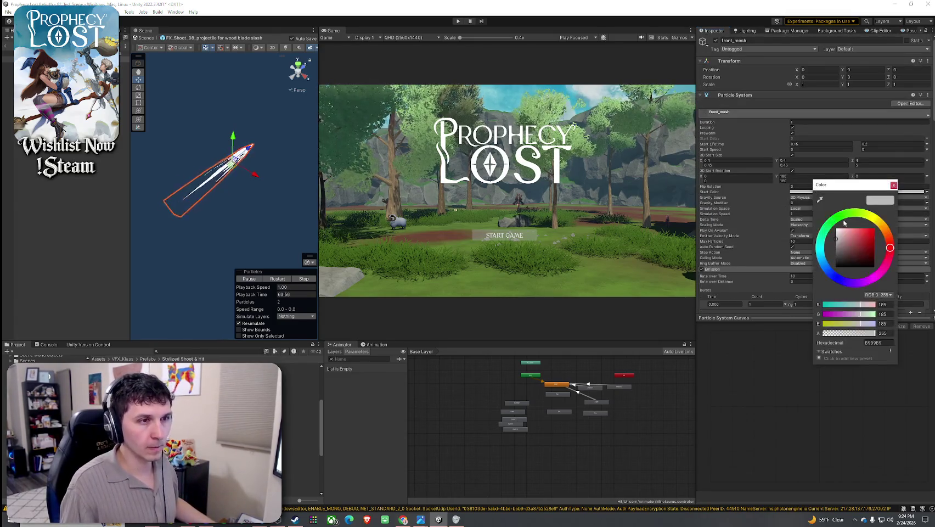
pyautogui.moveTo(840, 244)
pyautogui.mouseDown()
pyautogui.moveTo(837, 233)
pyautogui.moveTo(880, 275)
pyautogui.moveTo(867, 228)
pyautogui.moveTo(762, 195)
pyautogui.moveTo(763, 262)
pyautogui.moveTo(780, 212)
pyautogui.moveTo(850, 205)
pyautogui.mouseUp()
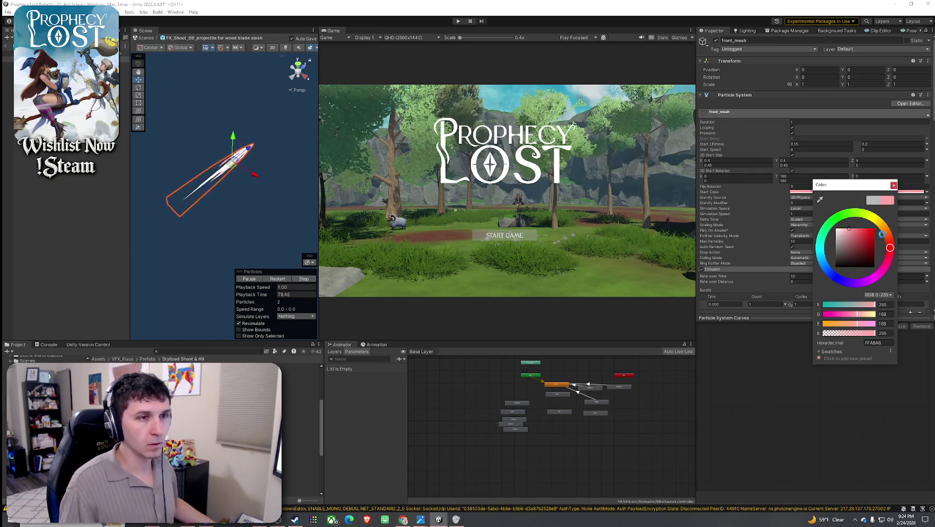
pyautogui.moveTo(881, 234); pyautogui.dragTo(871, 236)
pyautogui.click(247, 180)
# Step: Orbit so the projectile lies horizontal, then exit prefab mode to the level scene
pyautogui.scroll(5, 250, 170)
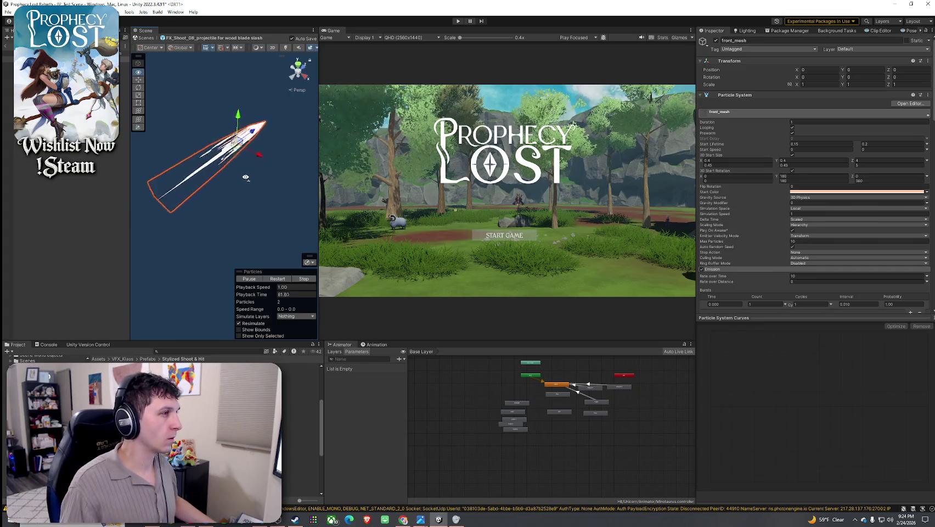
pyautogui.moveTo(257, 154); pyautogui.dragTo(217, 159)
pyautogui.scroll(-4, 312, 207)
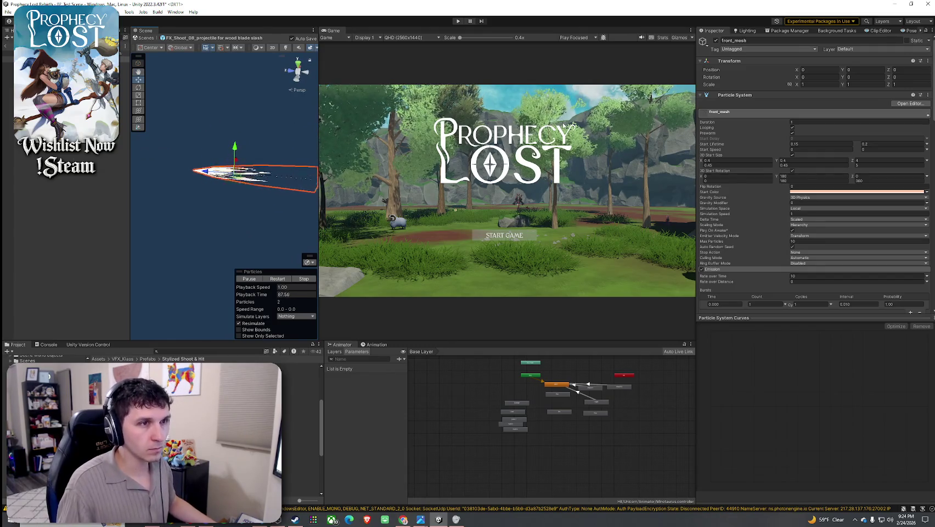
pyautogui.click(7, 49)
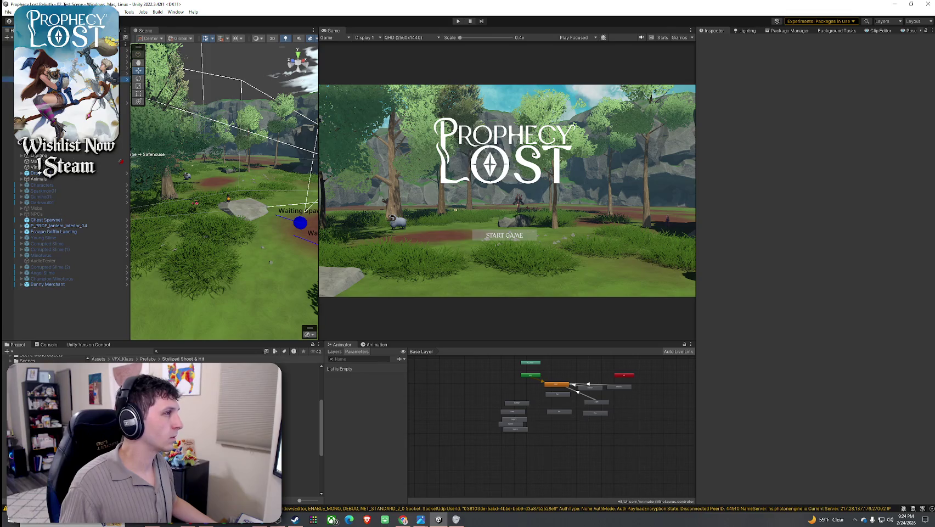
# Step: On ProjectileManager, assign 4_Wood Blade Slash to Element 4 and open that projectile type
pyautogui.click(866, 368)
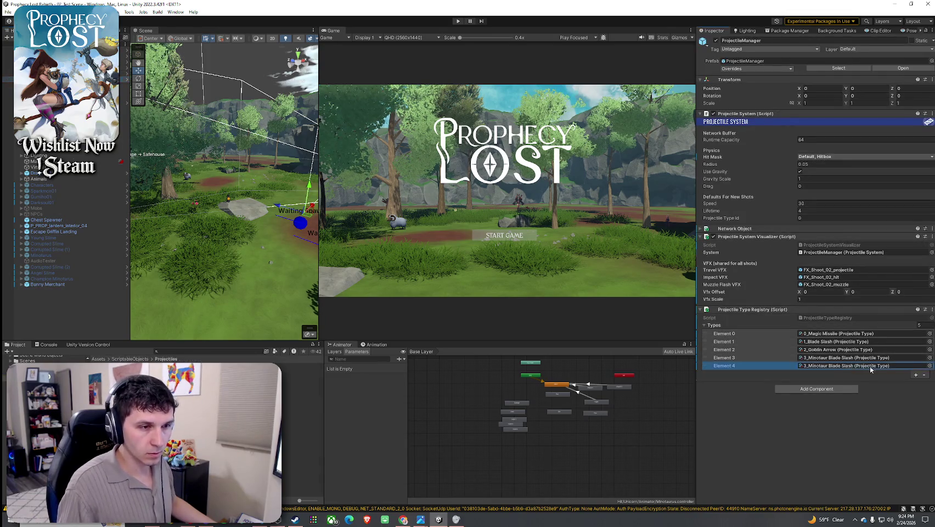
pyautogui.click(929, 366)
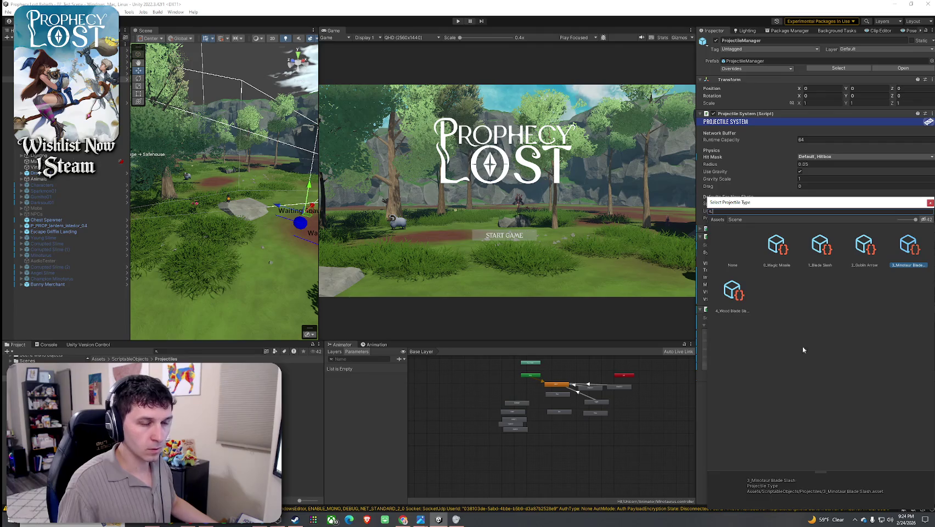
pyautogui.doubleClick(733, 291)
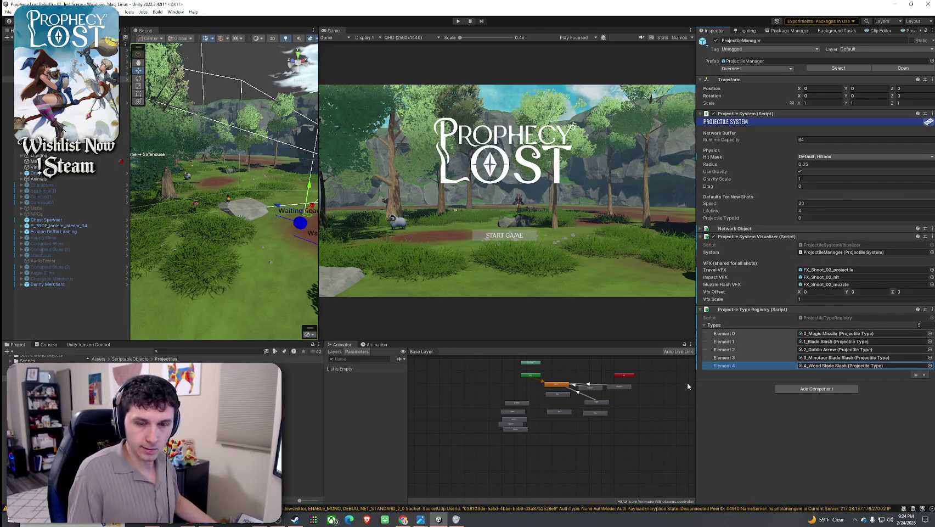
pyautogui.doubleClick(839, 366)
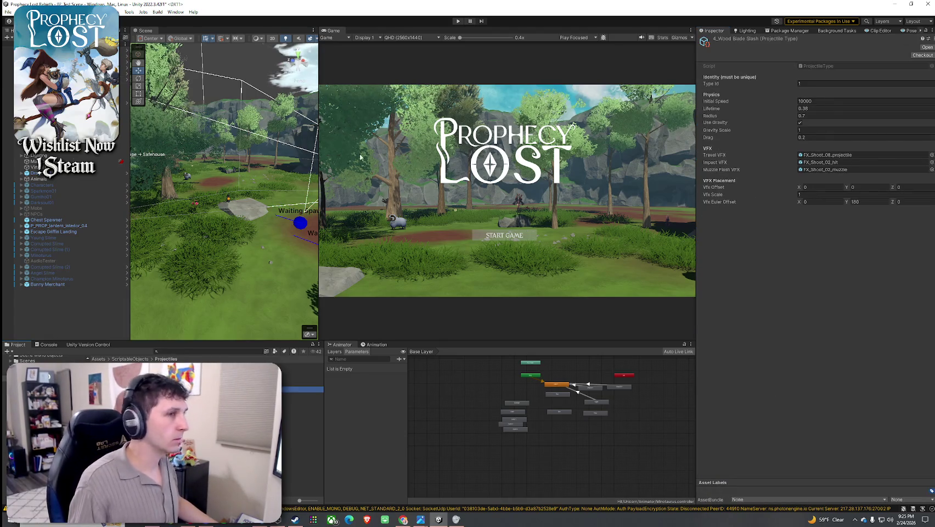
# Step: Set Impact VFX to FX_Shoot_08_hit and Muzzle Flash VFX to FX_Shoot_08_muzzle
pyautogui.click(846, 158)
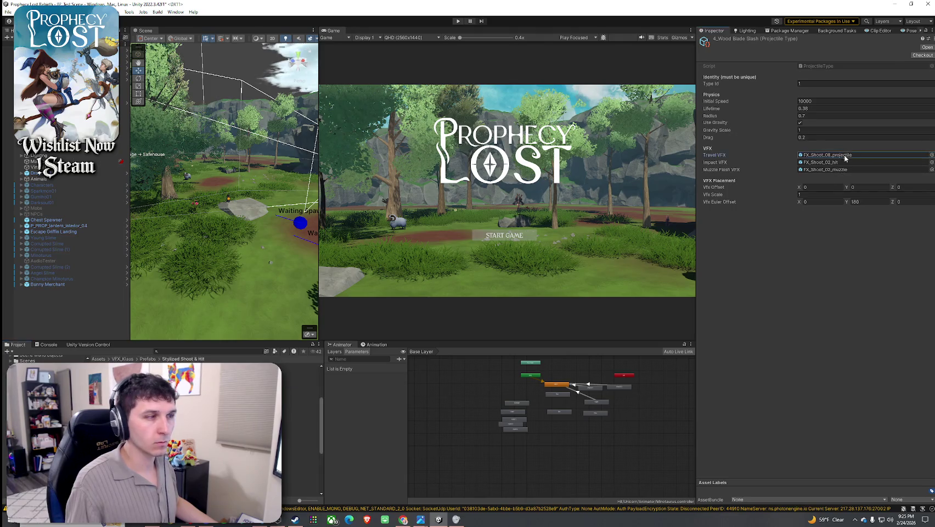
pyautogui.moveTo(264, 424)
pyautogui.mouseDown()
pyautogui.moveTo(300, 424)
pyautogui.moveTo(823, 188)
pyautogui.moveTo(831, 168)
pyautogui.mouseUp()
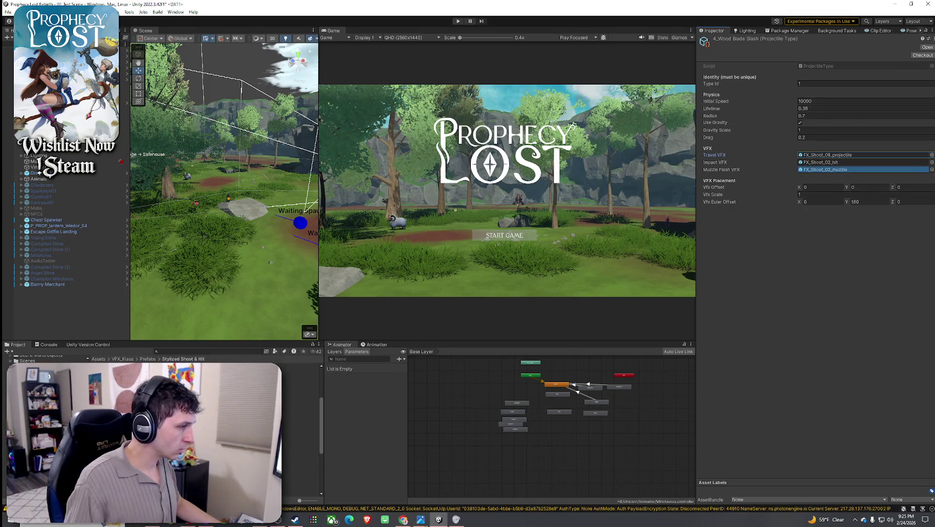
pyautogui.moveTo(299, 418)
pyautogui.mouseDown()
pyautogui.moveTo(408, 105)
pyautogui.moveTo(855, 167)
pyautogui.mouseUp()
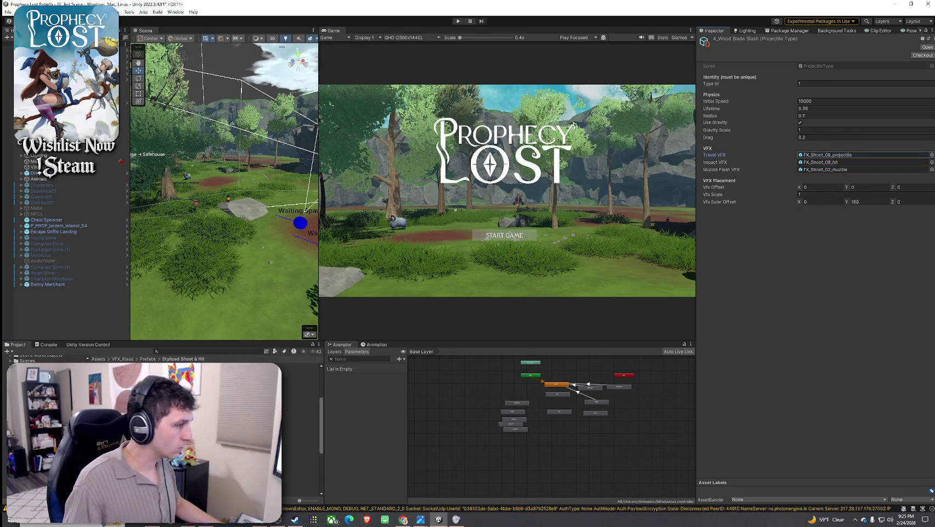
pyautogui.moveTo(299, 424)
pyautogui.mouseDown()
pyautogui.moveTo(824, 167)
pyautogui.moveTo(834, 174)
pyautogui.mouseUp()
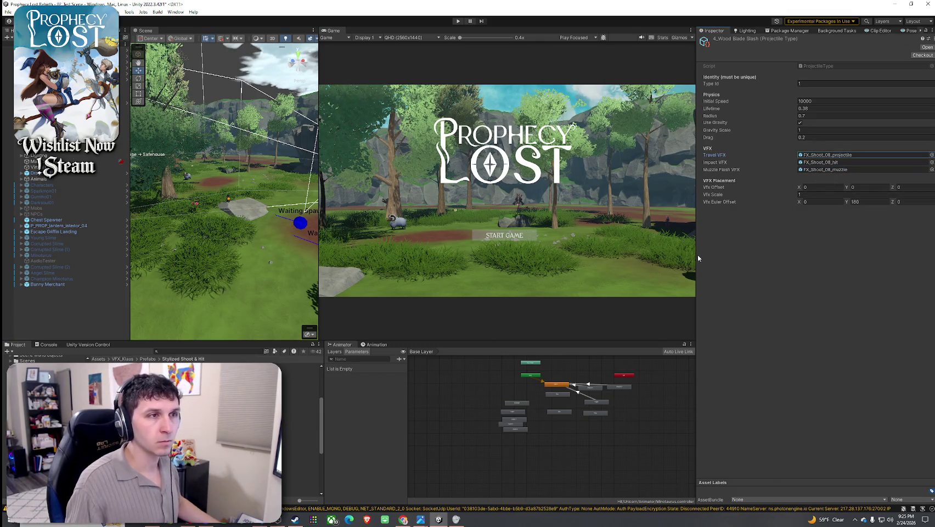
# Step: Save the project and open the FX_Shoot_08_muzzle prefab, replaying its preview
pyautogui.click(9, 13)
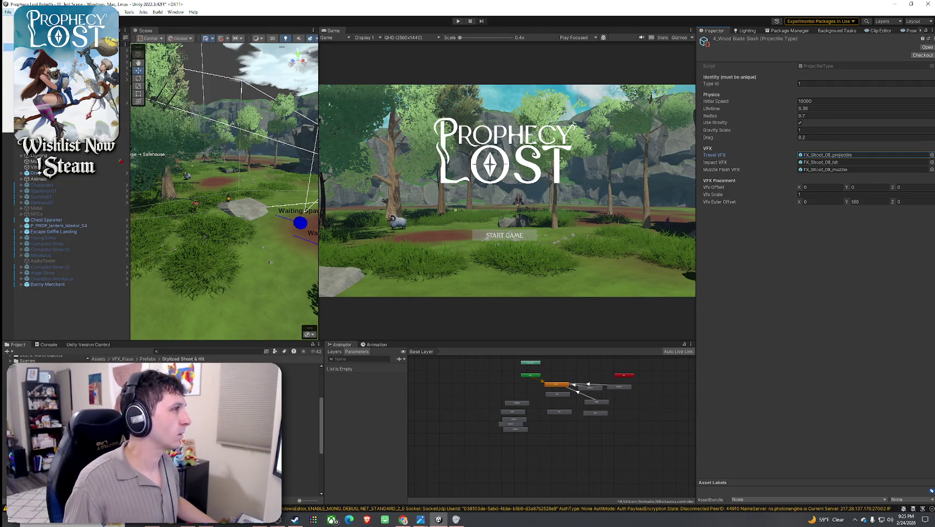
pyautogui.click(22, 47)
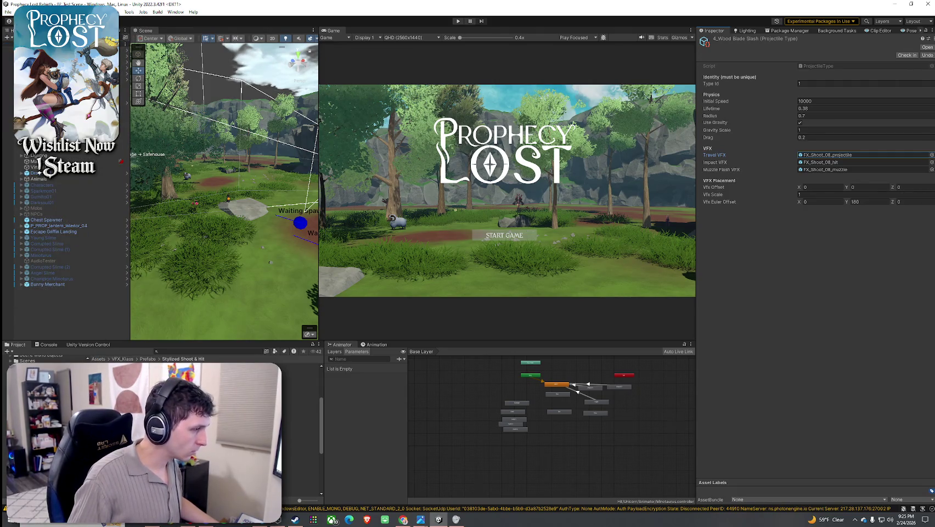
pyautogui.doubleClick(824, 169)
pyautogui.click(276, 280)
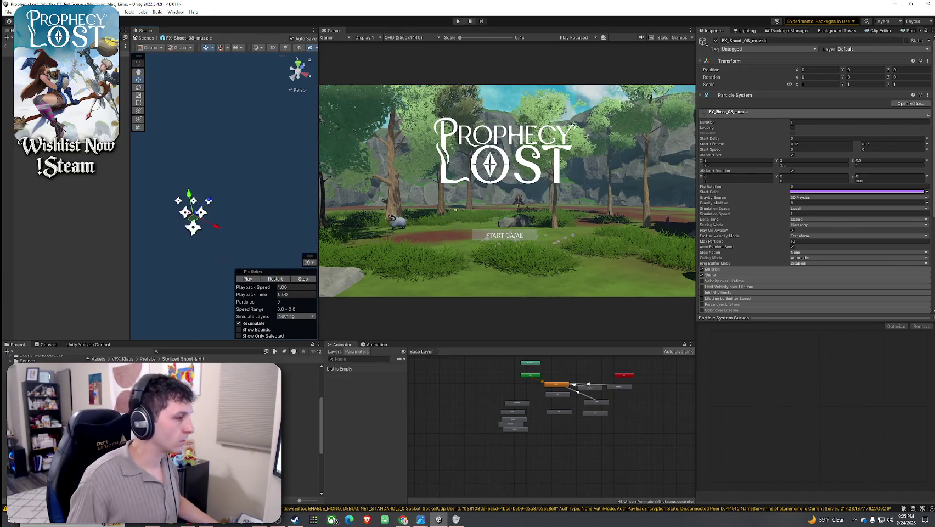
# Step: Duplicate FX_Shoot_08_muzzle as 'FX_Shoot_08_muzzle for wood blade slash'
pyautogui.click(300, 423)
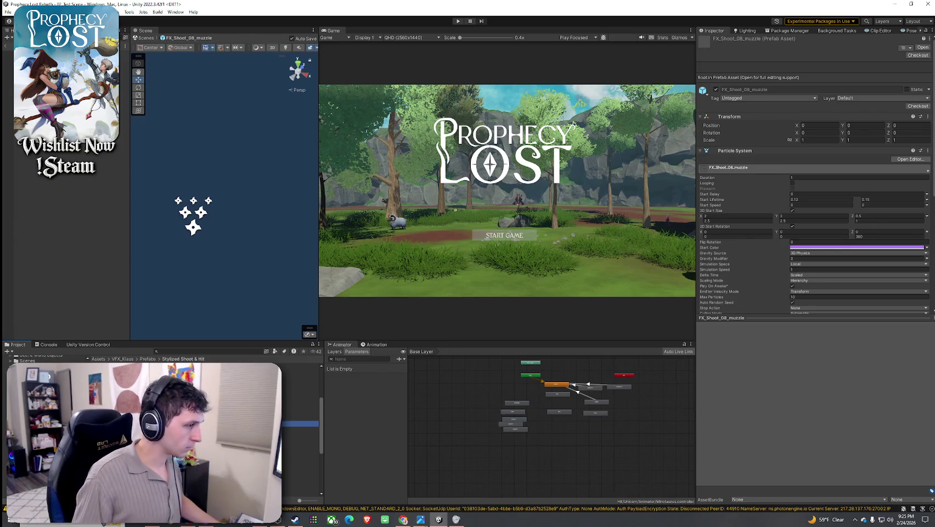
pyautogui.hotkey('ctrl', 'd')
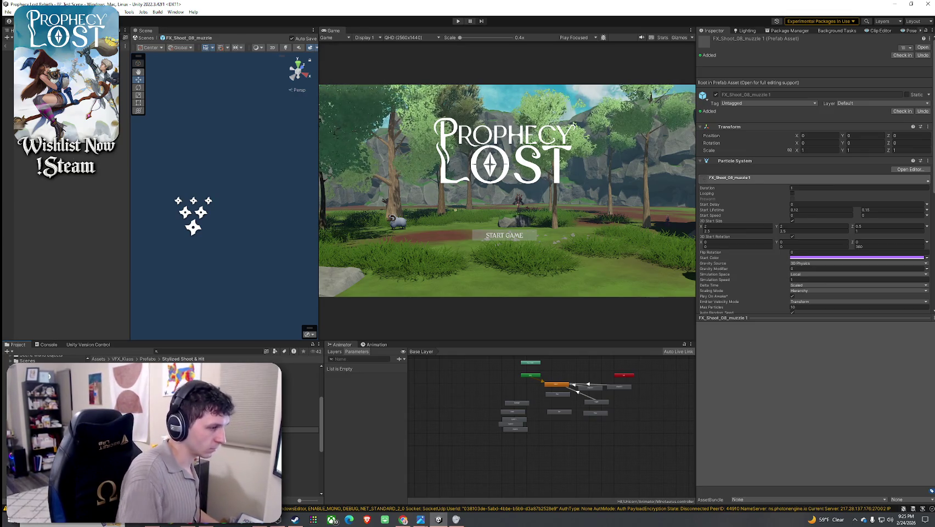
pyautogui.press('Return')
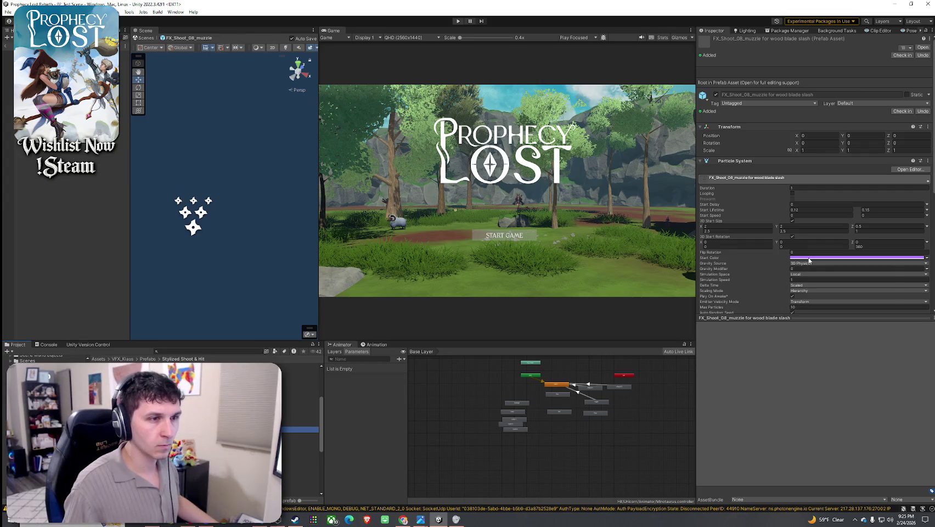
# Step: Set the Start Color to near-white F3F3F3 and frame the muzzle effect
pyautogui.click(810, 258)
pyautogui.moveTo(839, 298); pyautogui.dragTo(827, 303)
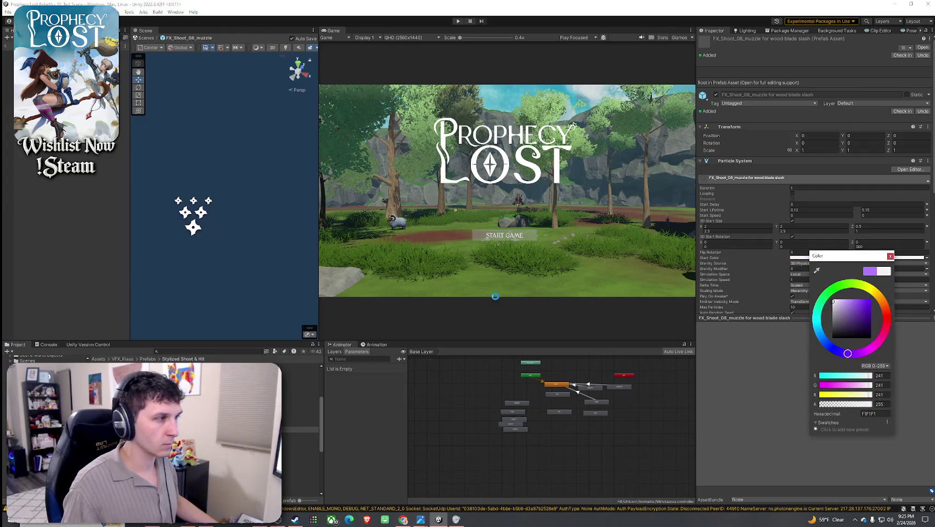
pyautogui.click(189, 211)
pyautogui.press('f')
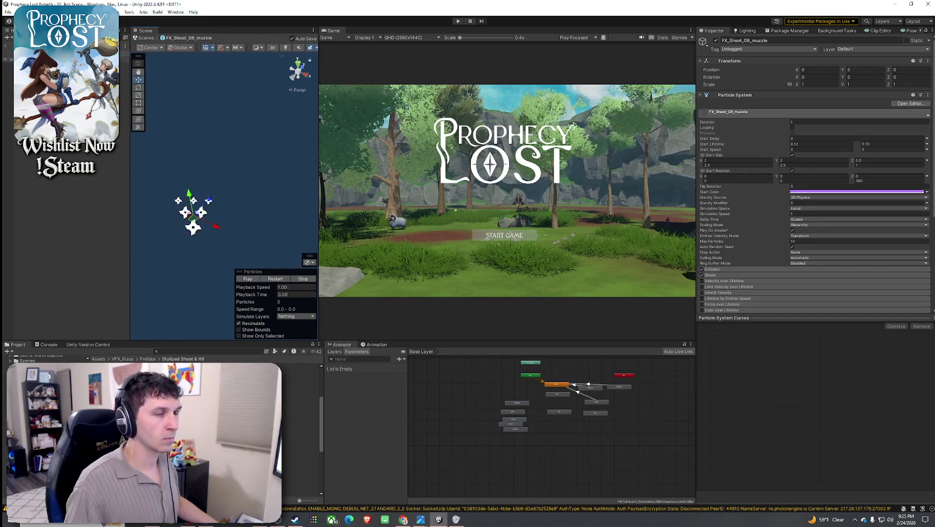
# Step: Make the 'particle' system's Start Color near-white
pyautogui.press('Down')
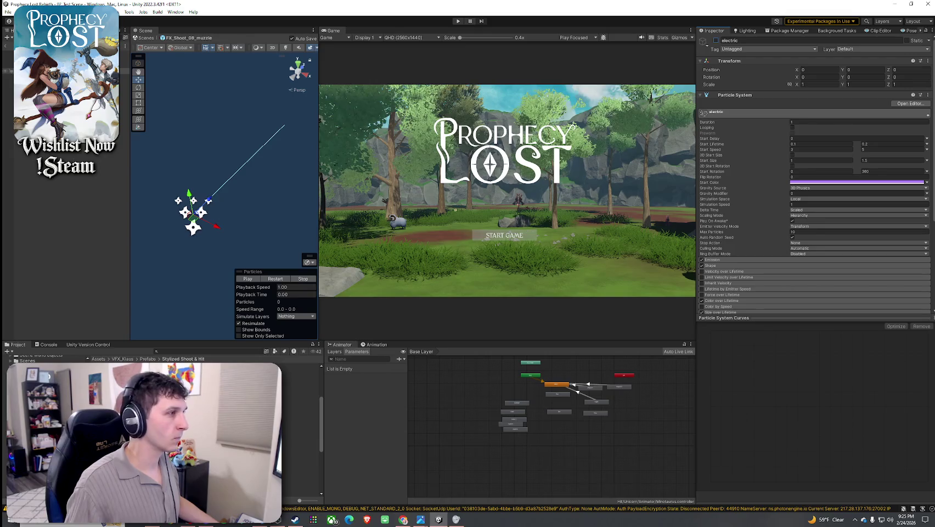
pyautogui.click(276, 279)
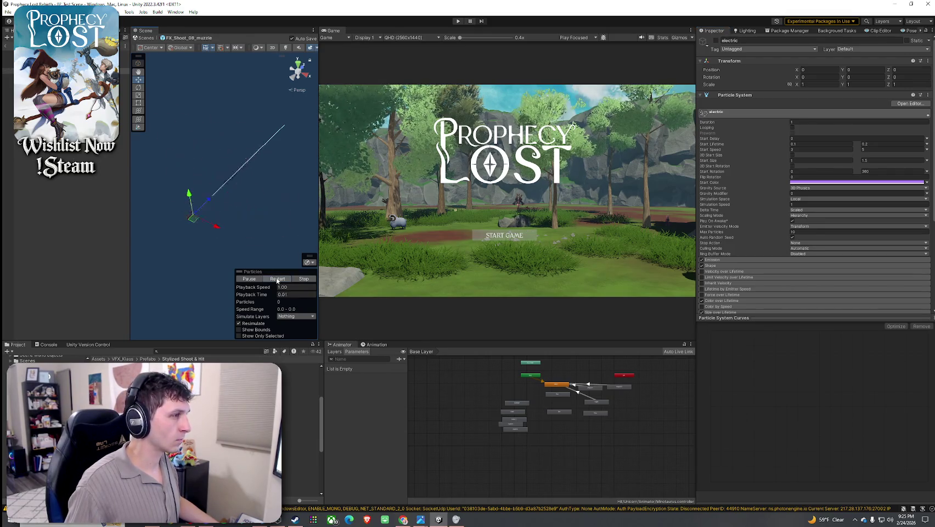
pyautogui.press('Down')
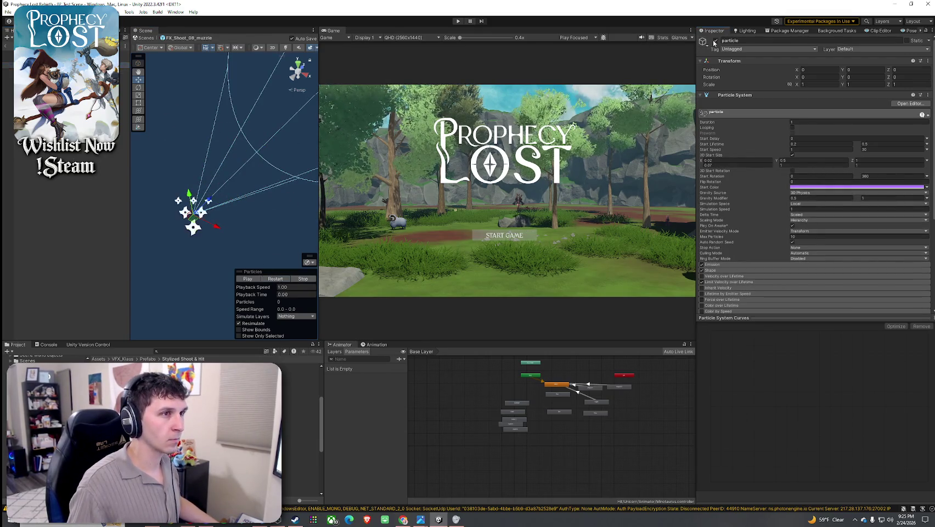
pyautogui.click(274, 281)
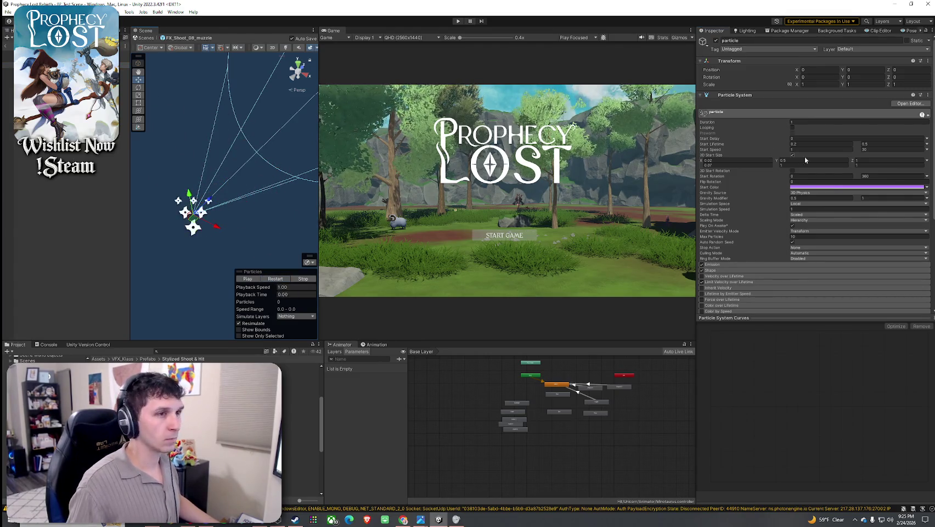
pyautogui.click(833, 188)
pyautogui.moveTo(860, 227); pyautogui.dragTo(851, 228)
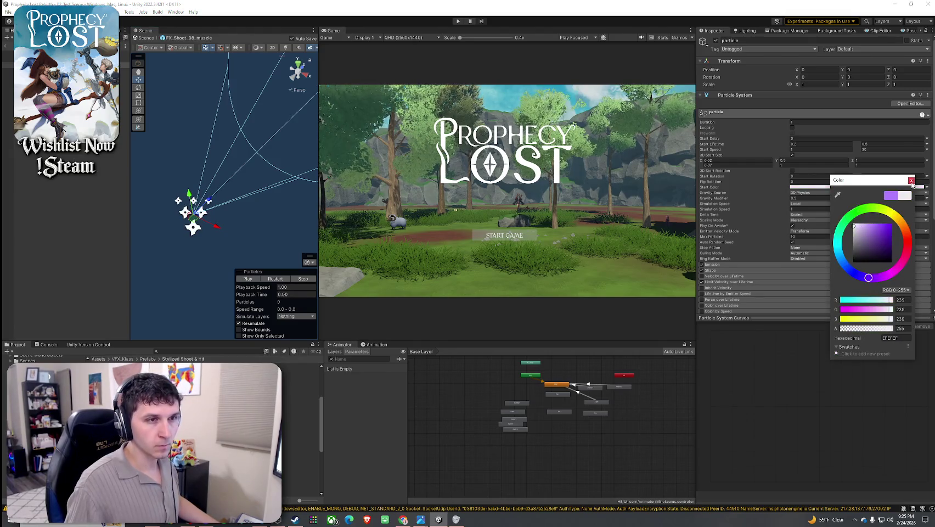
pyautogui.click(912, 180)
# Step: Toggle flash_front's active state and make its Start Color grey-white
pyautogui.press('Up')
pyautogui.click(716, 40)
pyautogui.click(277, 279)
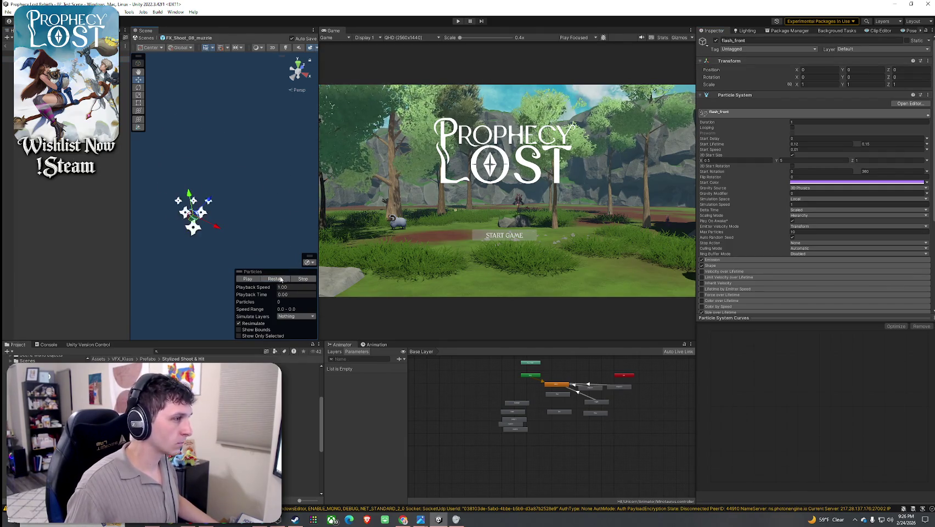
pyautogui.click(814, 185)
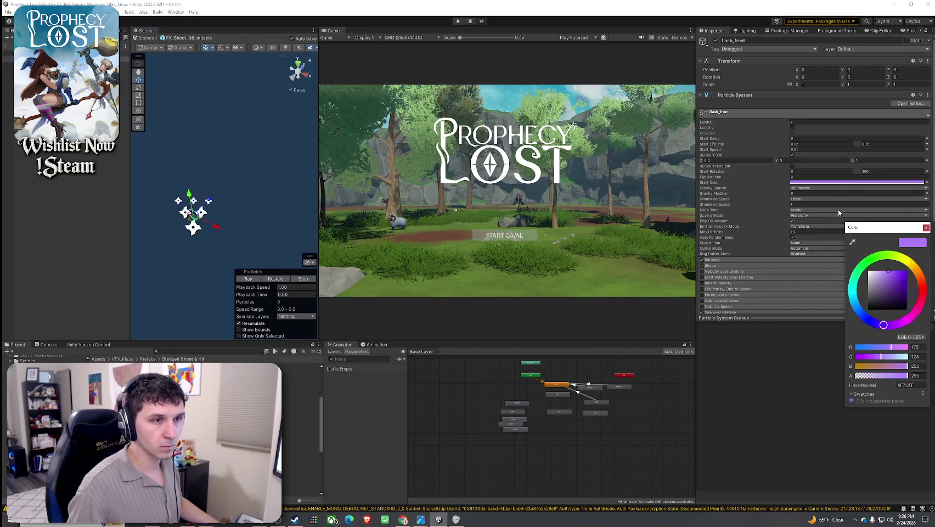
pyautogui.moveTo(874, 290); pyautogui.dragTo(859, 280)
# Step: Make the FX_Shoot_08_muzzle root's Start Color near-white and preview the recoloured effect
pyautogui.hotkey('ctrl', 'z')
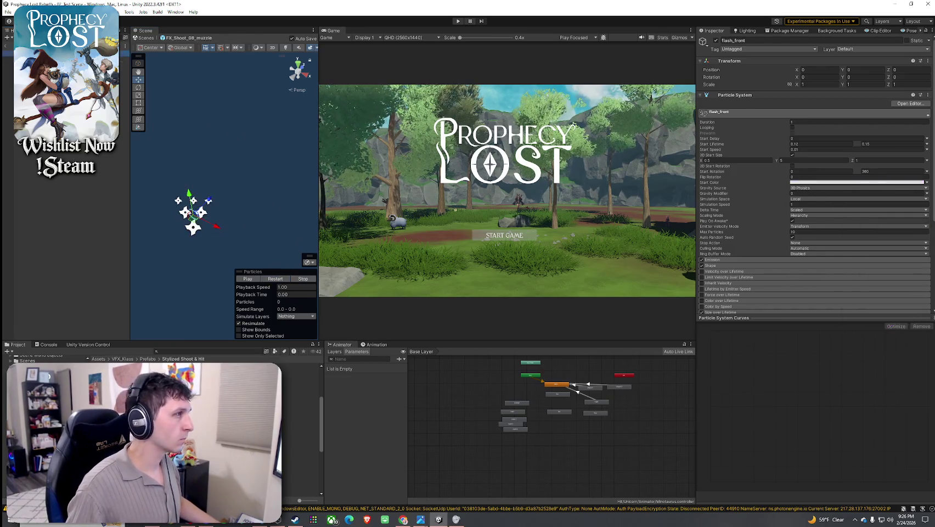
pyautogui.click(818, 191)
pyautogui.moveTo(835, 236); pyautogui.dragTo(796, 240)
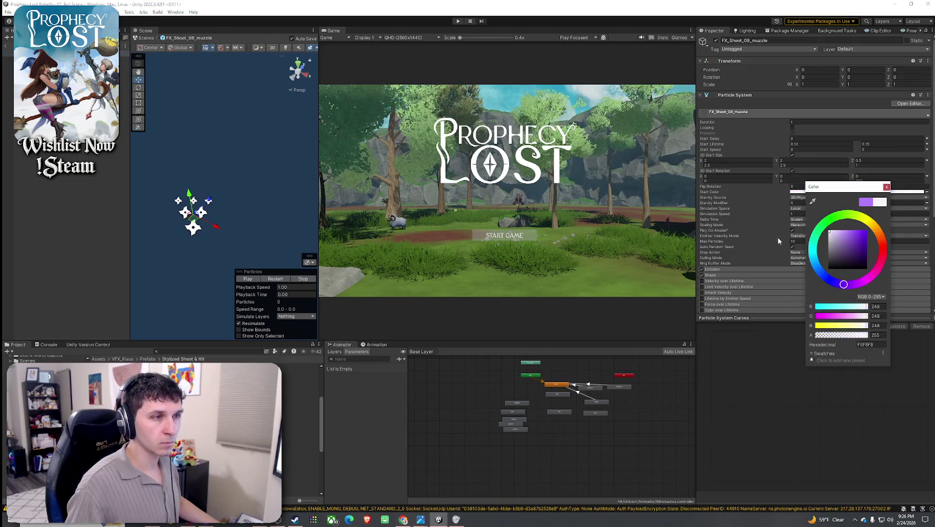
pyautogui.click(273, 278)
pyautogui.click(270, 280)
pyautogui.click(267, 282)
pyautogui.click(267, 282)
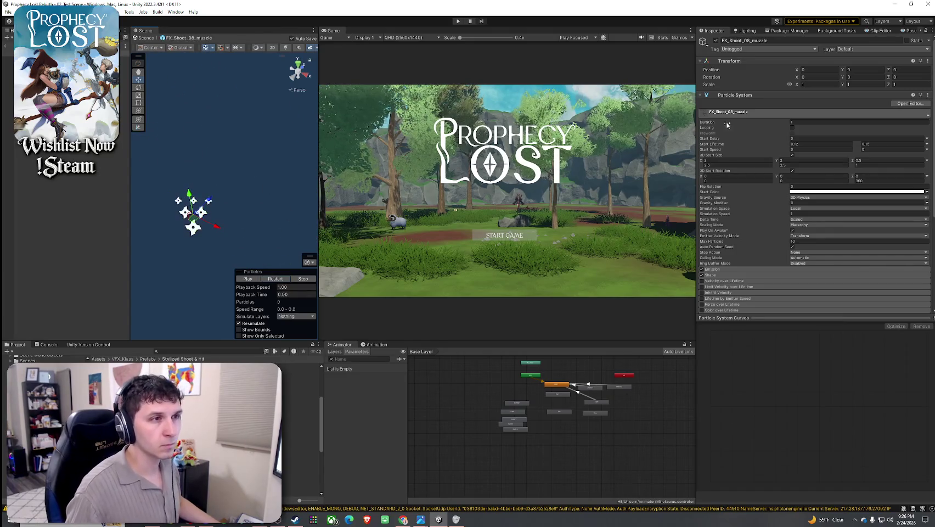
# Step: Turn off the Emission module and replay the preview
pyautogui.click(708, 269)
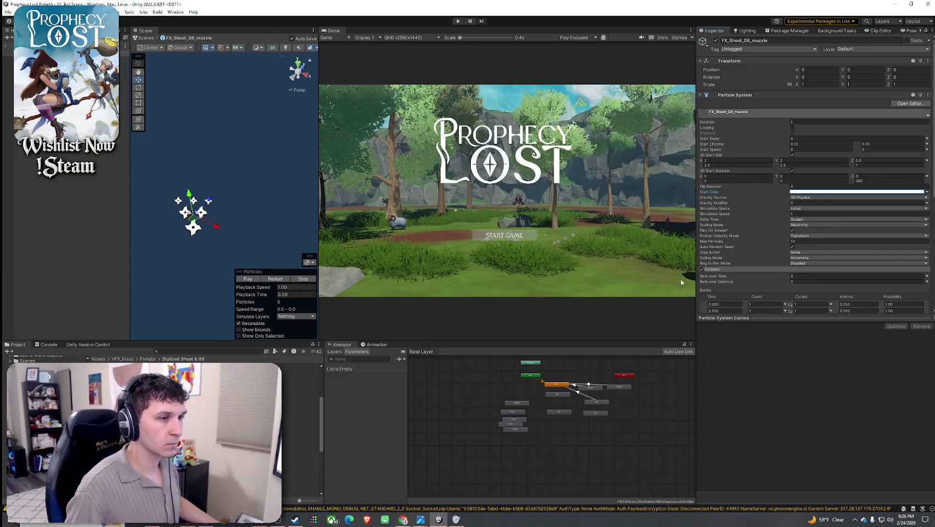
pyautogui.click(702, 270)
pyautogui.click(274, 280)
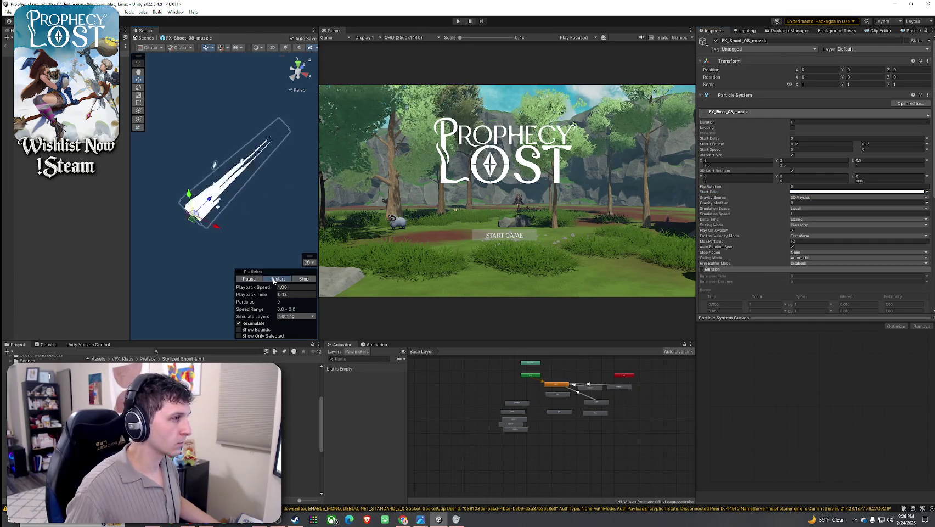
# Step: Preview the effect from a new angle and restore the Emission module
pyautogui.moveTo(240, 245); pyautogui.dragTo(258, 236)
pyautogui.click(280, 279)
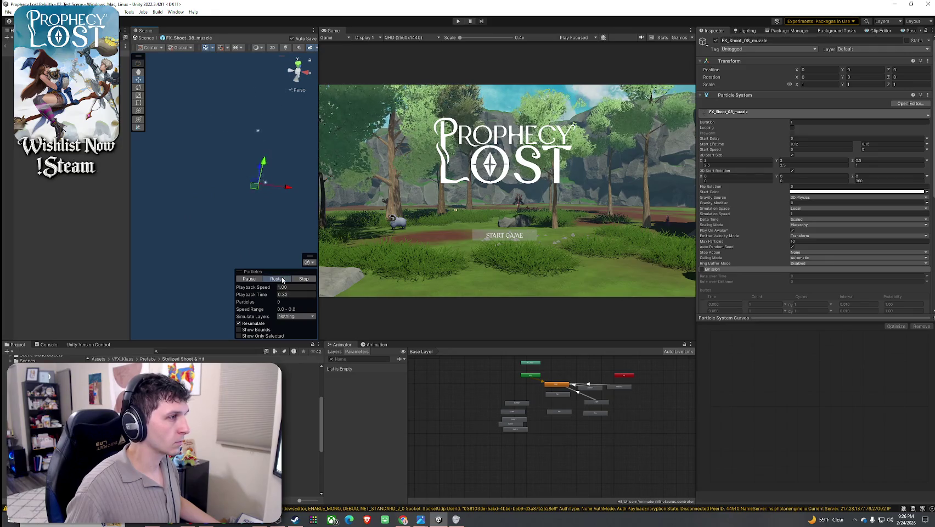
pyautogui.hotkey('ctrl', 'z')
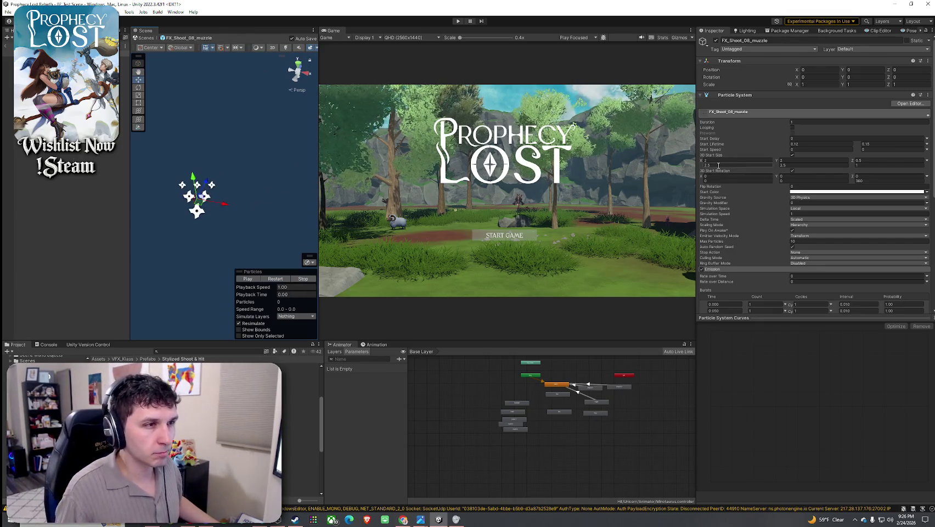
# Step: Reduce the 3D Start Size value to 1 and preview the smaller burst
pyautogui.click(874, 165)
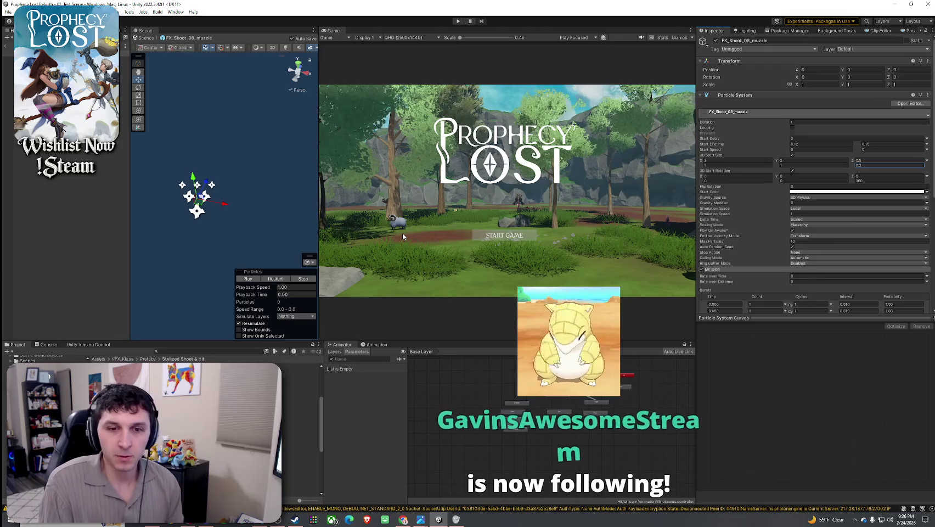
pyautogui.click(286, 279)
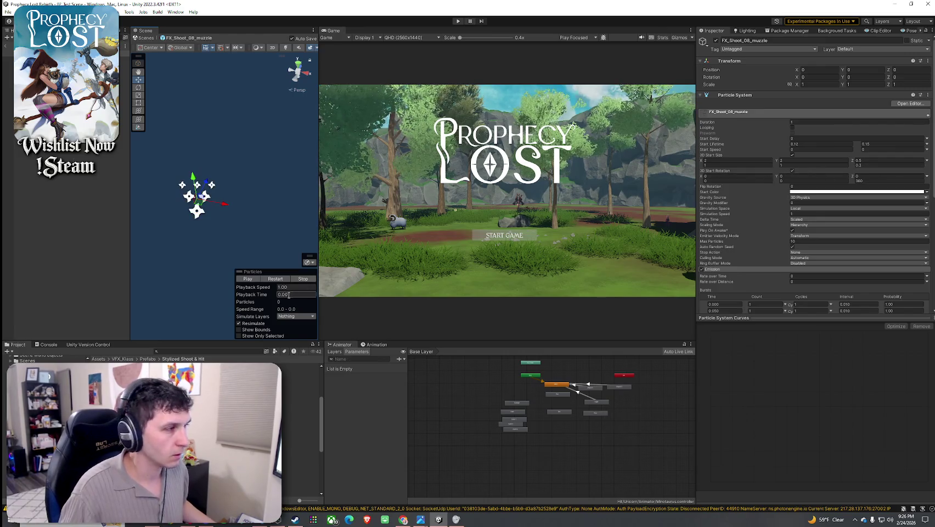
pyautogui.click(276, 279)
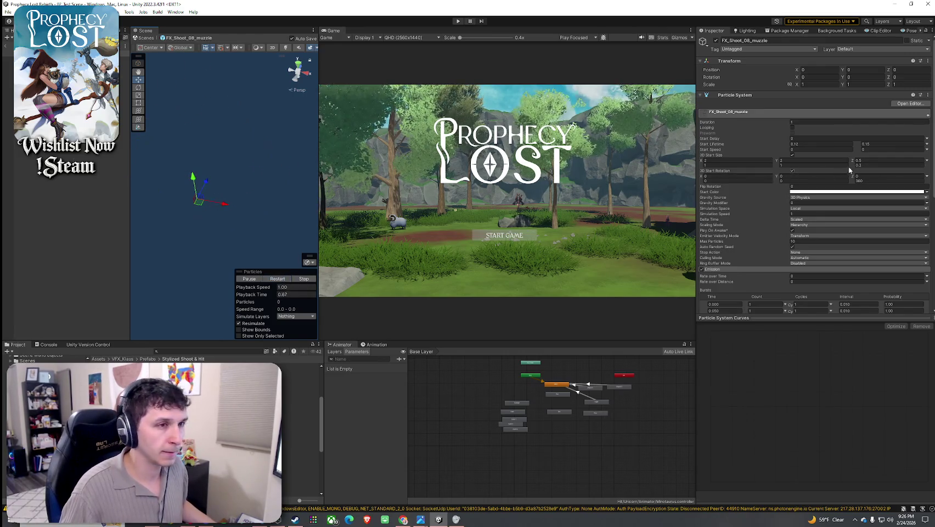
pyautogui.write('1')
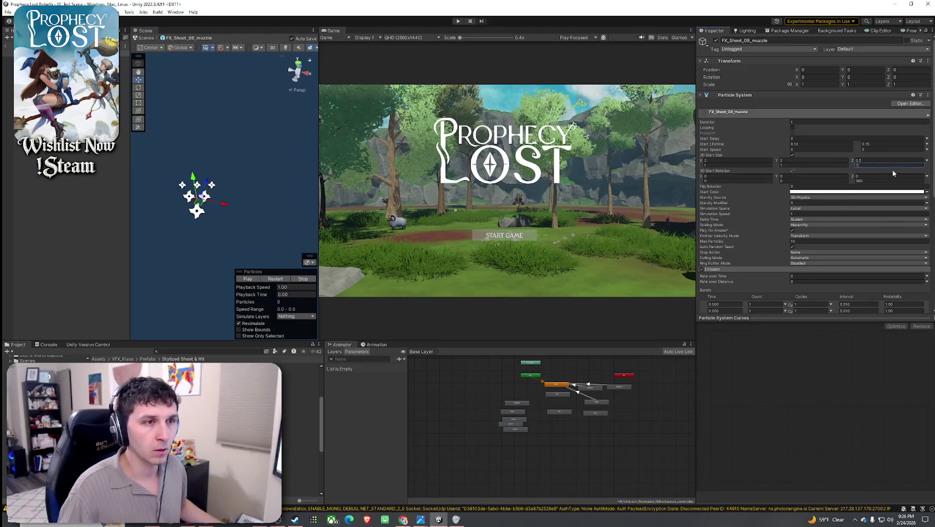
pyautogui.click(276, 279)
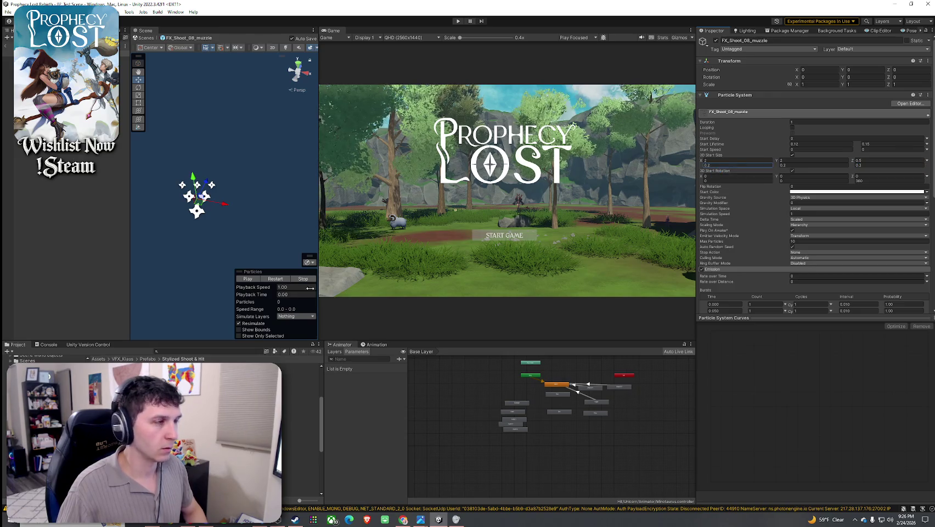
pyautogui.click(267, 281)
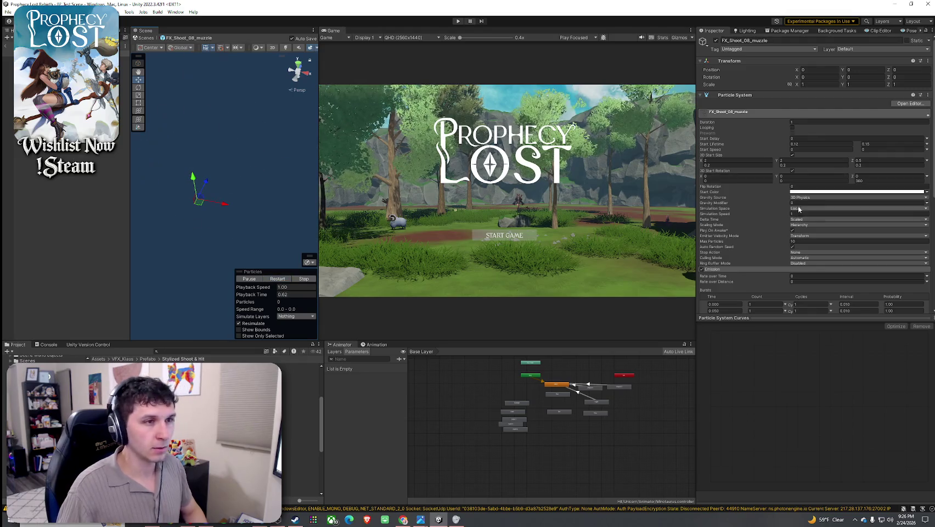
pyautogui.scroll(-5, 752, 232)
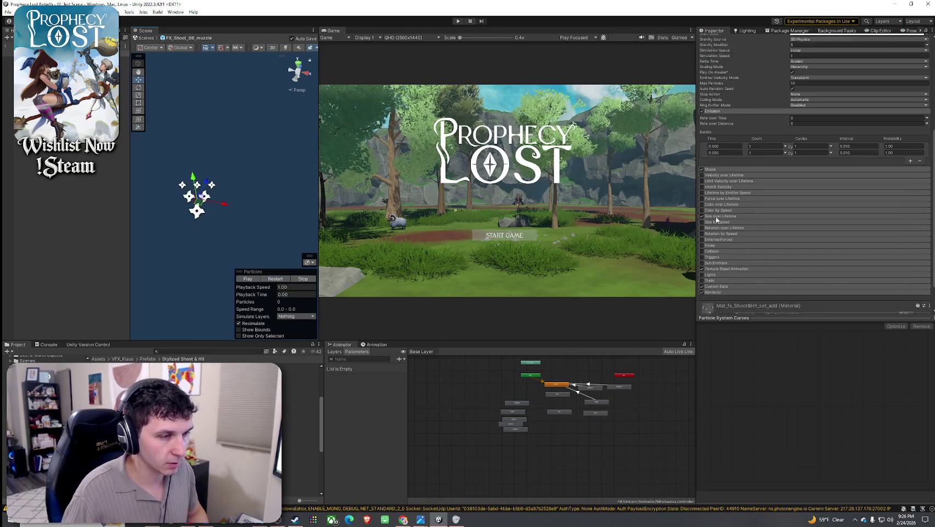
pyautogui.scroll(-1, 713, 171)
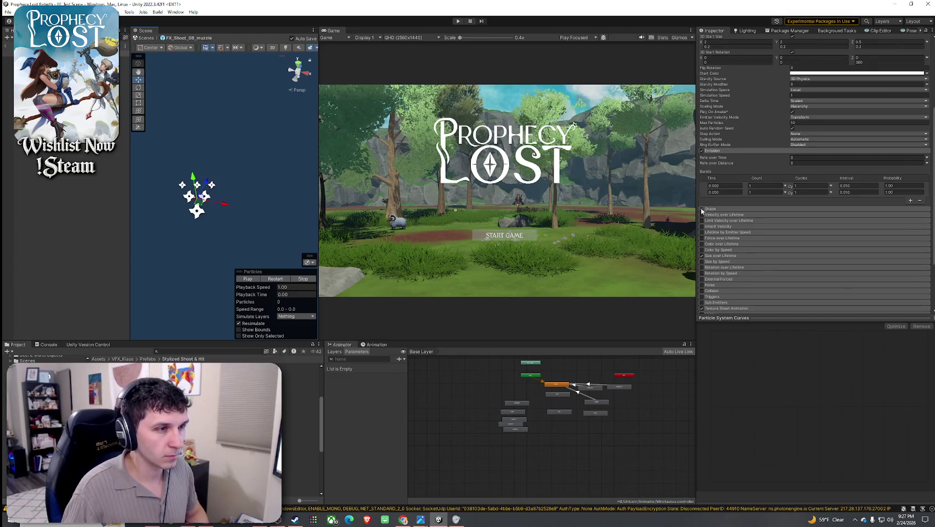
pyautogui.click(277, 280)
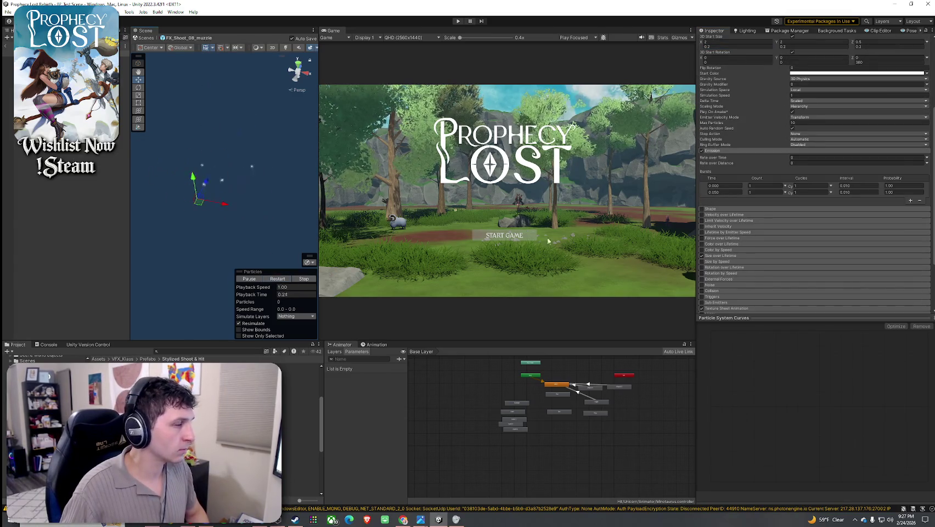
# Step: Turn Emission off again, replay the preview, and return to the level scene
pyautogui.scroll(5, 713, 175)
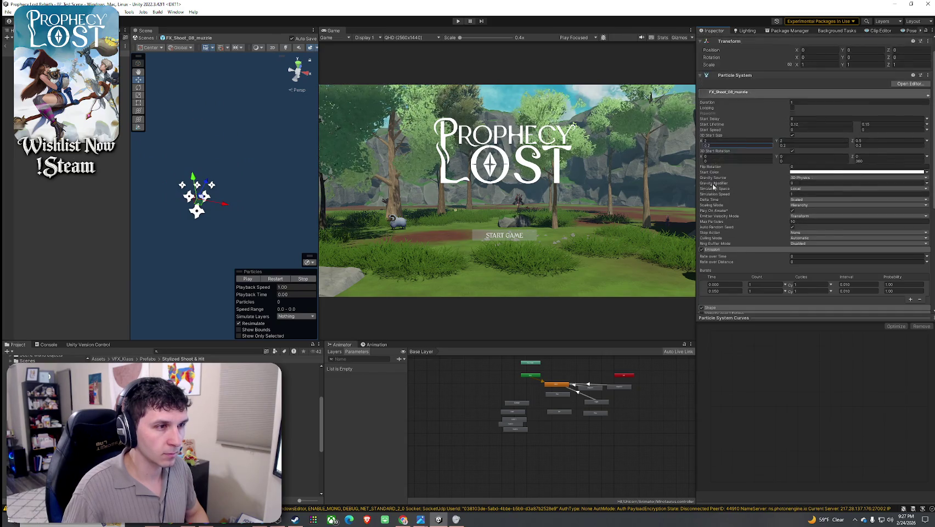
pyautogui.click(702, 249)
pyautogui.click(276, 279)
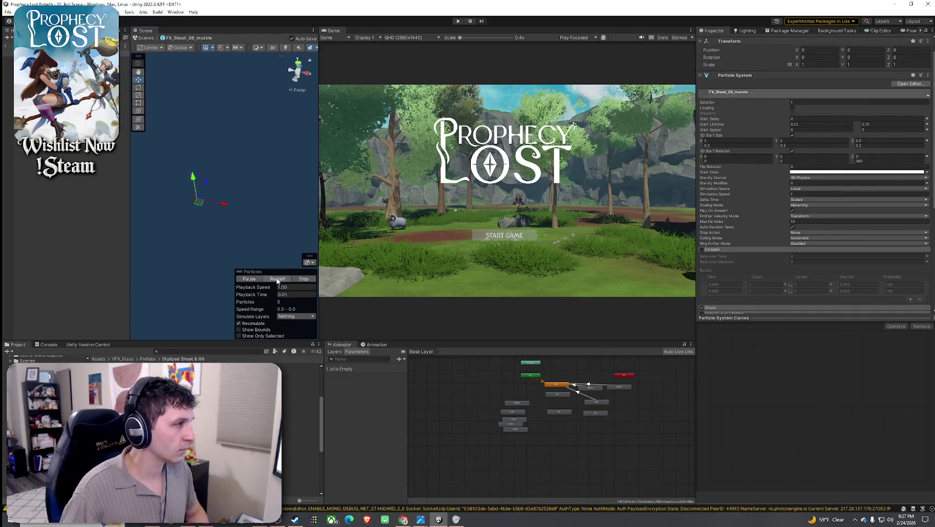
pyautogui.click(277, 279)
pyautogui.click(7, 40)
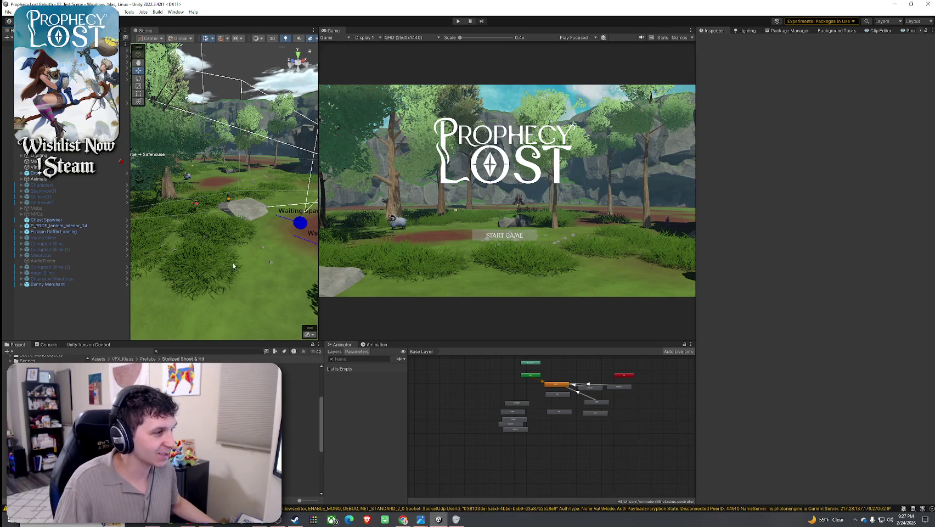
# Step: Open and preview the original and wood blade slash muzzle prefabs
pyautogui.doubleClick(300, 424)
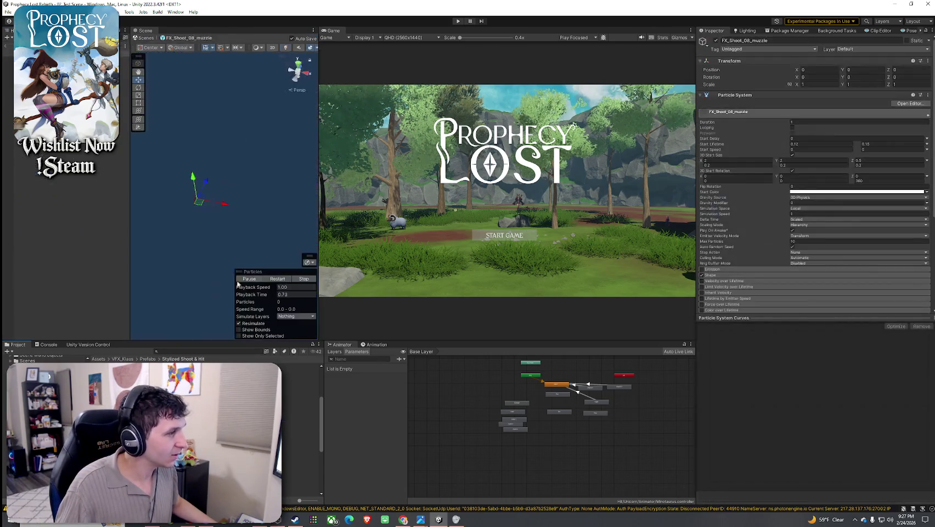
pyautogui.click(275, 280)
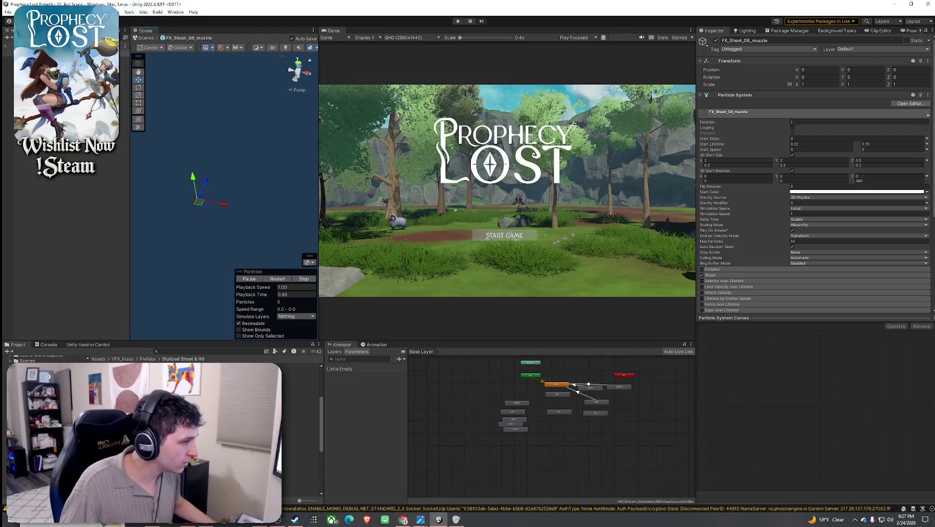
pyautogui.doubleClick(258, 424)
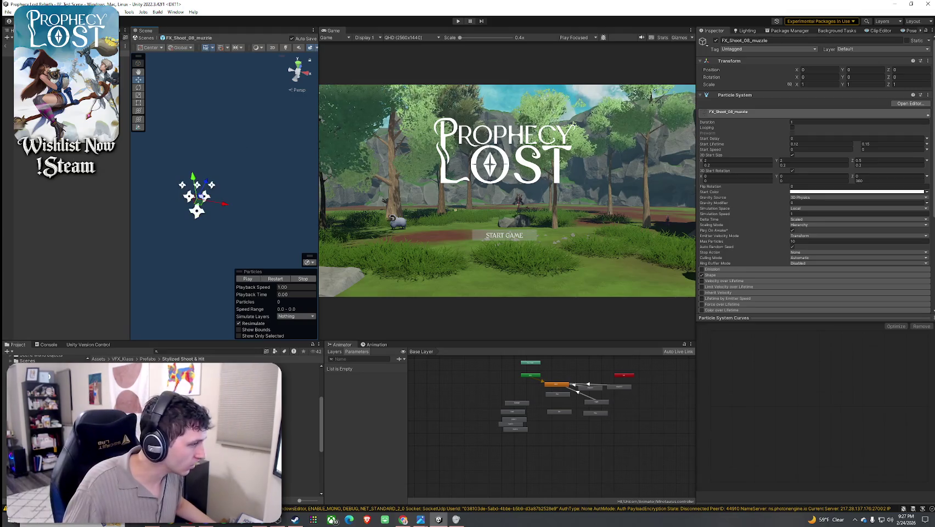
pyautogui.moveTo(248, 257); pyautogui.dragTo(253, 205)
pyautogui.click(275, 279)
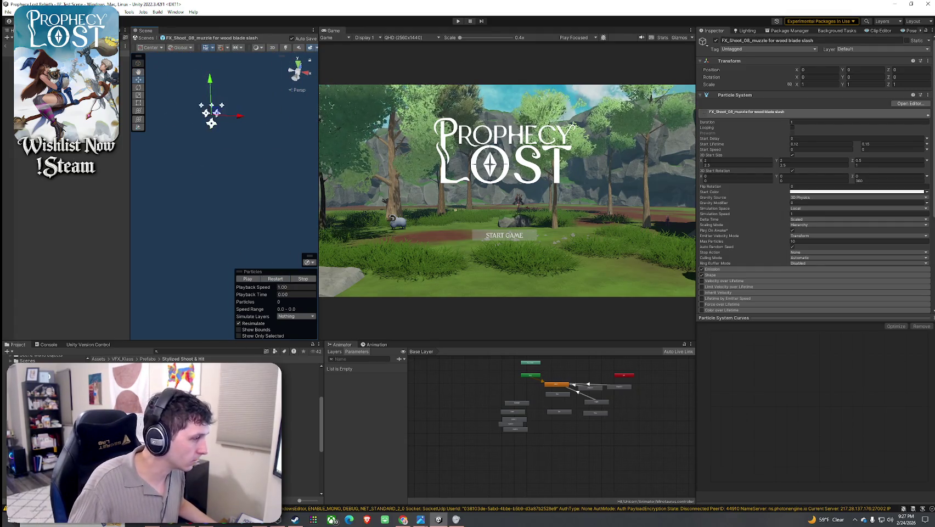
# Step: Compare the original, wood blade slash and test muzzle assets, ending on wood blade slash
pyautogui.click(301, 423)
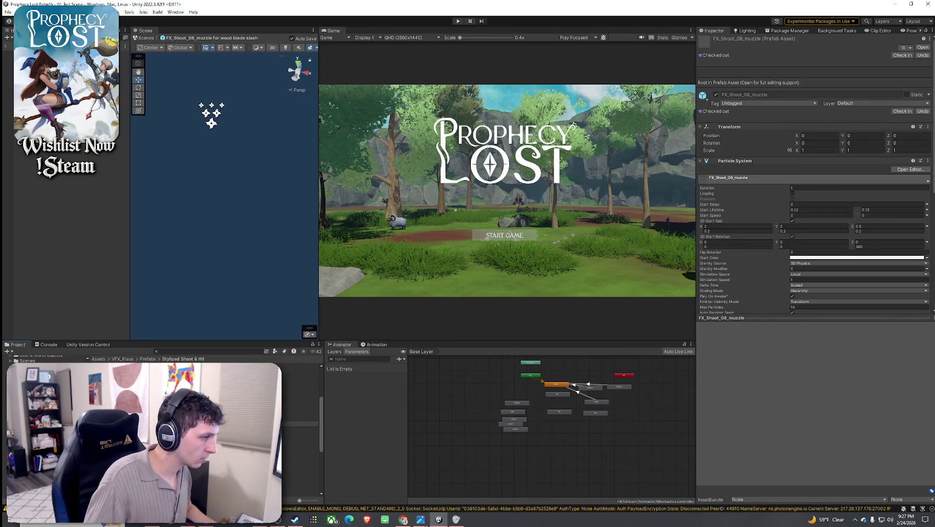
pyautogui.click(300, 430)
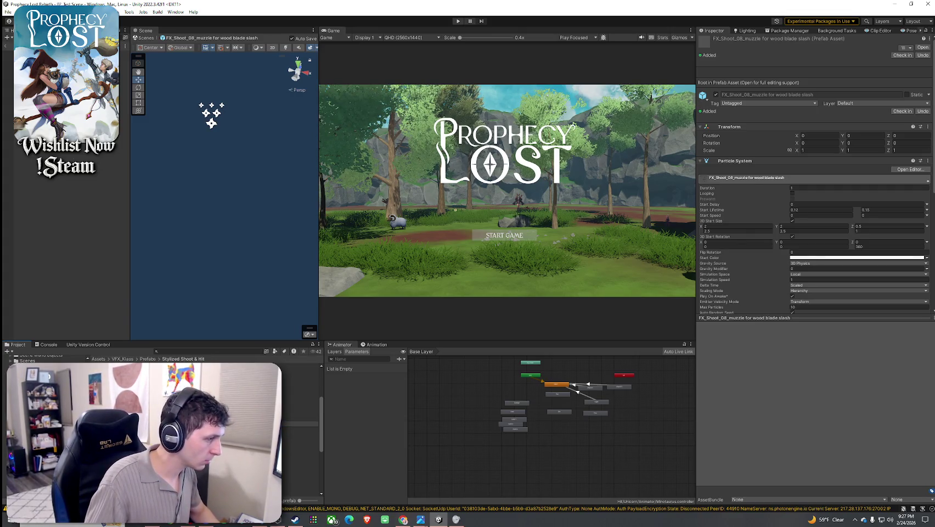
pyautogui.click(301, 436)
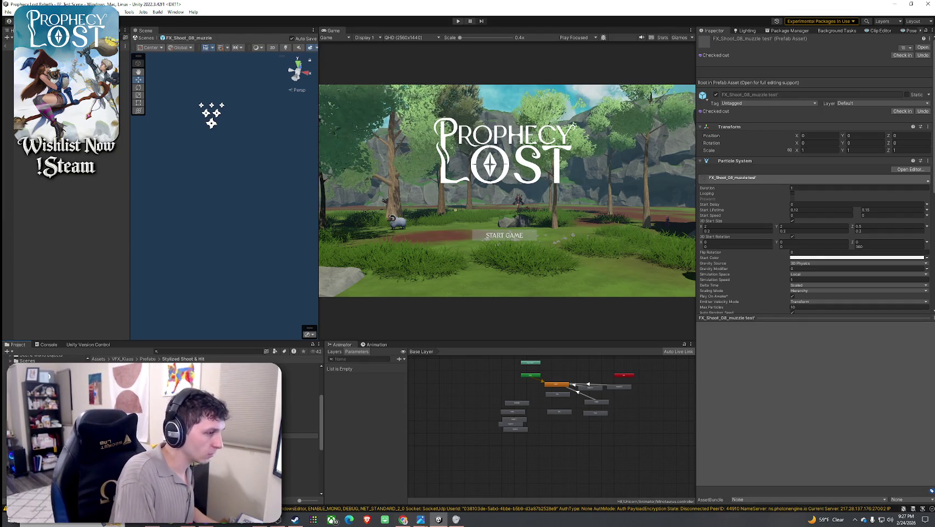
pyautogui.click(301, 430)
pyautogui.write('for wood blade slash')
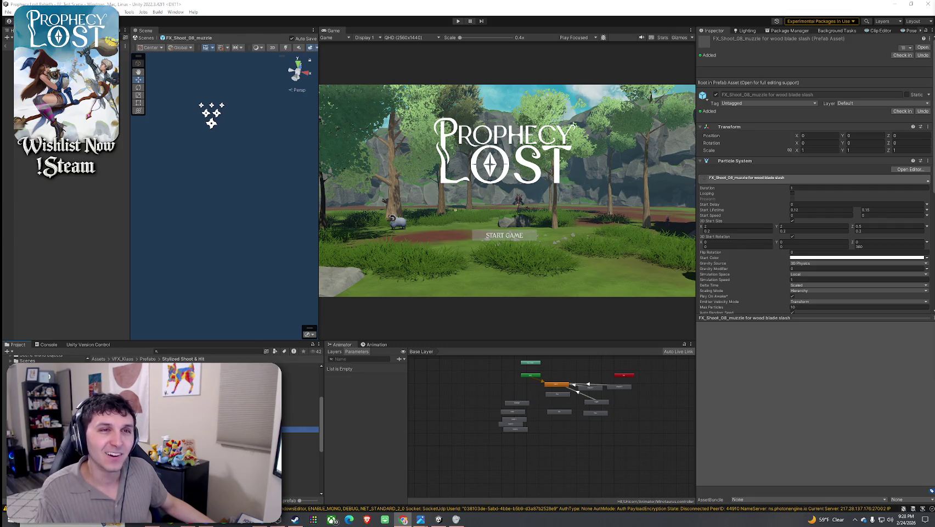
pyautogui.moveTo(933, 52); pyautogui.dragTo(646, 52)
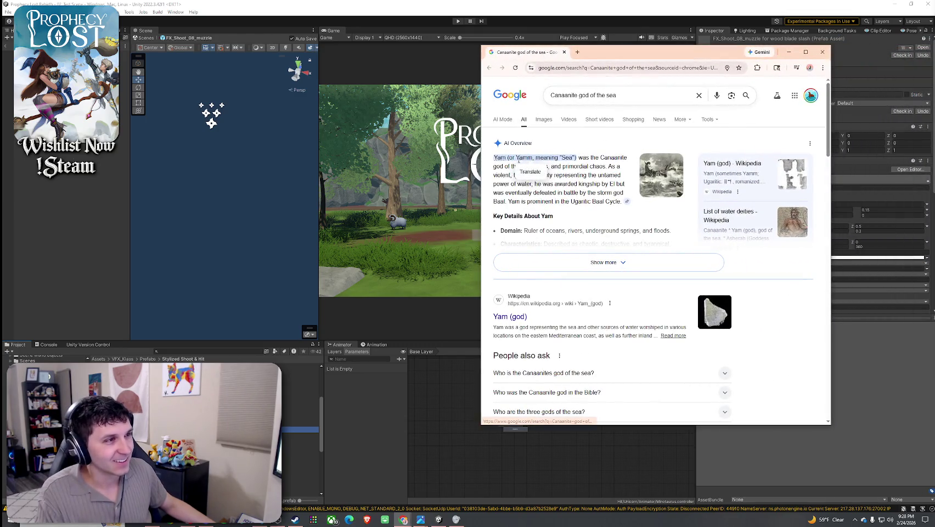
pyautogui.doubleClick(522, 157)
pyautogui.moveTo(533, 158)
pyautogui.mouseDown()
pyautogui.moveTo(621, 159)
pyautogui.moveTo(522, 167)
pyautogui.moveTo(587, 176)
pyautogui.moveTo(543, 185)
pyautogui.moveTo(530, 176)
pyautogui.moveTo(606, 176)
pyautogui.moveTo(526, 184)
pyautogui.moveTo(612, 184)
pyautogui.moveTo(624, 193)
pyautogui.moveTo(515, 202)
pyautogui.mouseUp()
pyautogui.click(567, 171)
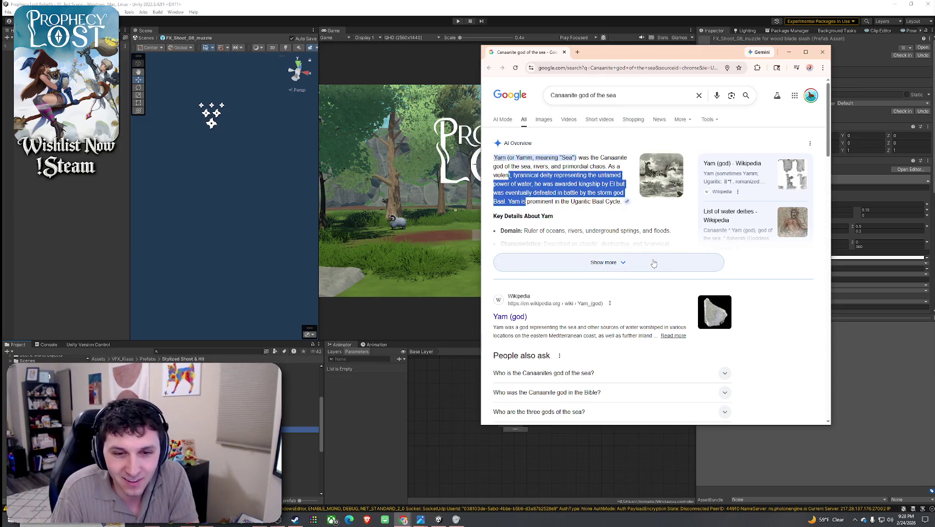
pyautogui.click(637, 266)
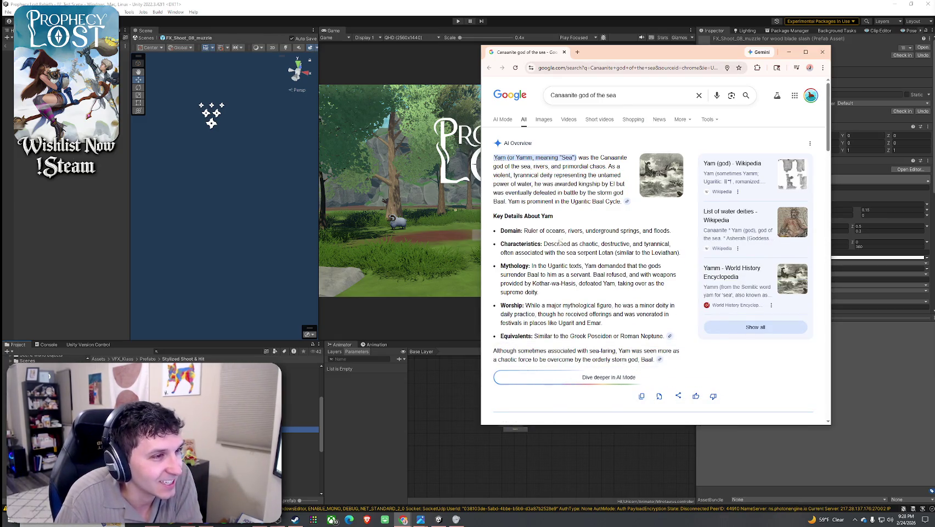
pyautogui.doubleClick(613, 158)
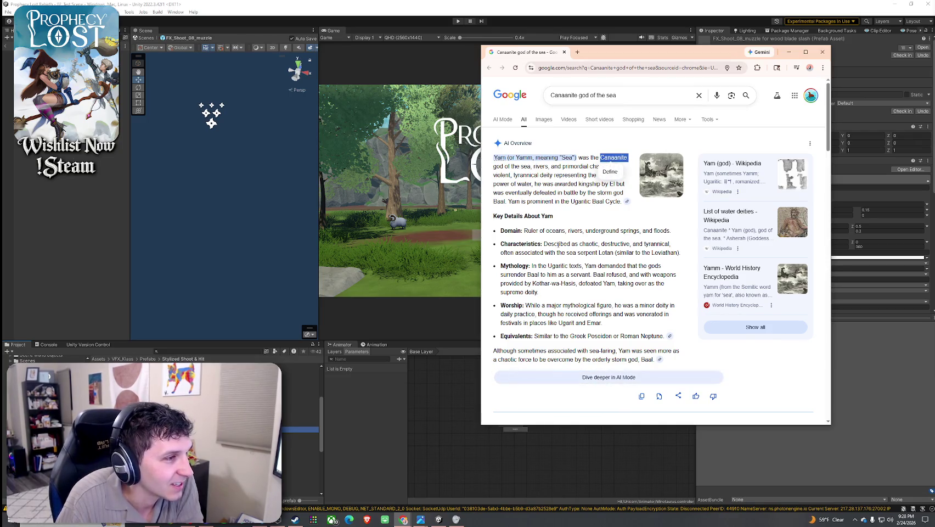
pyautogui.scroll(-2, 559, 243)
pyautogui.scroll(2, 569, 237)
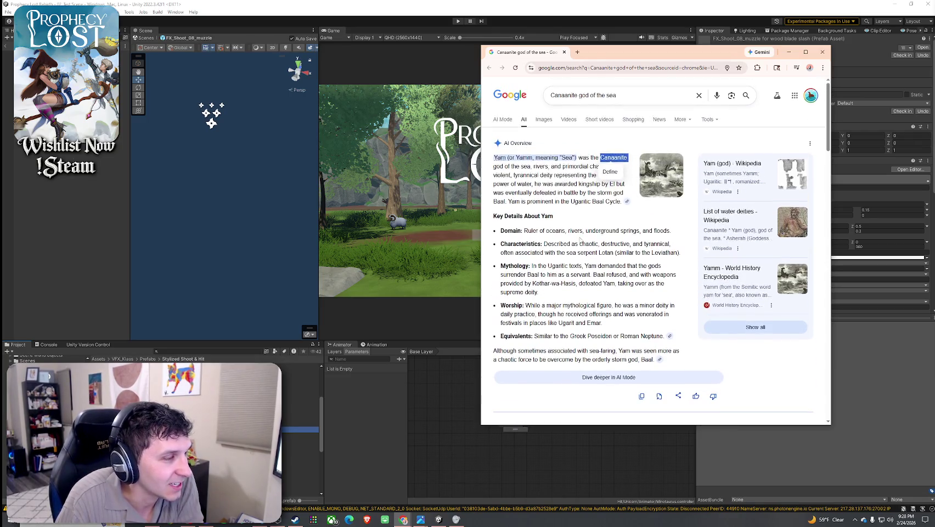
pyautogui.click(537, 231)
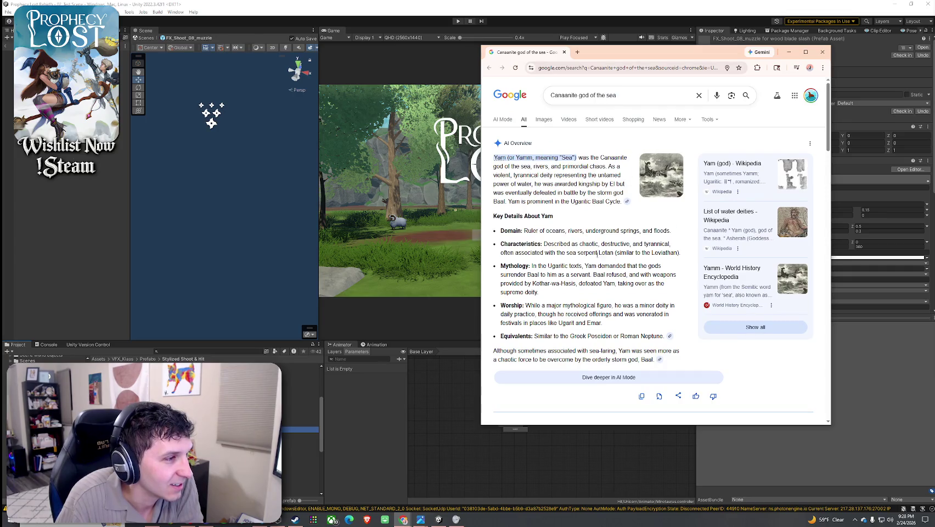
pyautogui.scroll(-4, 582, 251)
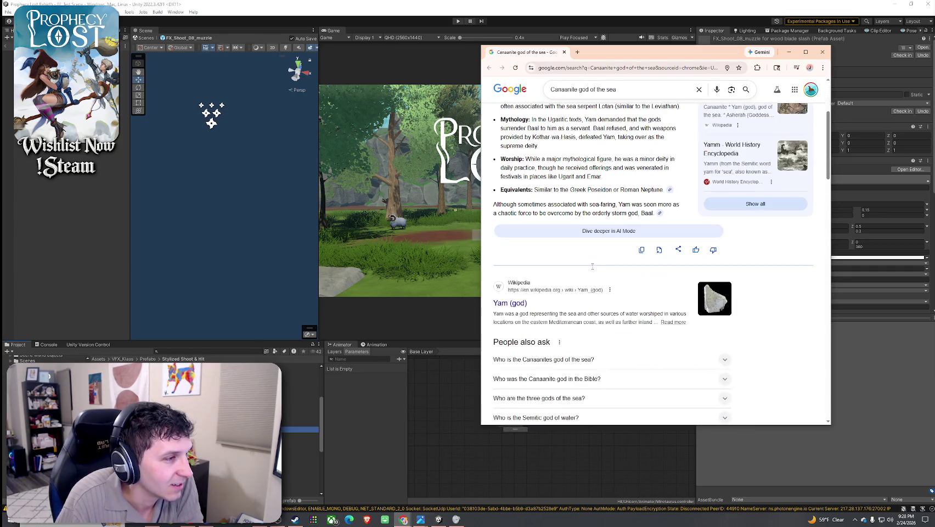
pyautogui.scroll(4, 592, 269)
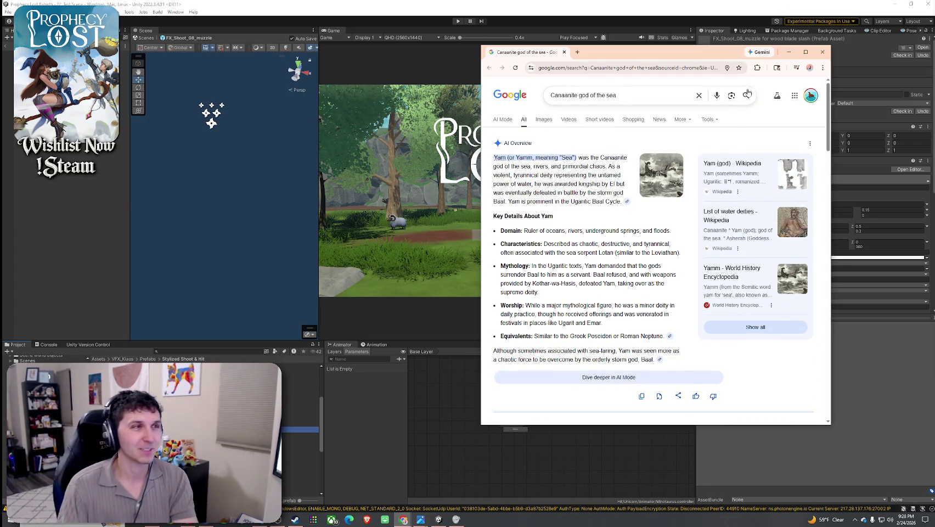
pyautogui.click(822, 52)
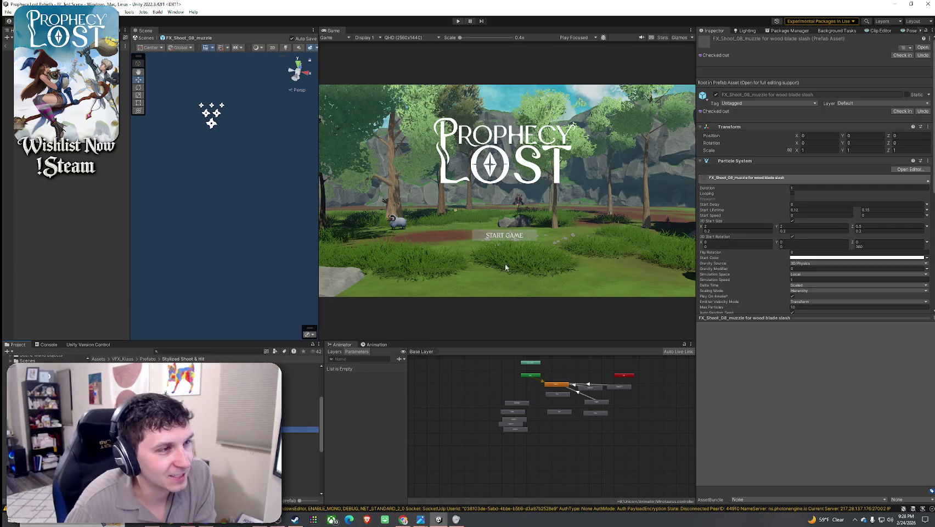
# Step: Play the wood blade slash muzzle prefab in isolation, then switch to FX_Shoot_08_hit
pyautogui.click(7, 48)
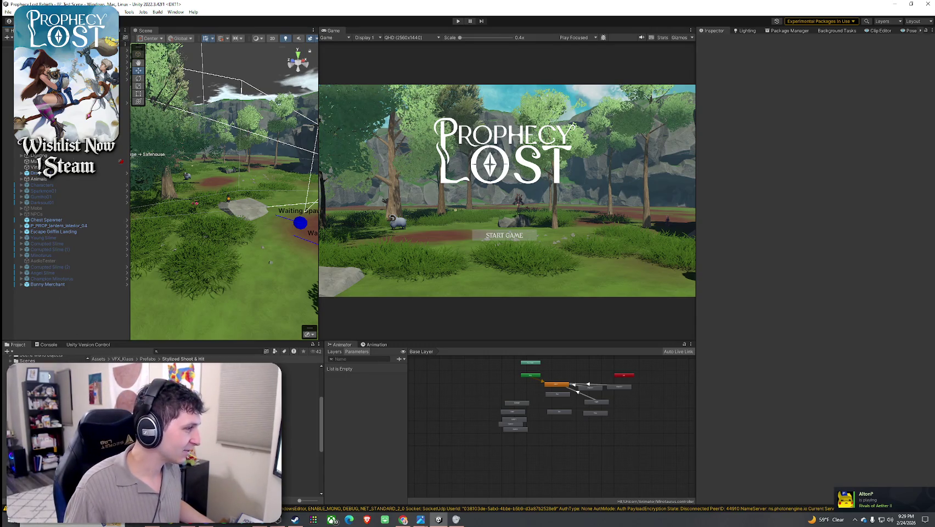
pyautogui.doubleClick(297, 429)
pyautogui.click(284, 282)
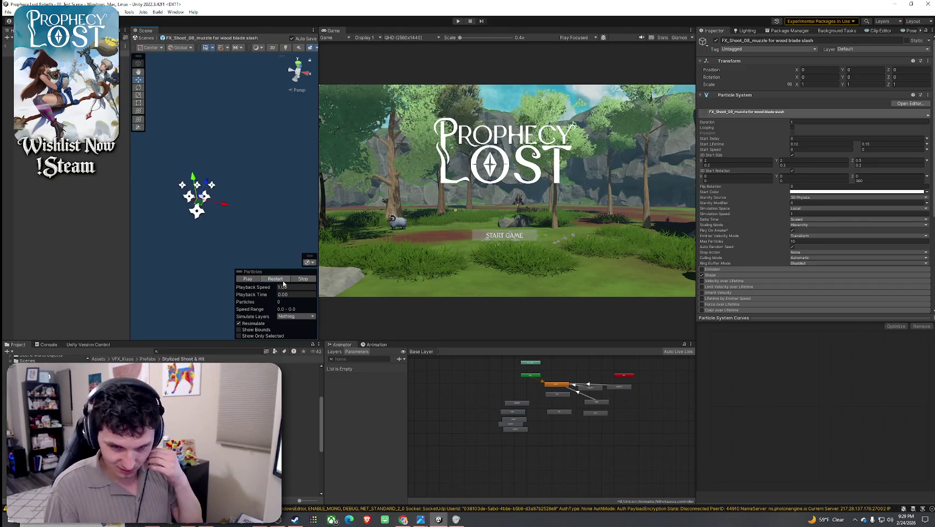
pyautogui.click(276, 278)
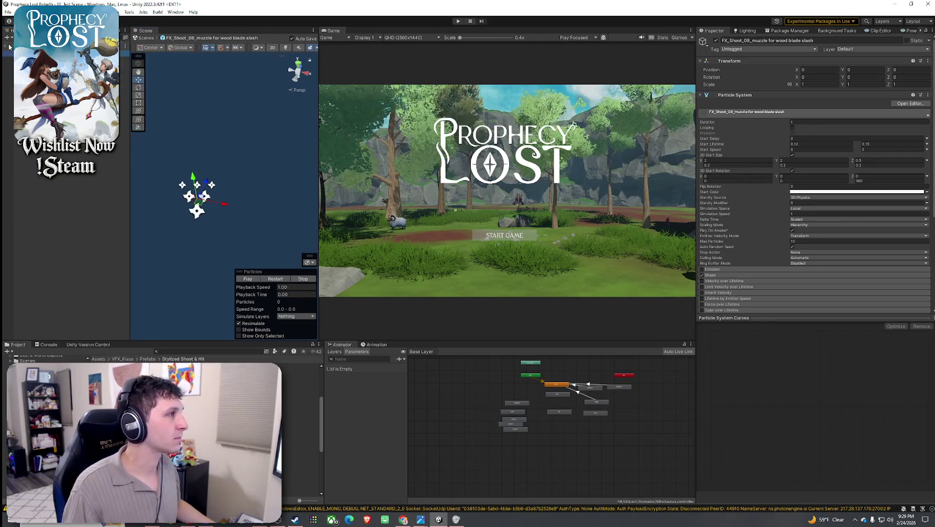
pyautogui.press('Up')
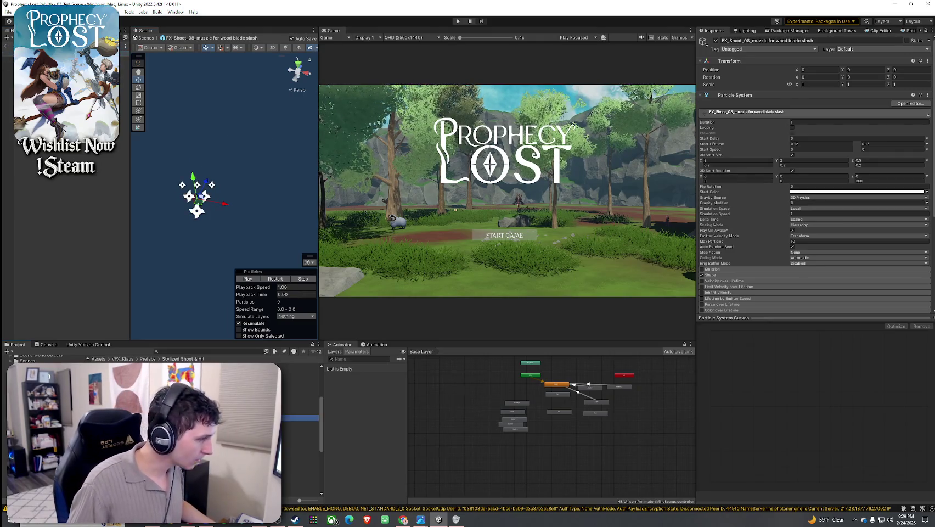
pyautogui.click(276, 279)
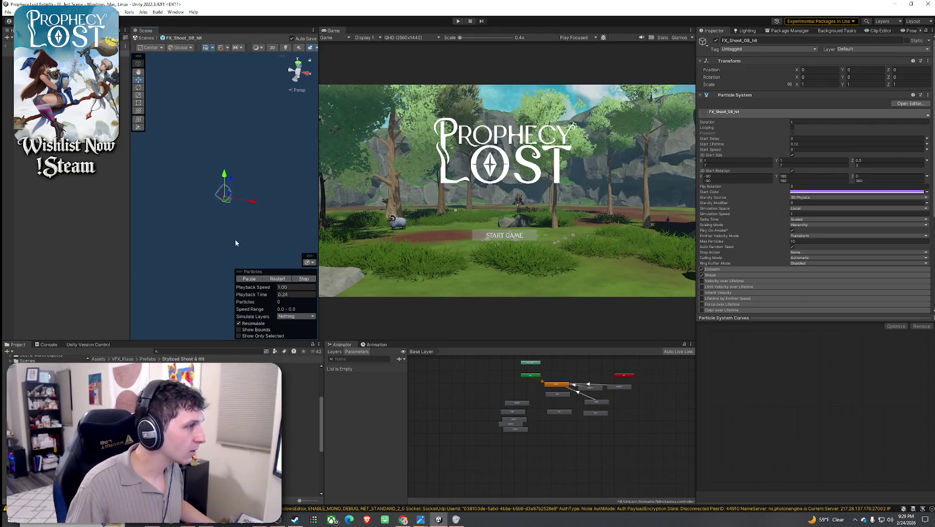
# Step: Duplicate FX_Shoot_08_hit as 'FX_Shoot_08_hit for wood blade slash'
pyautogui.click(276, 279)
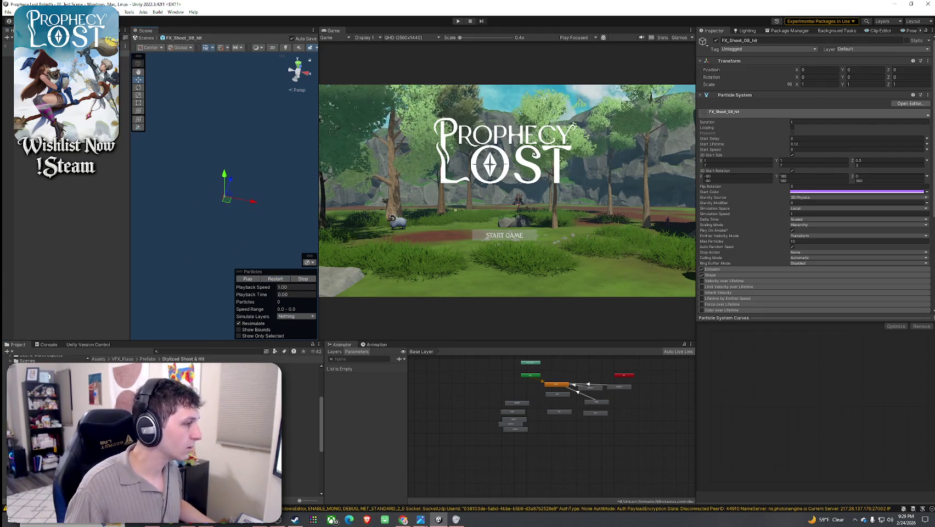
pyautogui.click(299, 418)
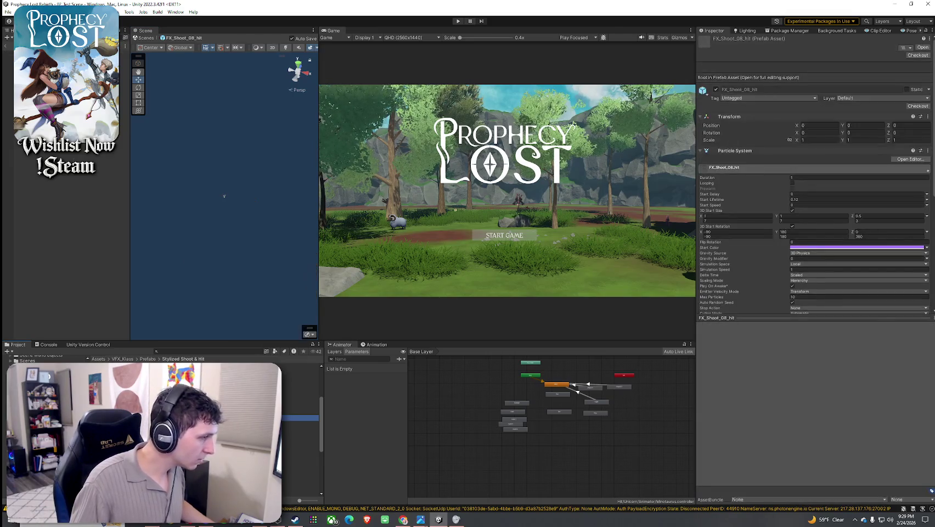
pyautogui.hotkey('ctrl', 'd')
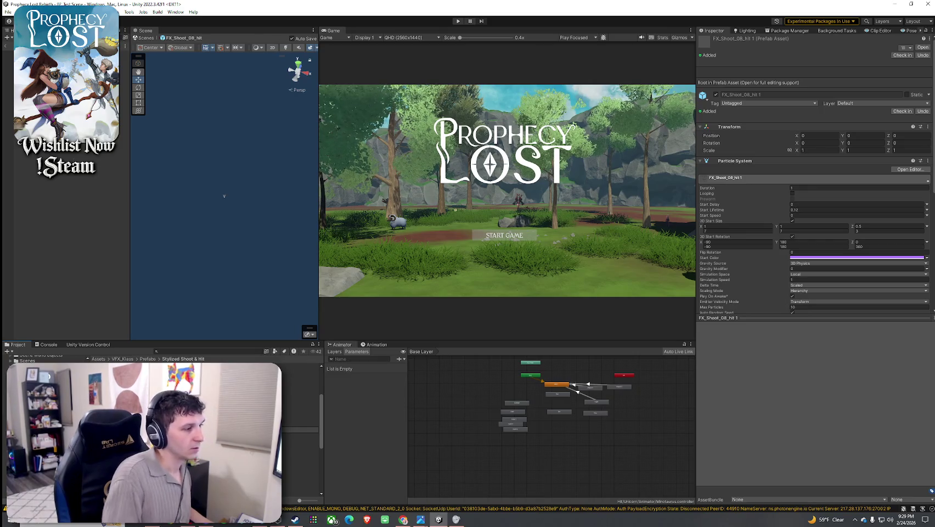
pyautogui.press('Return')
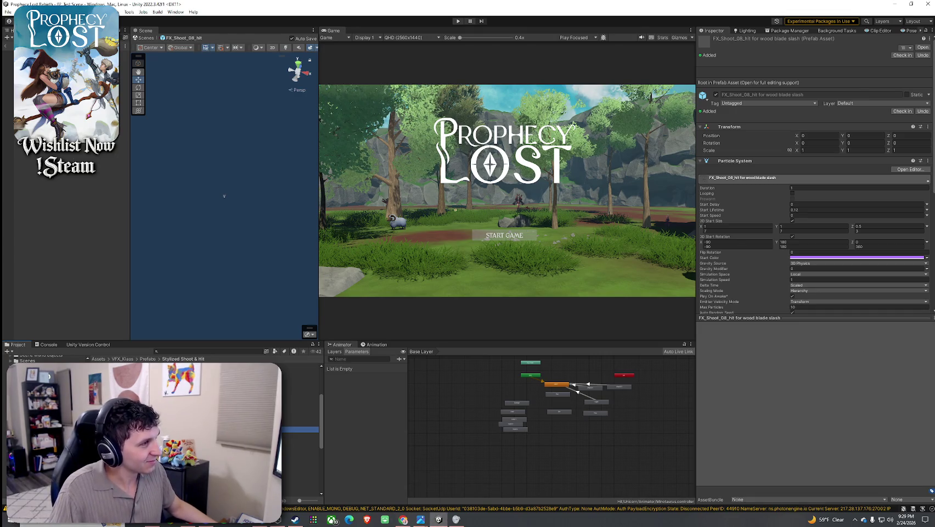
# Step: Deactivate the copy's electric child, select glow, and replay the hit burst
pyautogui.click(274, 279)
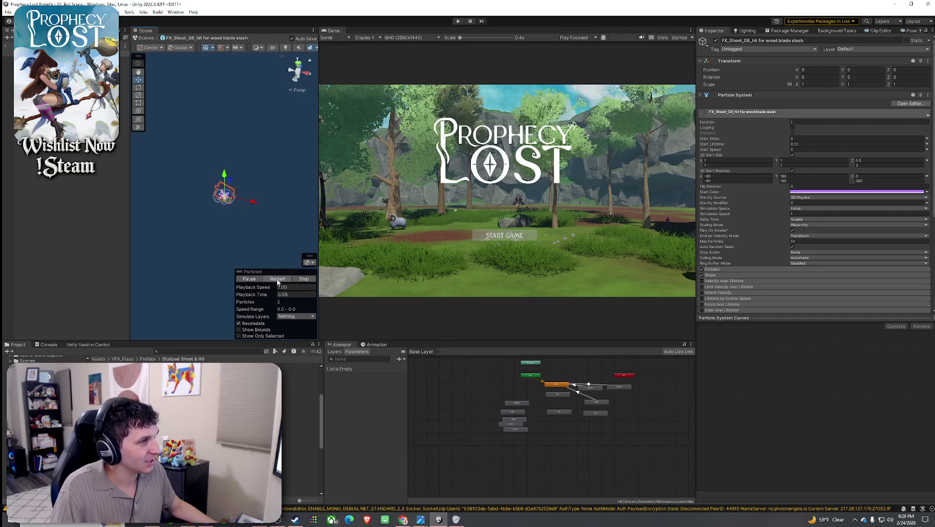
pyautogui.click(7, 57)
pyautogui.click(717, 41)
pyautogui.click(7, 65)
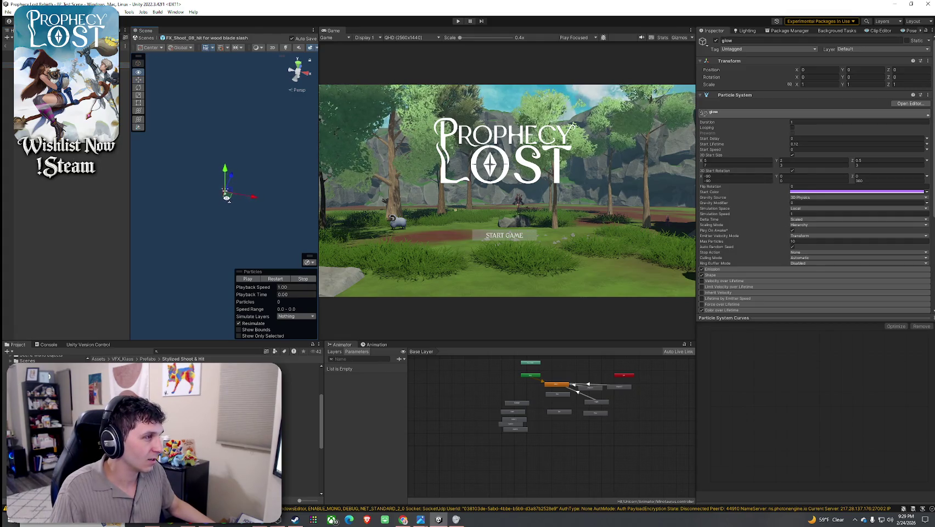
pyautogui.click(280, 278)
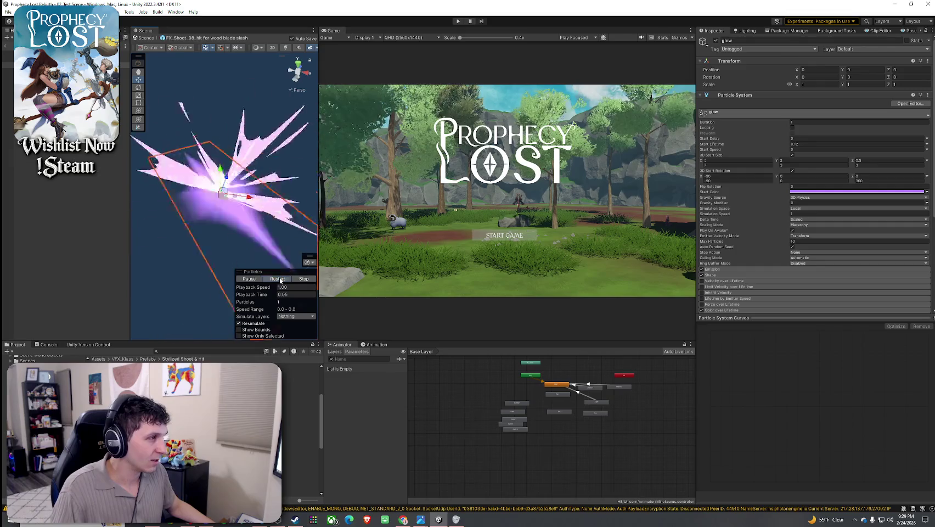
# Step: Replay the slash hit effect and check the glow part's start colour
pyautogui.click(276, 279)
pyautogui.click(894, 192)
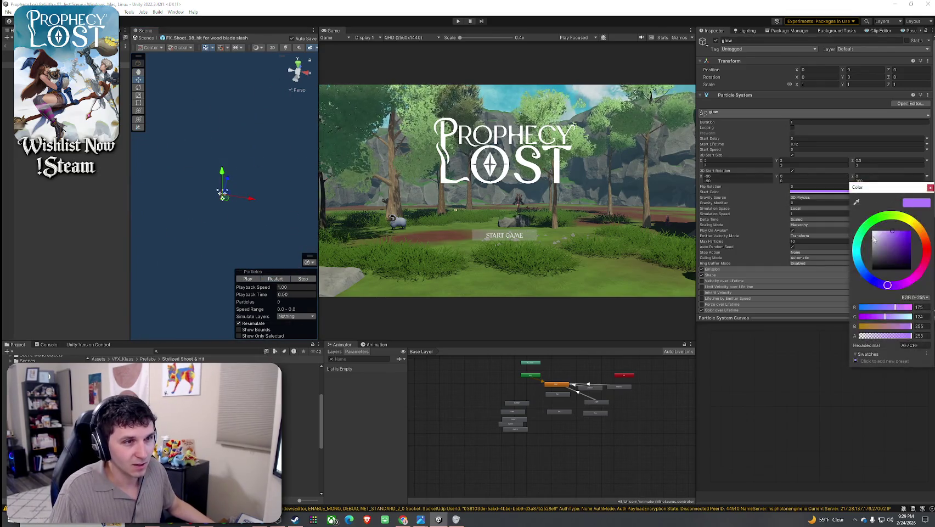
pyautogui.click(276, 279)
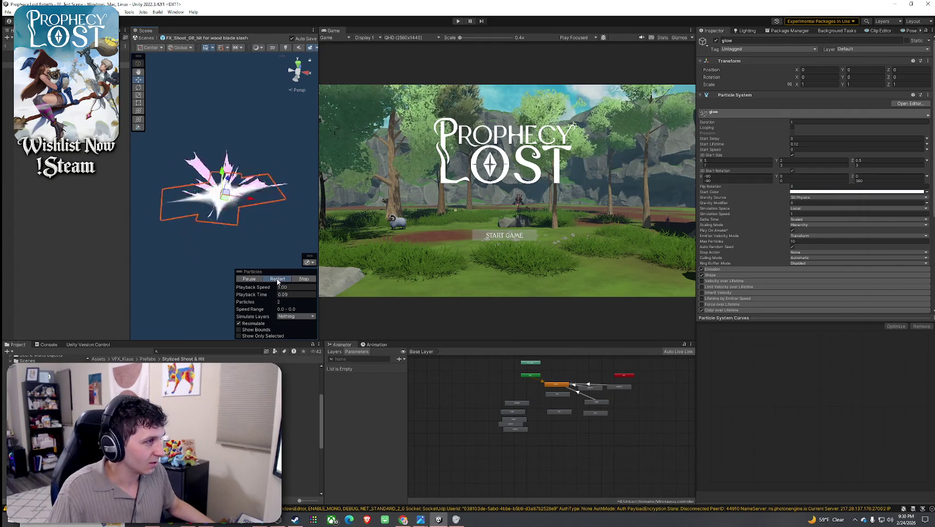
# Step: Change the hit effect root's start colour from purple to pale cream FFECCC
pyautogui.click(223, 193)
pyautogui.click(812, 192)
pyautogui.moveTo(875, 222); pyautogui.dragTo(883, 229)
pyautogui.click(844, 231)
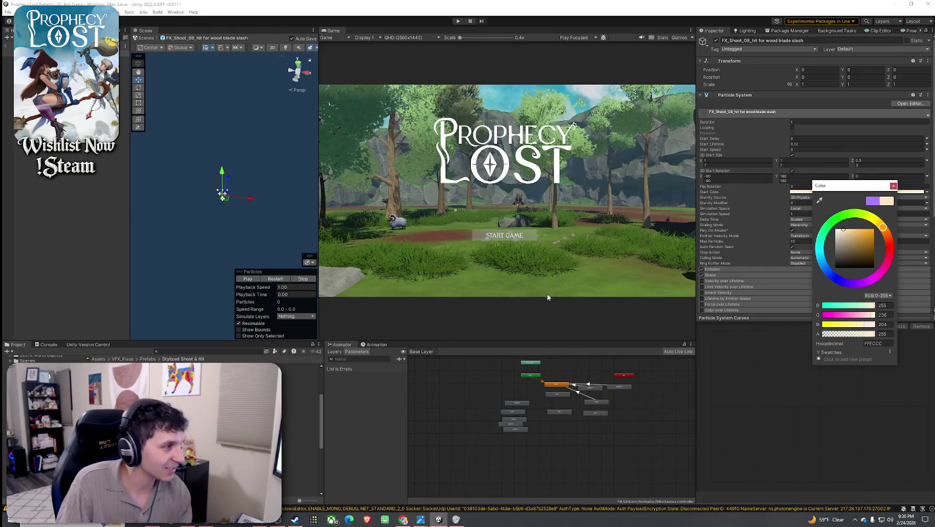
pyautogui.click(286, 279)
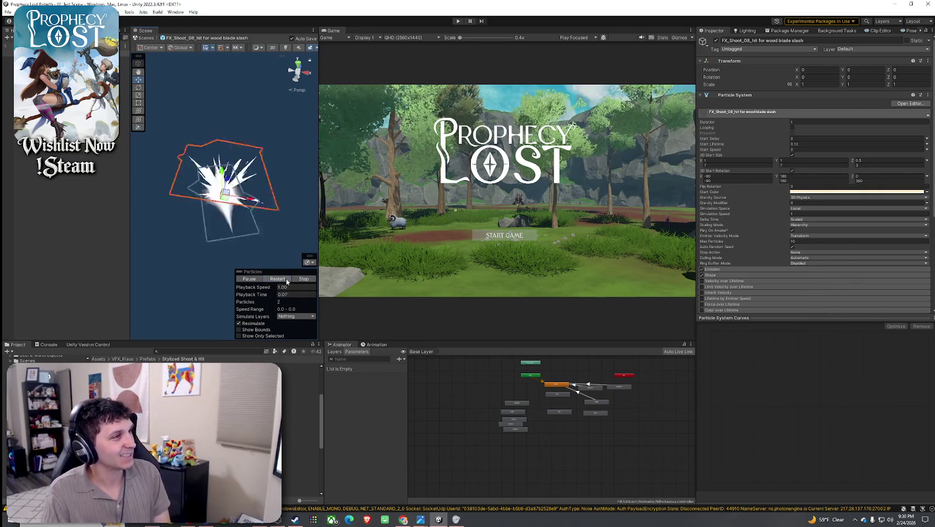
# Step: Replay the recoloured slash effect repeatedly, then leave prefab mode for the scene
pyautogui.click(286, 278)
pyautogui.click(286, 278)
pyautogui.click(286, 278)
pyautogui.click(286, 278)
pyautogui.click(286, 278)
pyautogui.click(286, 279)
pyautogui.click(286, 279)
pyautogui.click(286, 279)
pyautogui.click(286, 278)
pyautogui.click(286, 279)
pyautogui.click(286, 279)
pyautogui.click(286, 278)
pyautogui.click(286, 278)
pyautogui.click(286, 278)
pyautogui.click(294, 277)
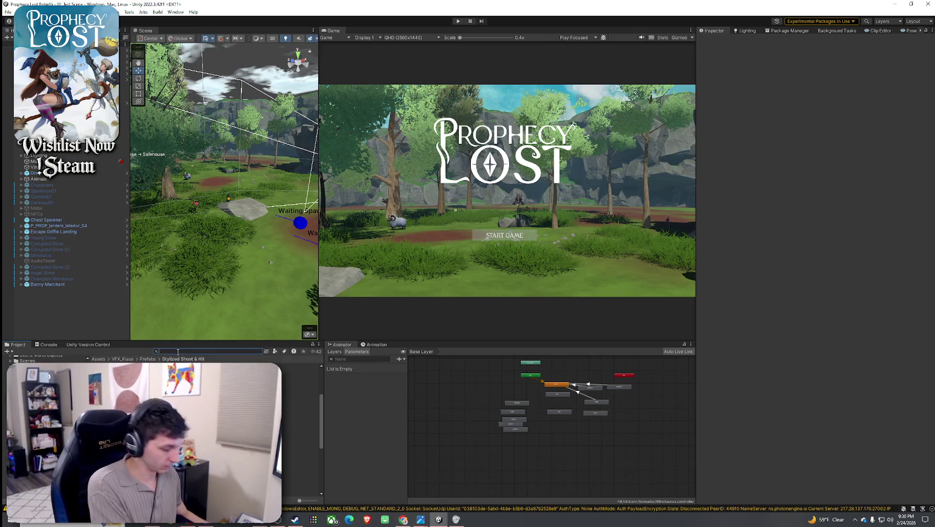
# Step: Find the training sword, set its Projectile Type to 4_Wood Blade Slash, and open that asset
pyautogui.write('training')
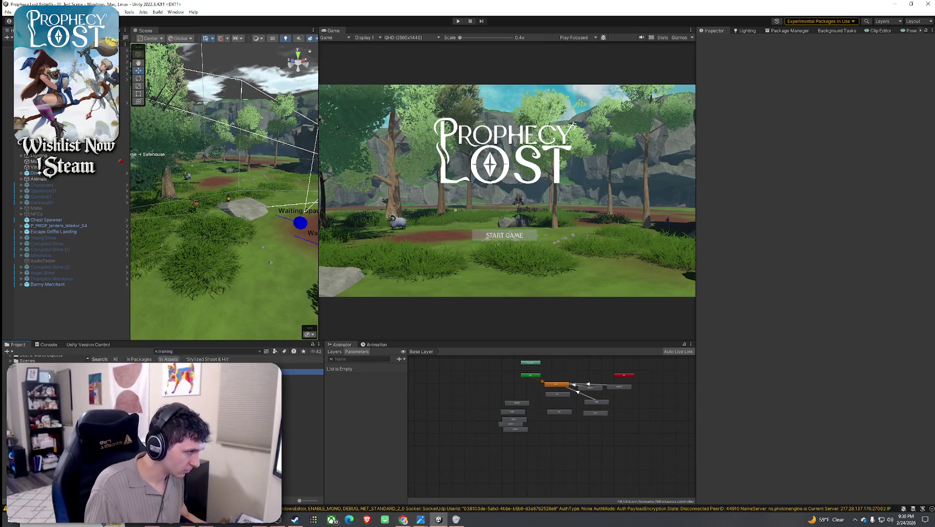
pyautogui.scroll(-10, 765, 255)
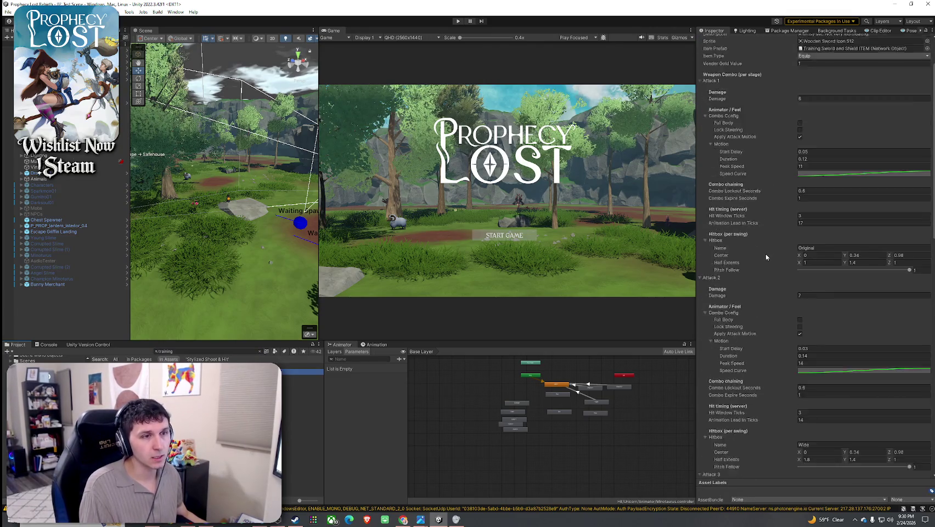
pyautogui.scroll(-5, 768, 258)
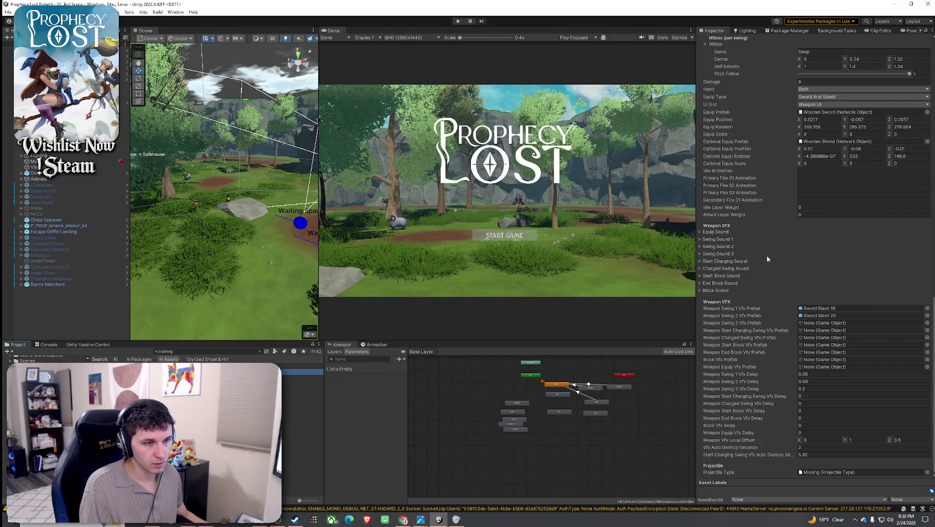
pyautogui.click(927, 471)
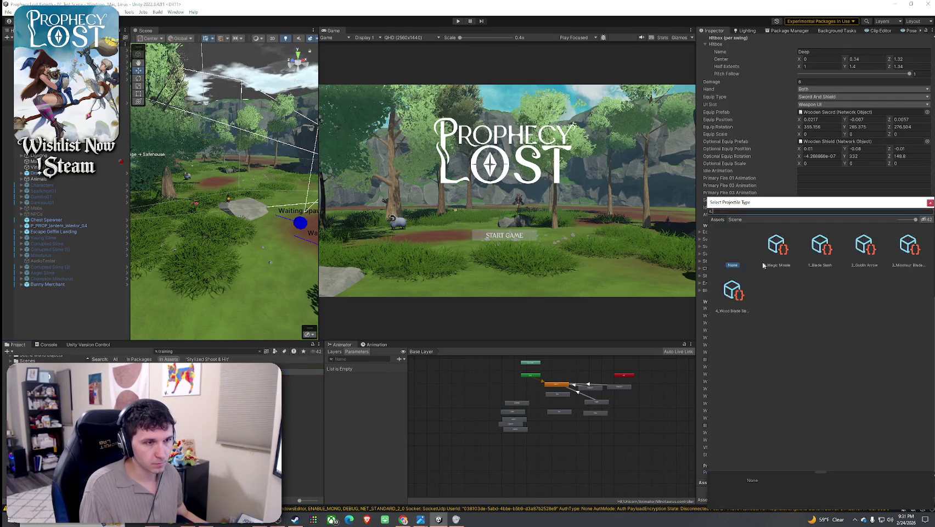
pyautogui.doubleClick(732, 301)
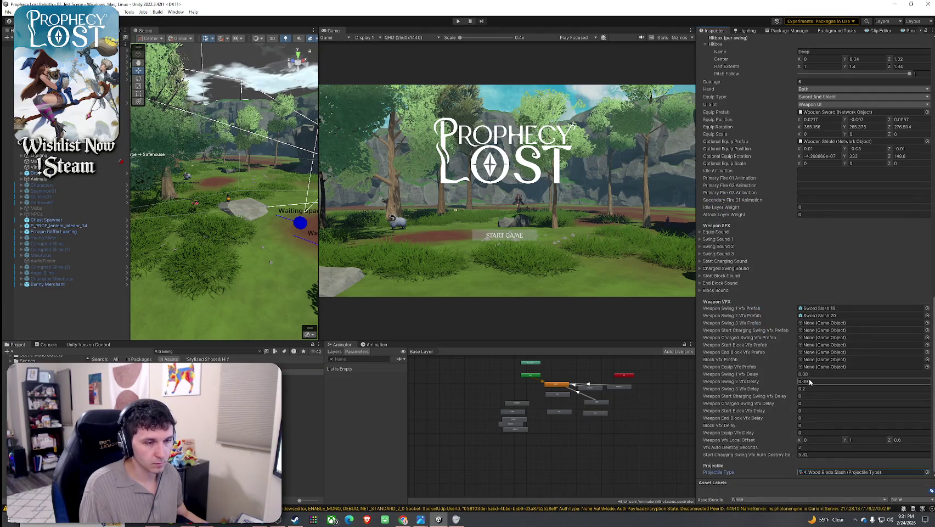
pyautogui.click(824, 473)
pyautogui.doubleClick(824, 472)
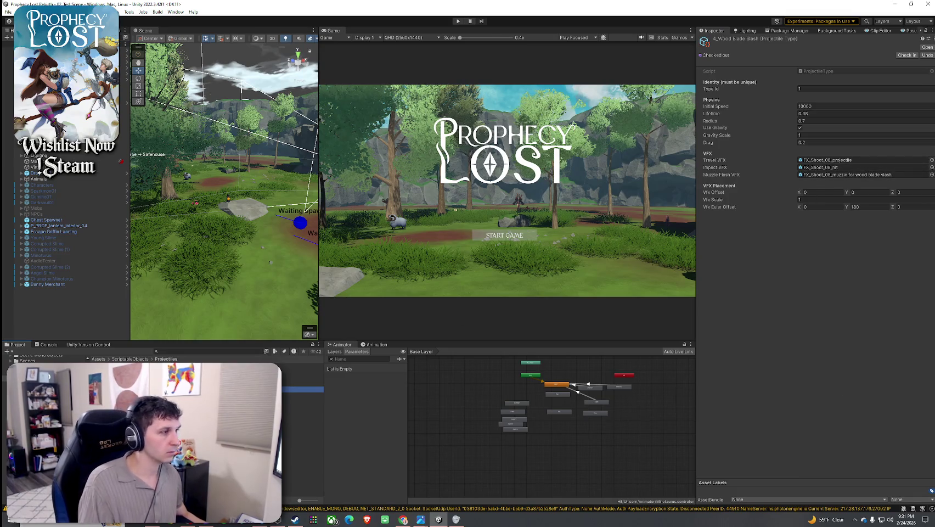
# Step: Assign the 'for wood blade slash' hit and projectile prefabs to Impact and Travel VFX, then maximize Game view
pyautogui.click(837, 175)
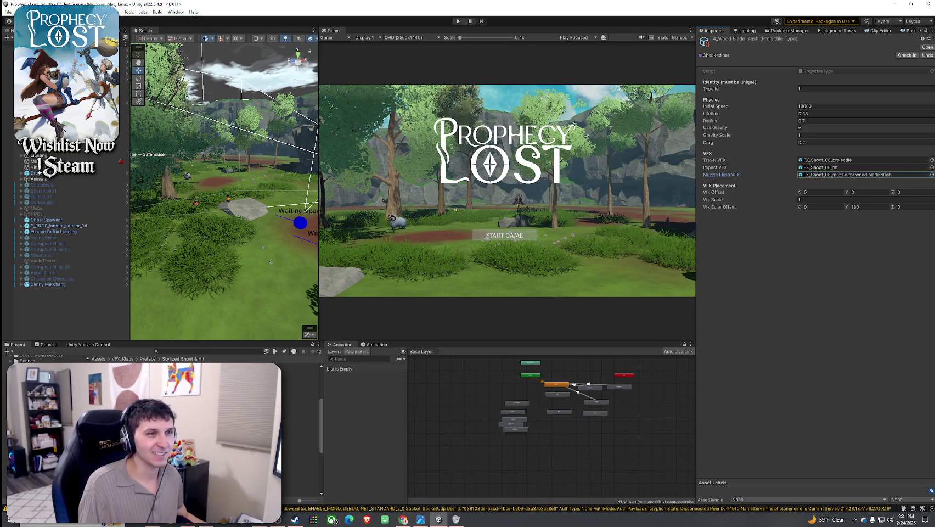
pyautogui.moveTo(635, 249)
pyautogui.mouseDown()
pyautogui.moveTo(697, 214)
pyautogui.moveTo(834, 168)
pyautogui.mouseUp()
pyautogui.moveTo(291, 442); pyautogui.dragTo(851, 161)
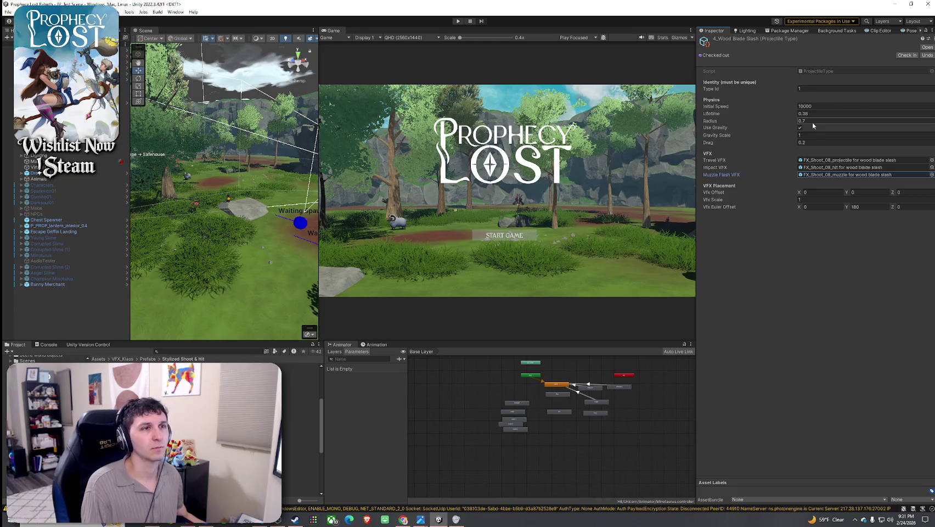
pyautogui.click(821, 106)
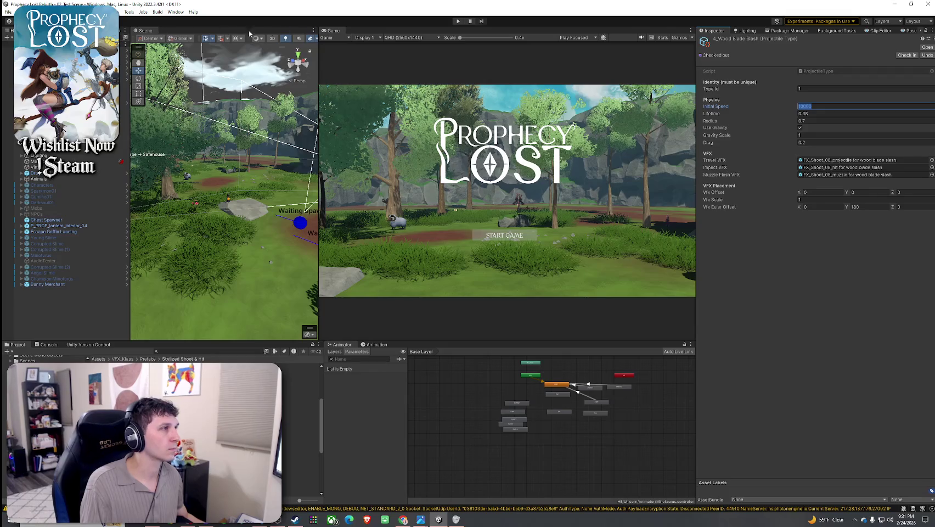
pyautogui.doubleClick(333, 30)
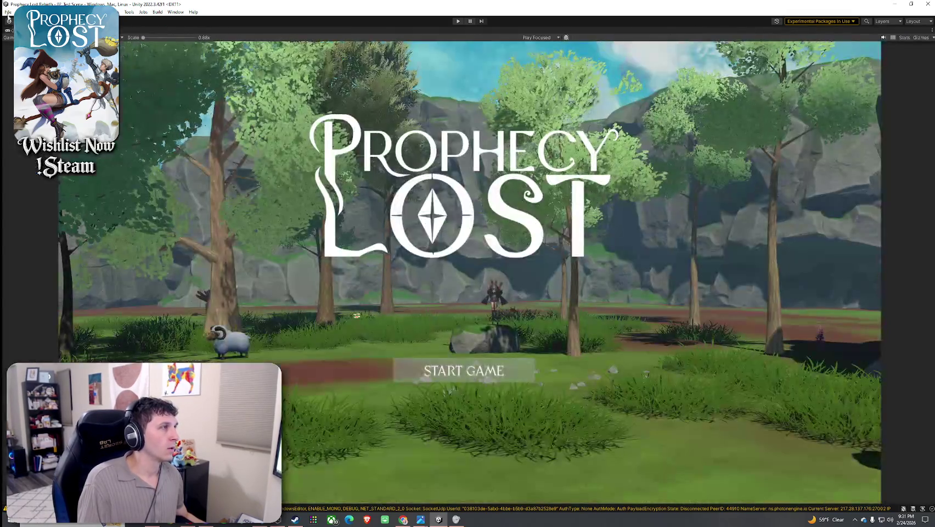
# Step: Enter play mode, start the game, pick up the staff and swing to see the slash
pyautogui.hotkey('ctrl', 'p')
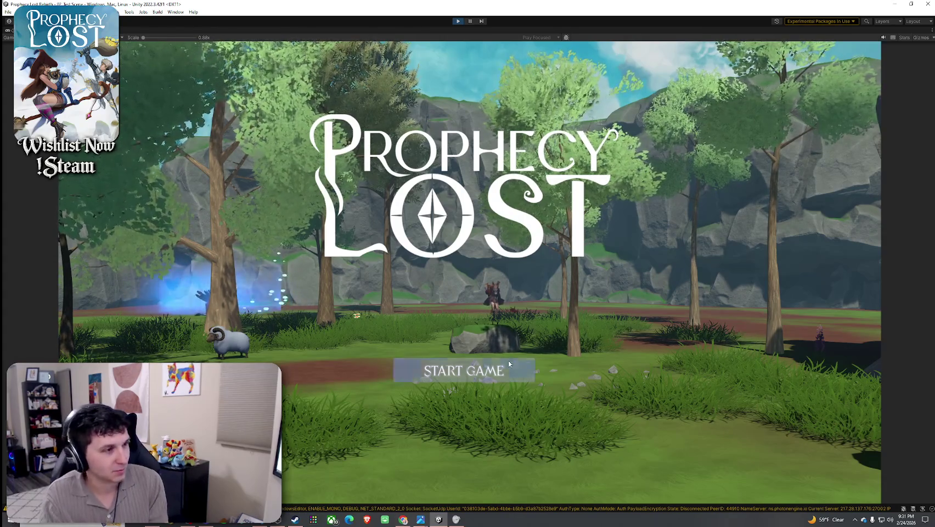
pyautogui.press('Return')
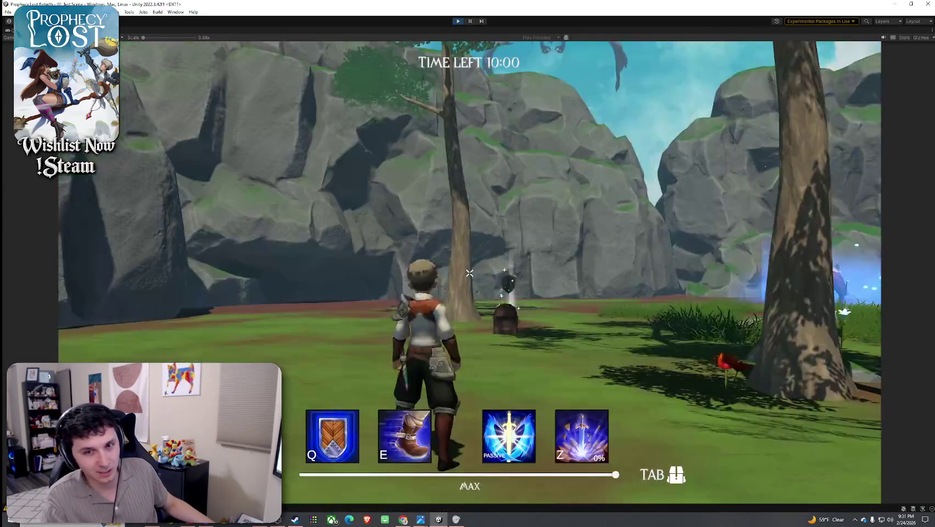
pyautogui.press('w')
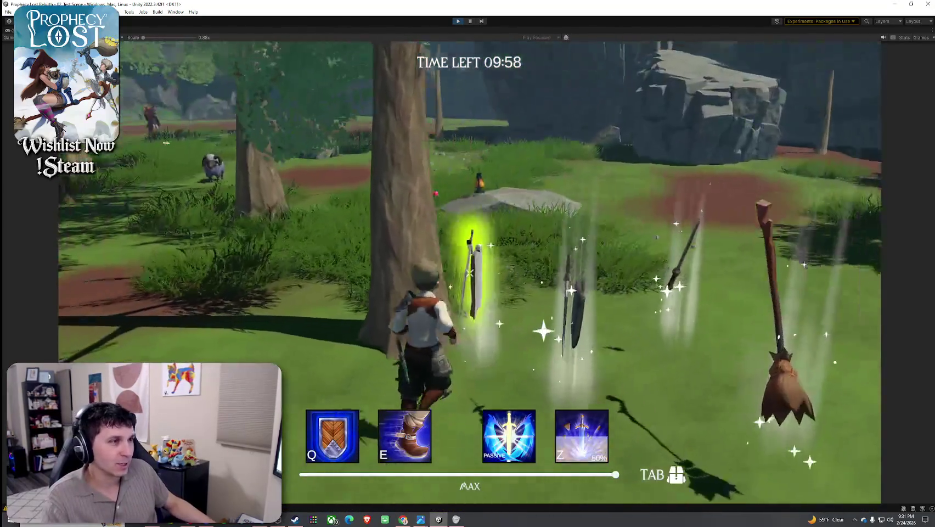
pyautogui.press('Tab')
pyautogui.press('Tab')
pyautogui.press('w')
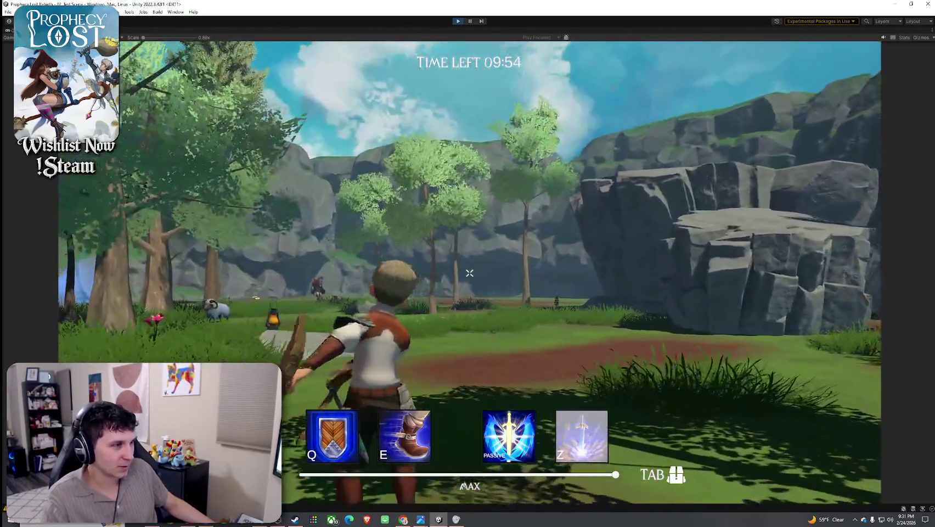
pyautogui.click(469, 273)
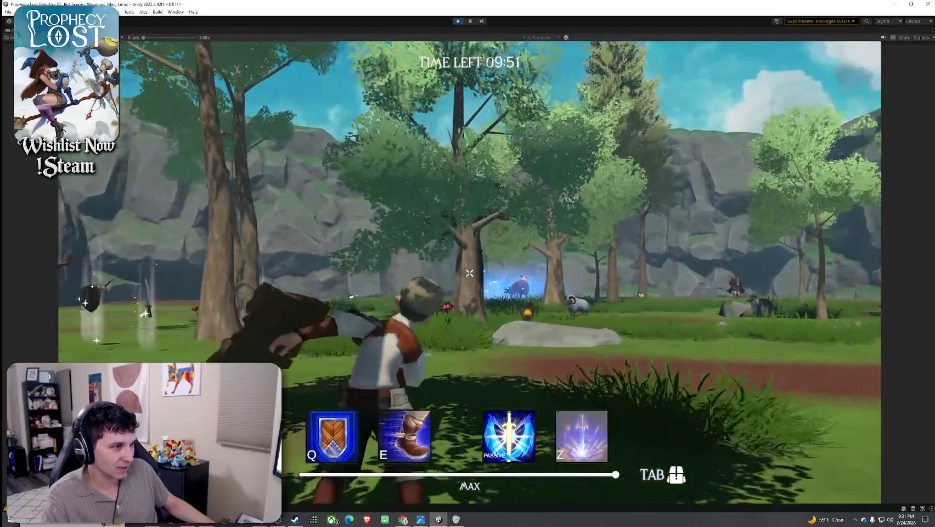
pyautogui.click(469, 273)
# Step: Run across the rock ledges into the grass field facing the forest
pyautogui.press('w')
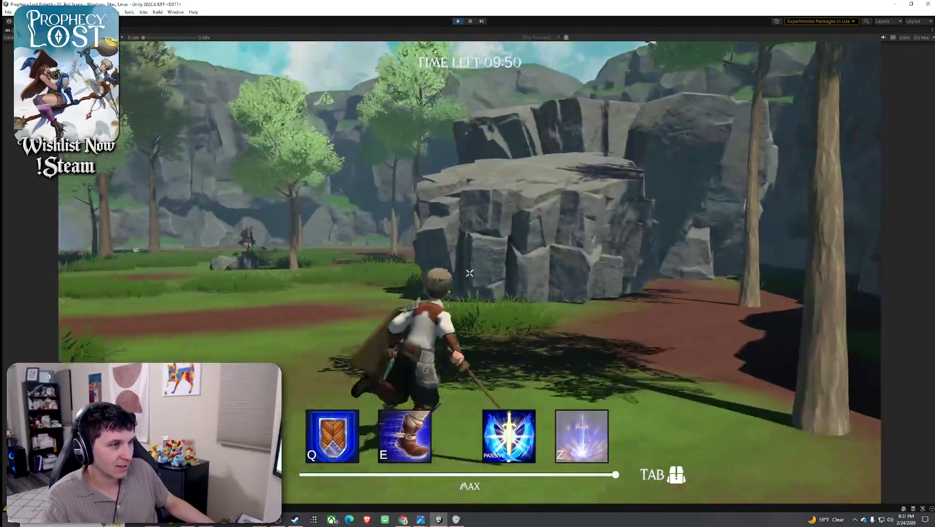
pyautogui.press('w')
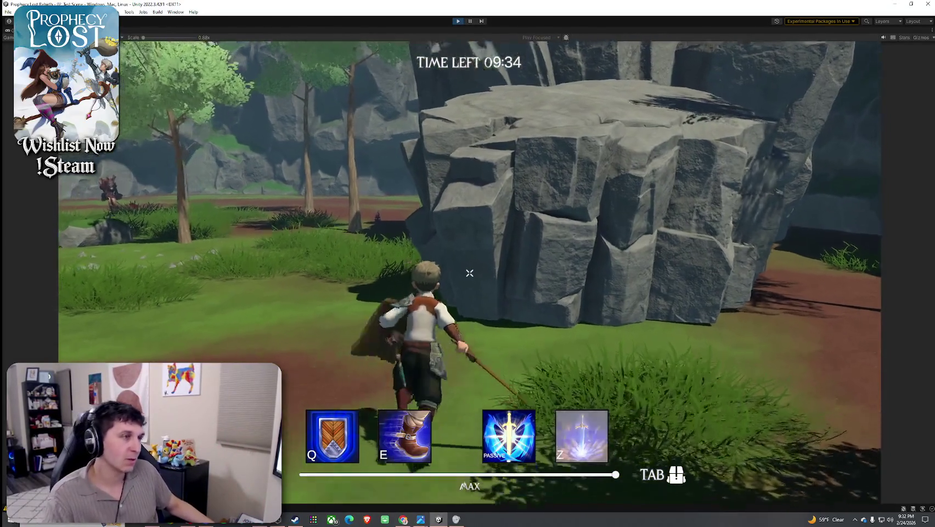
pyautogui.press('w')
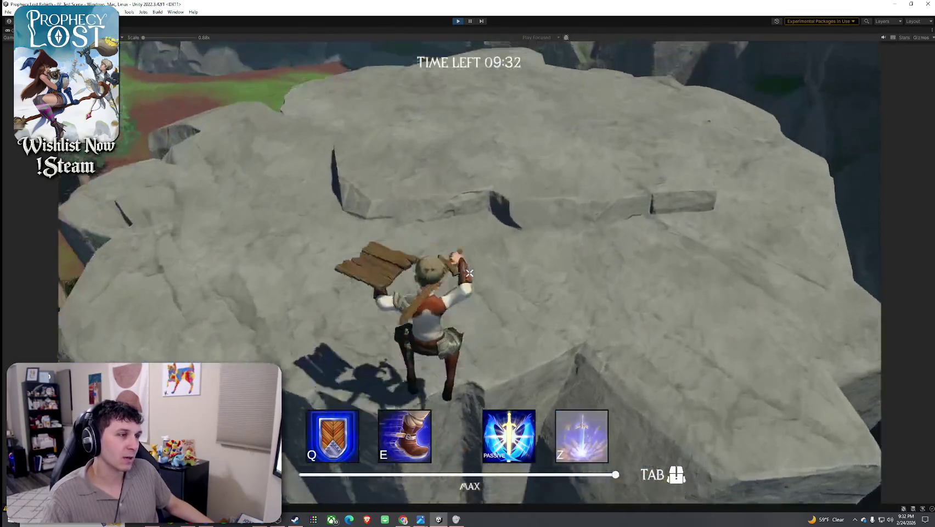
pyautogui.press('a')
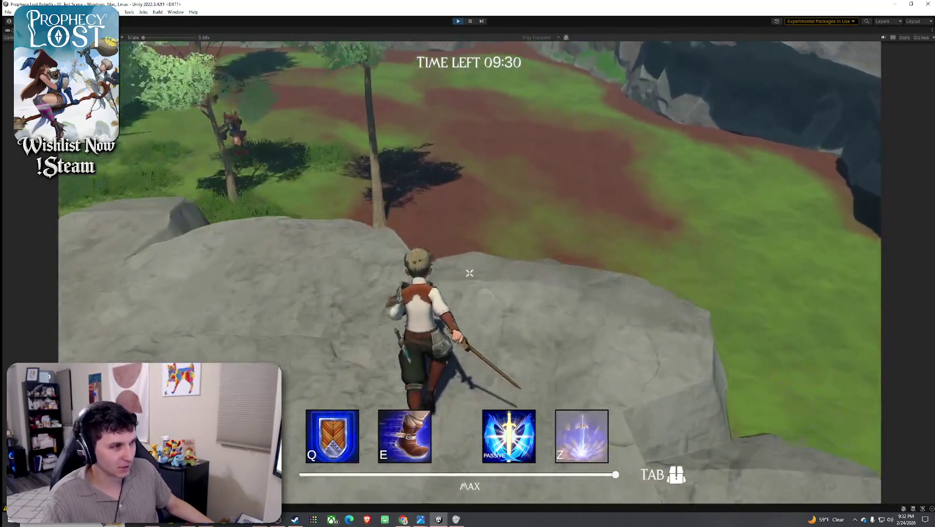
pyautogui.press('w')
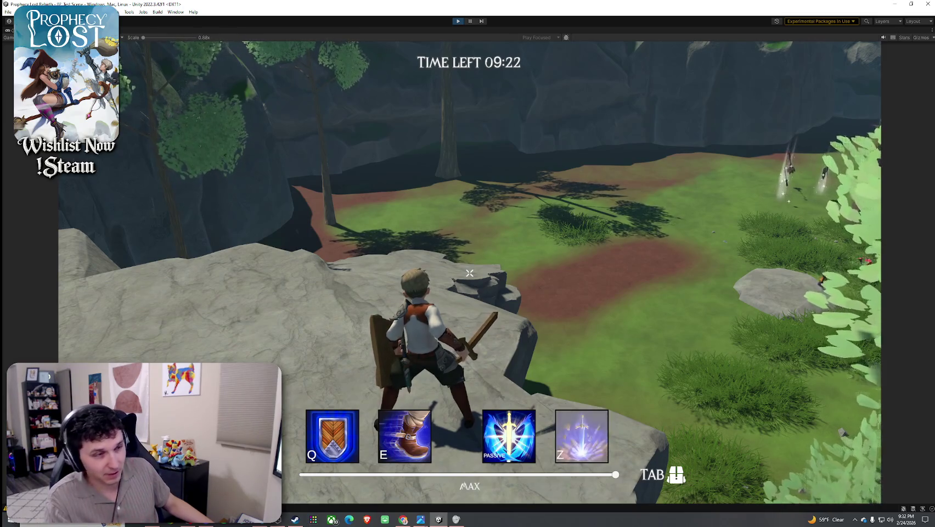
pyautogui.press('w')
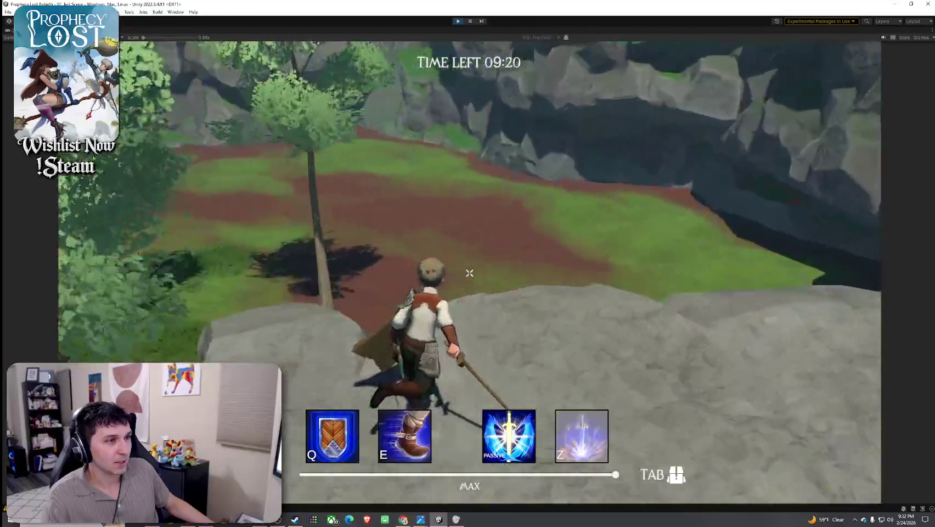
pyautogui.press('w')
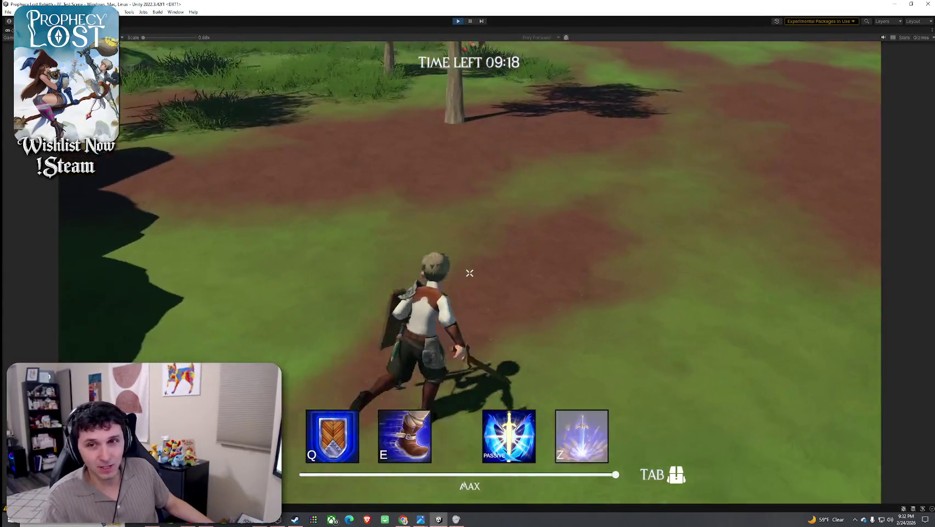
pyautogui.press('w')
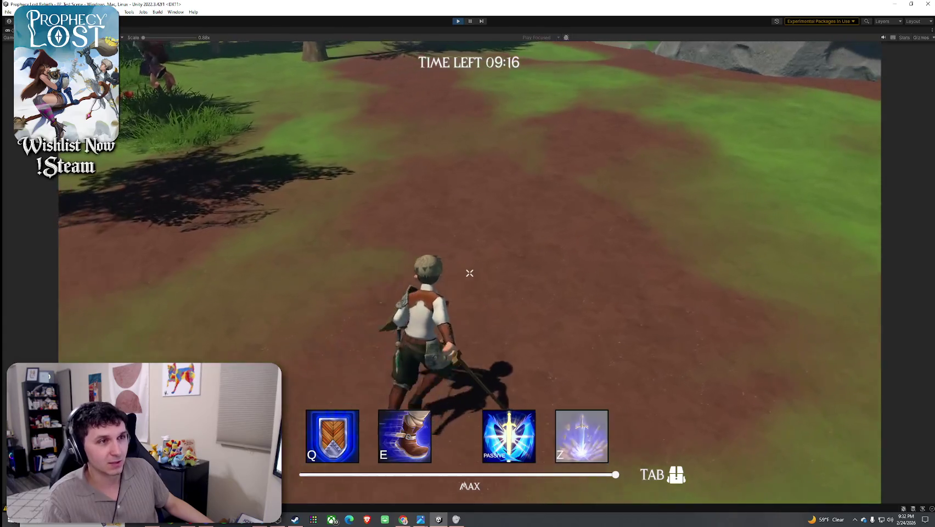
pyautogui.press('w')
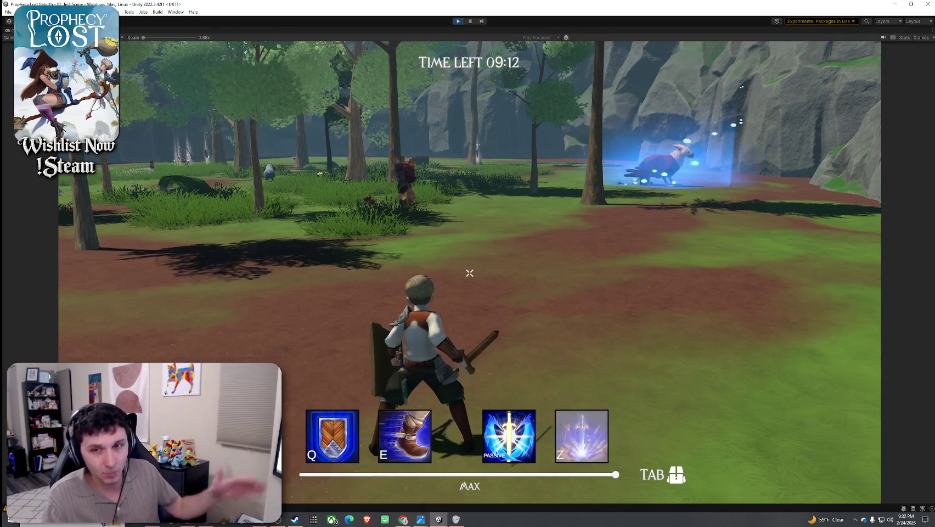
# Step: Run the character through the forest and across the field toward the cliff
pyautogui.press('w')
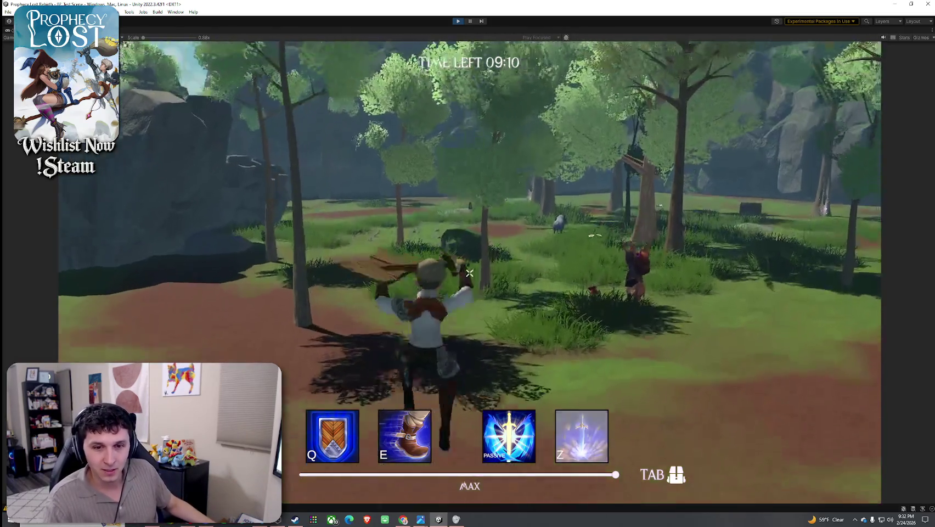
pyautogui.press('a')
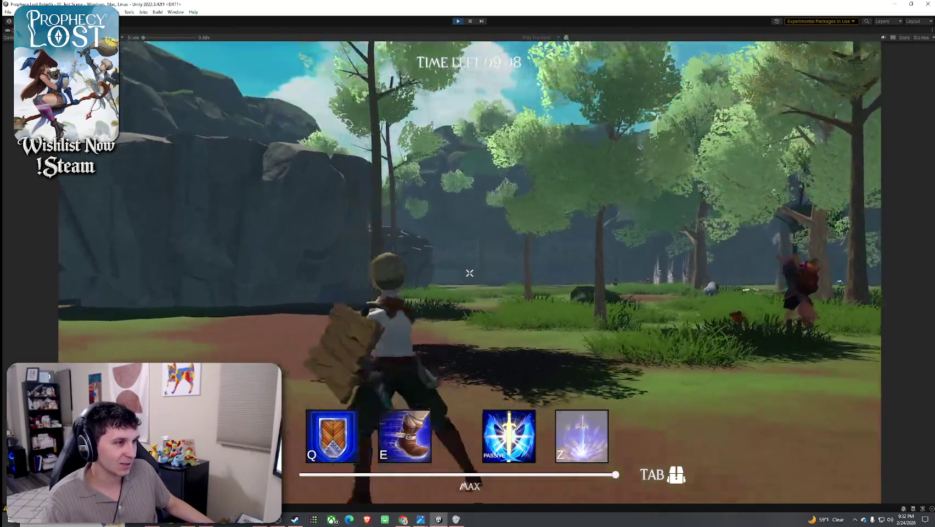
pyautogui.press('w')
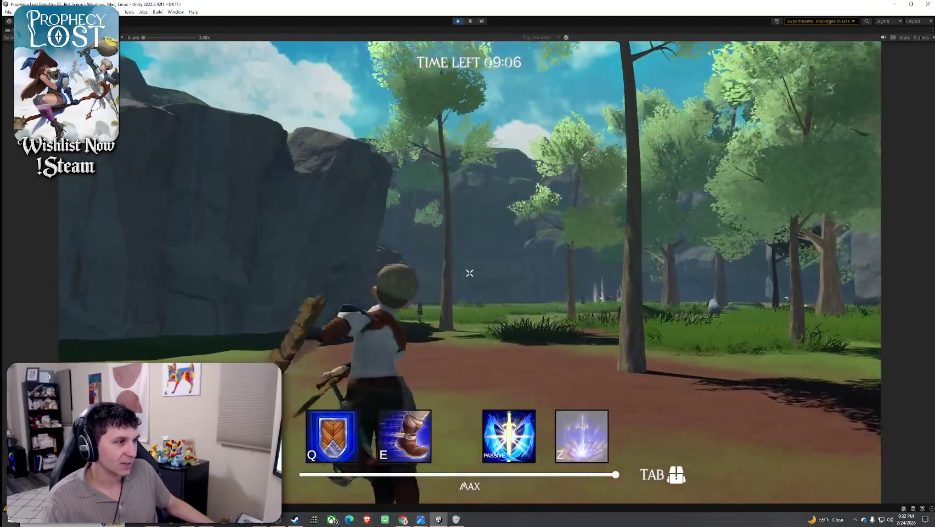
pyautogui.press('w')
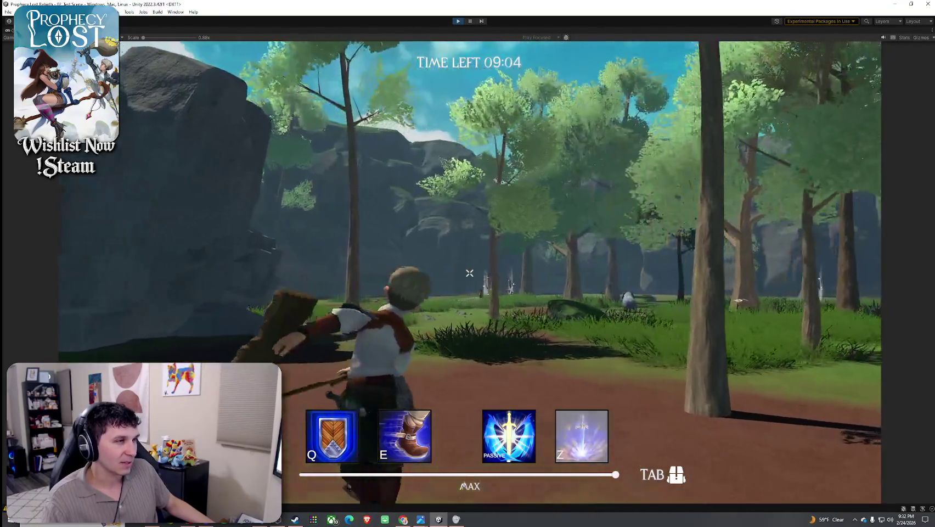
pyautogui.press('w')
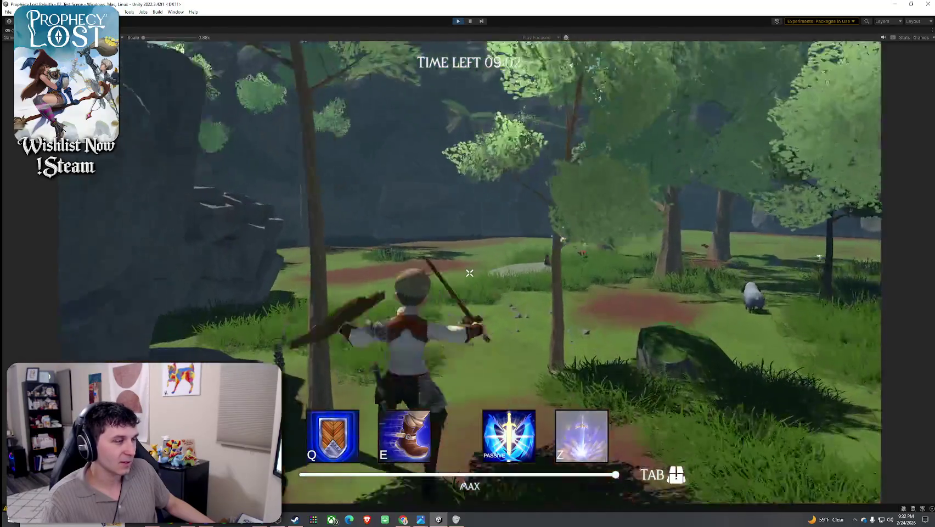
pyautogui.press('w')
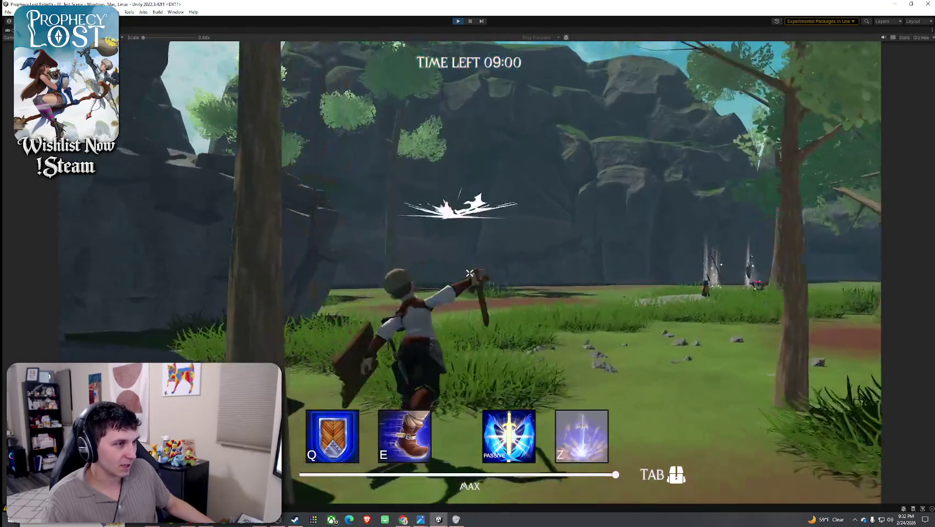
pyautogui.press('w')
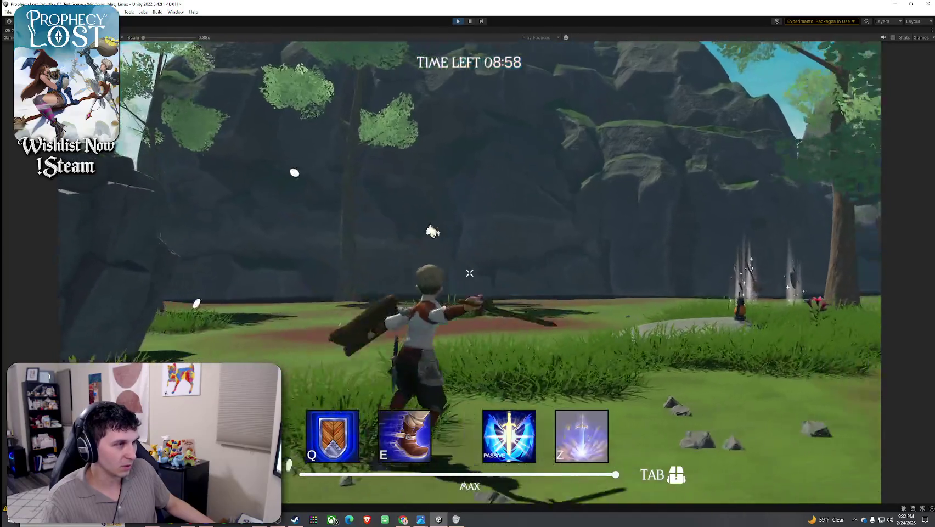
pyautogui.press('w')
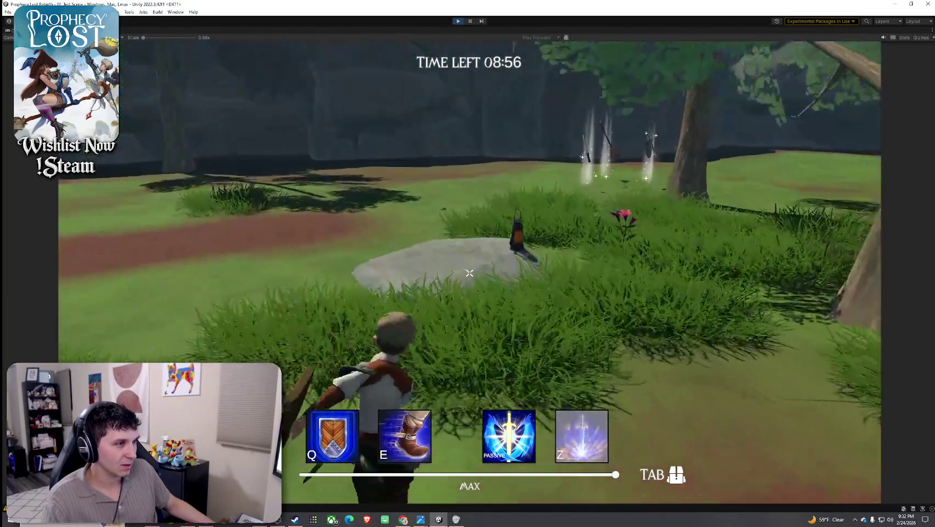
# Step: Swing the sword repeatedly while running over the rock to watch the recoloured slash
pyautogui.click(469, 273)
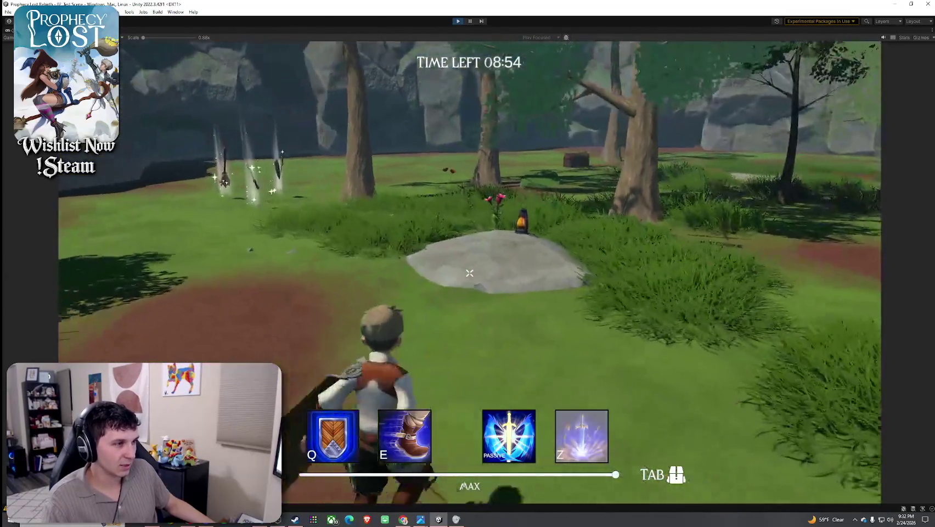
pyautogui.click(470, 273)
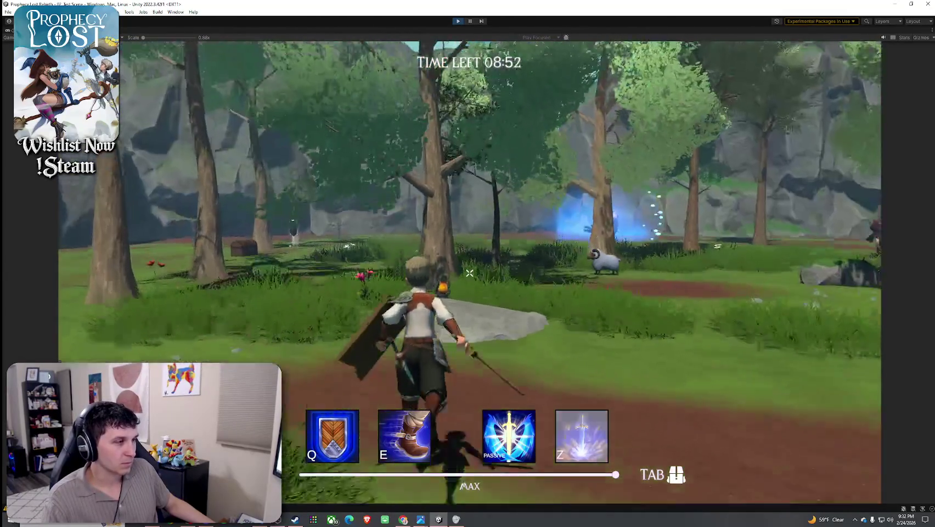
pyautogui.click(470, 273)
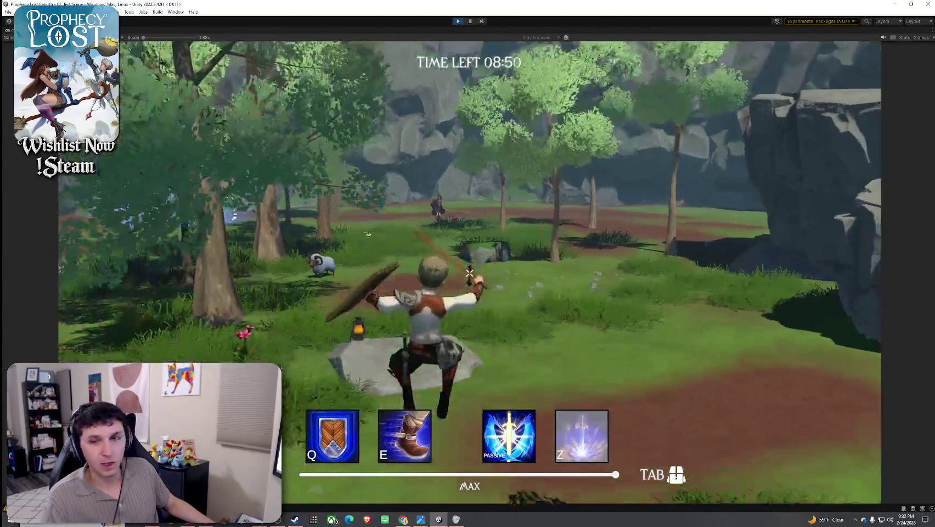
pyautogui.press('w')
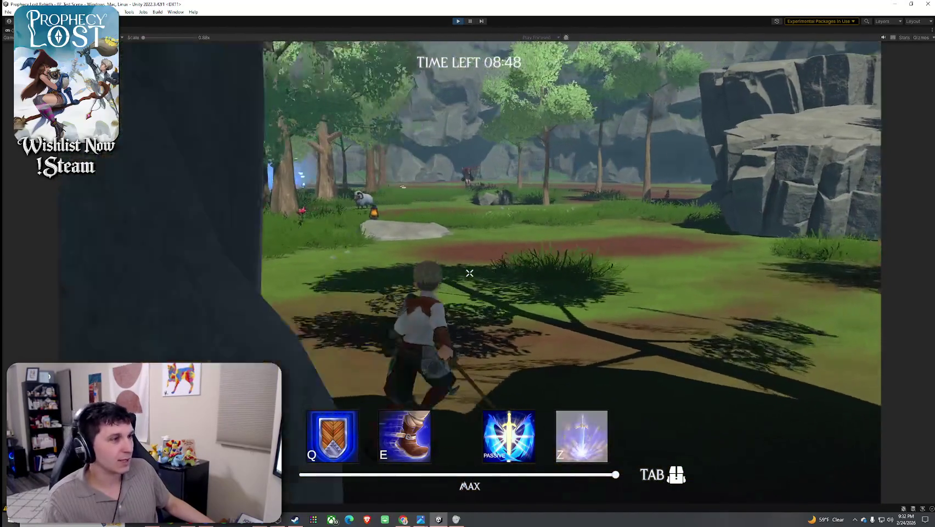
pyautogui.click(470, 273)
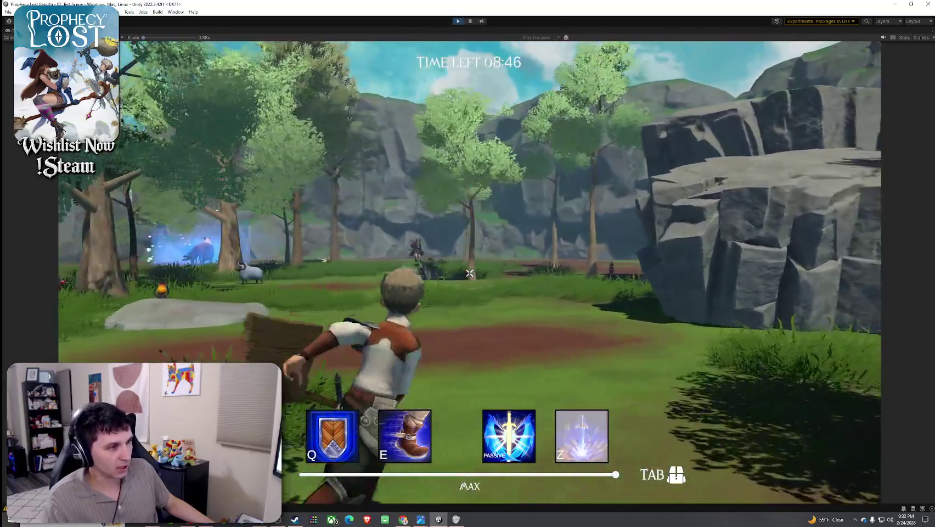
pyautogui.click(470, 273)
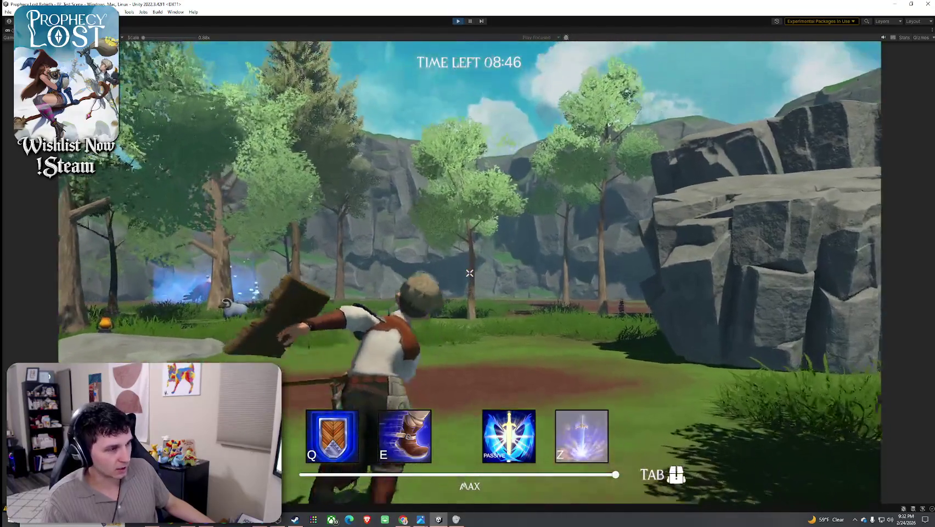
pyautogui.press('w')
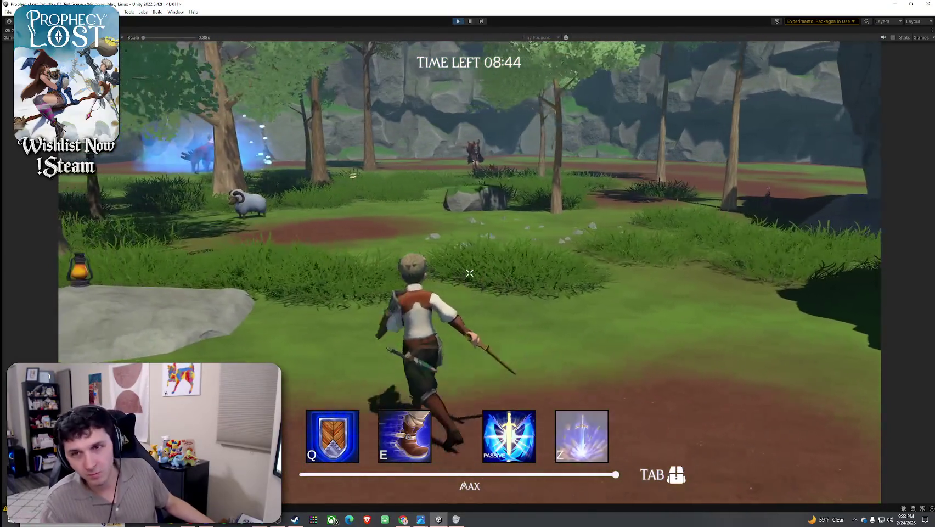
# Step: Dismiss the Windows Start menu, refocus the game, and slash the training dummies
pyautogui.press('super')
pyautogui.press('Escape')
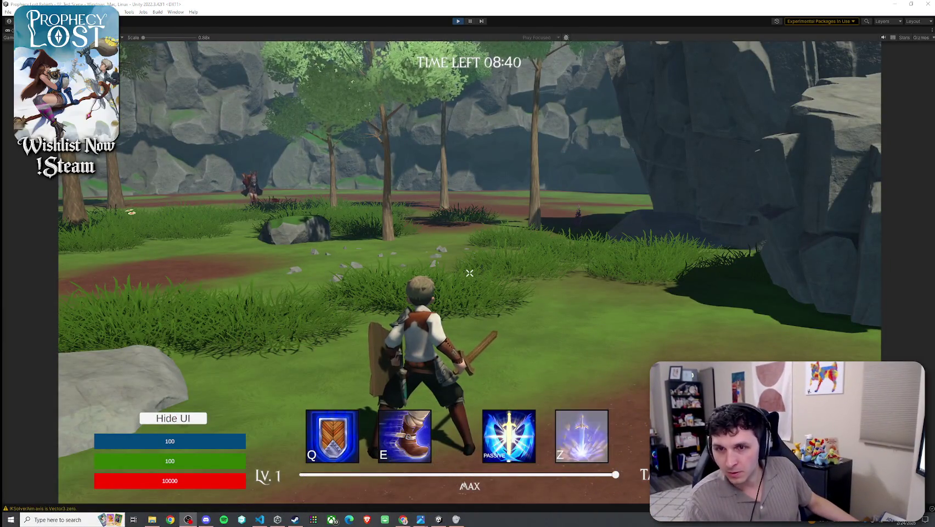
pyautogui.click(905, 247)
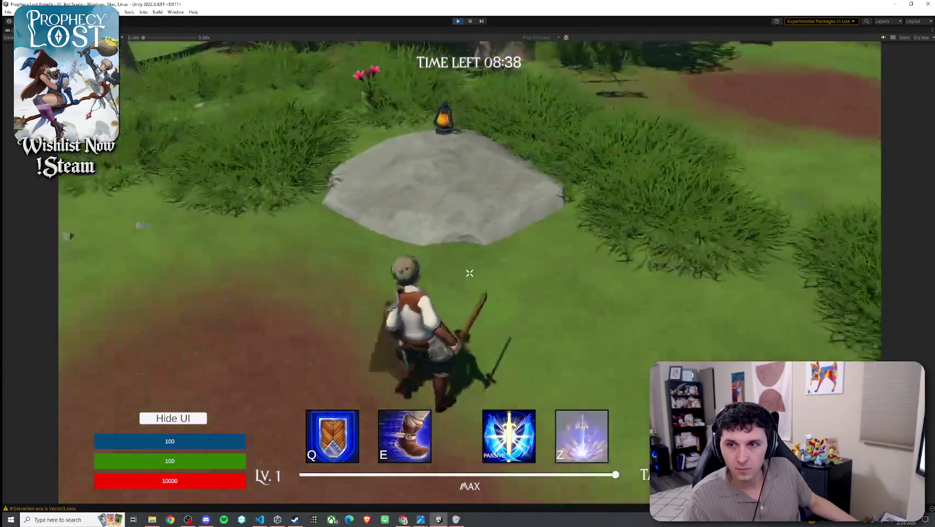
pyautogui.press('super')
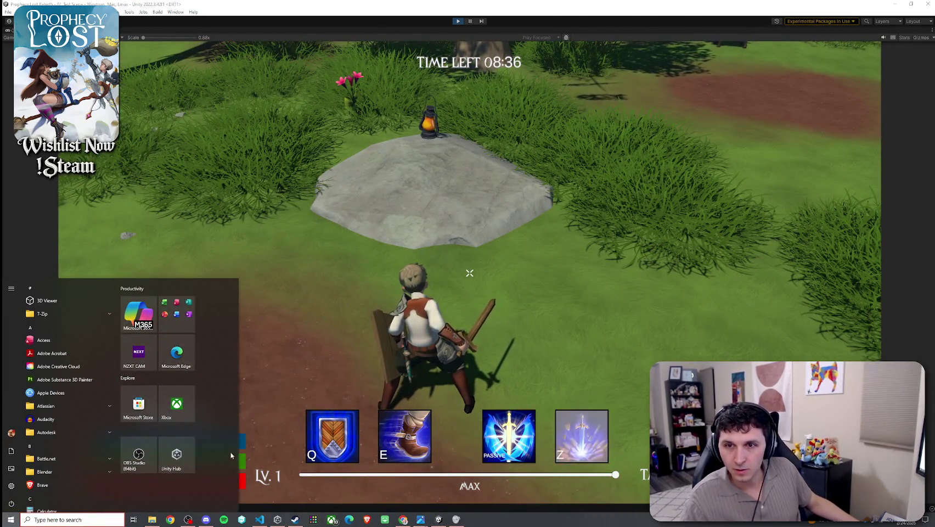
pyautogui.click(275, 432)
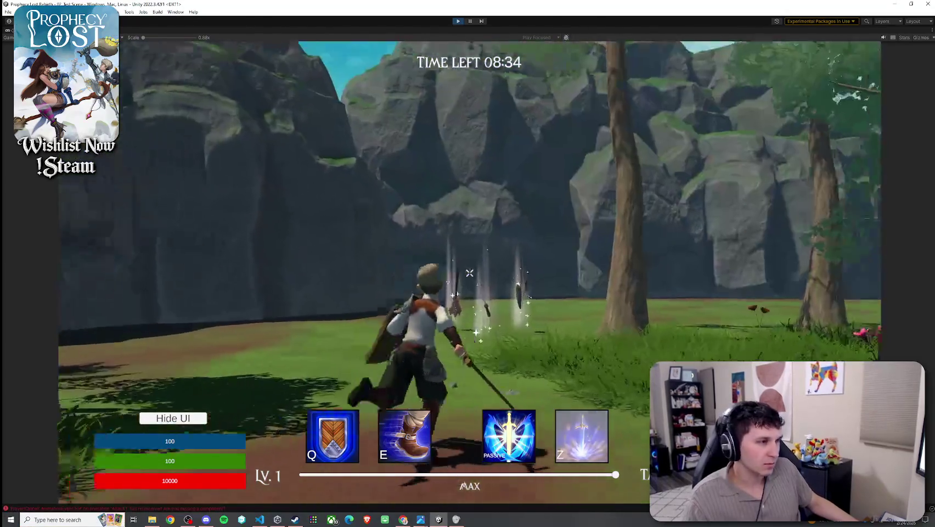
pyautogui.click(469, 272)
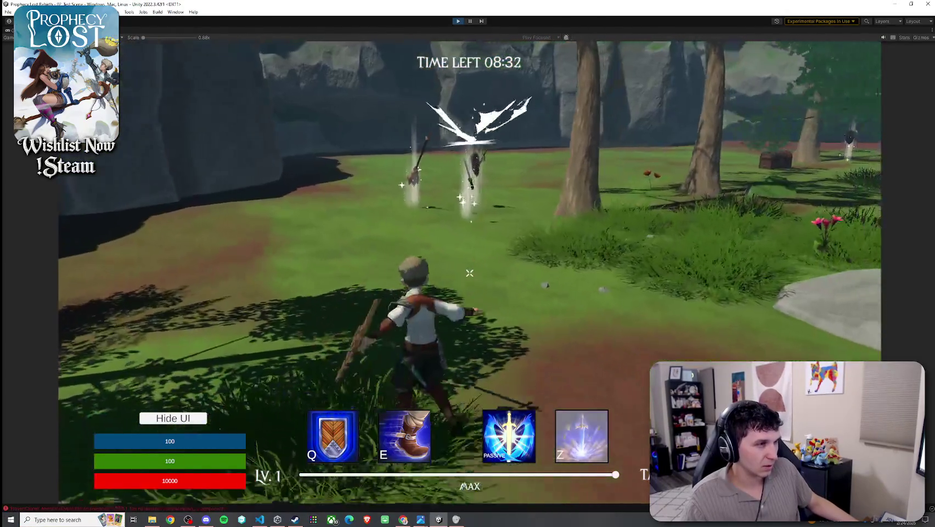
# Step: Run past the tree and chest to the big rock, then jump across the grass
pyautogui.press('w')
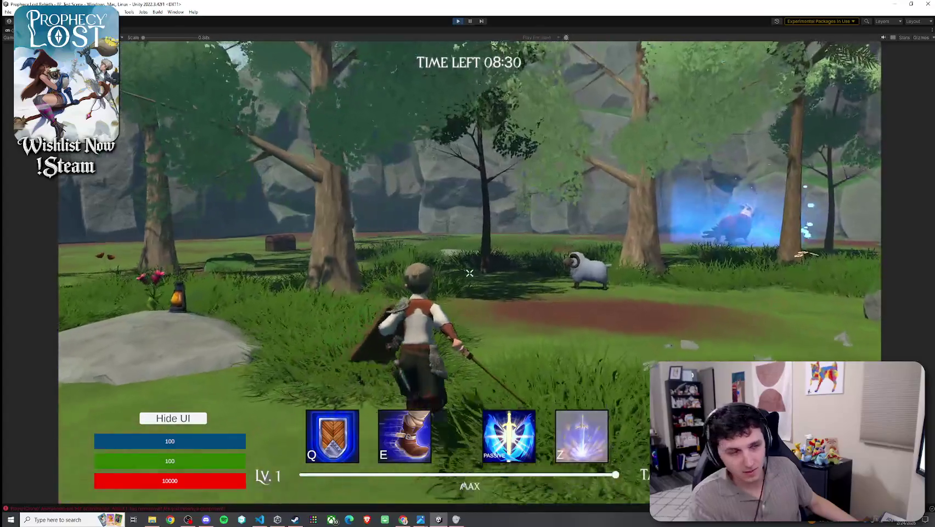
pyautogui.press('w')
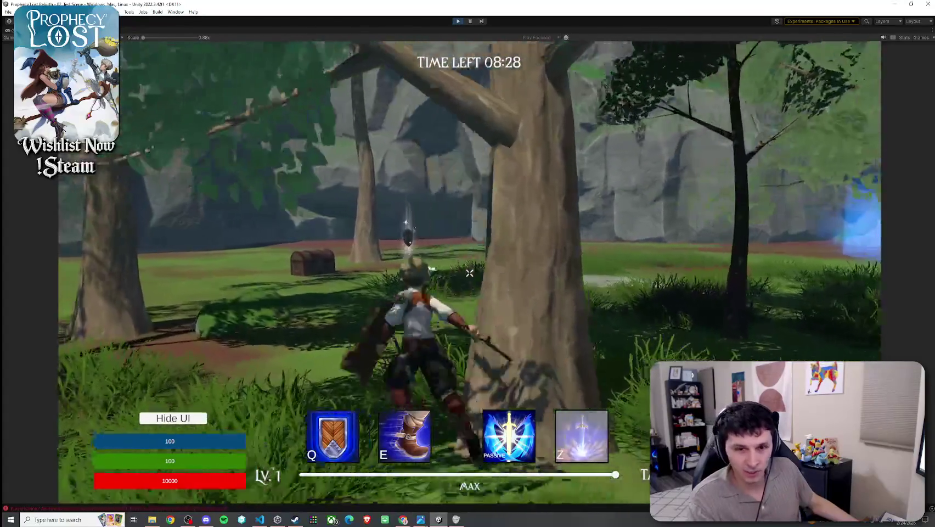
pyautogui.press('w')
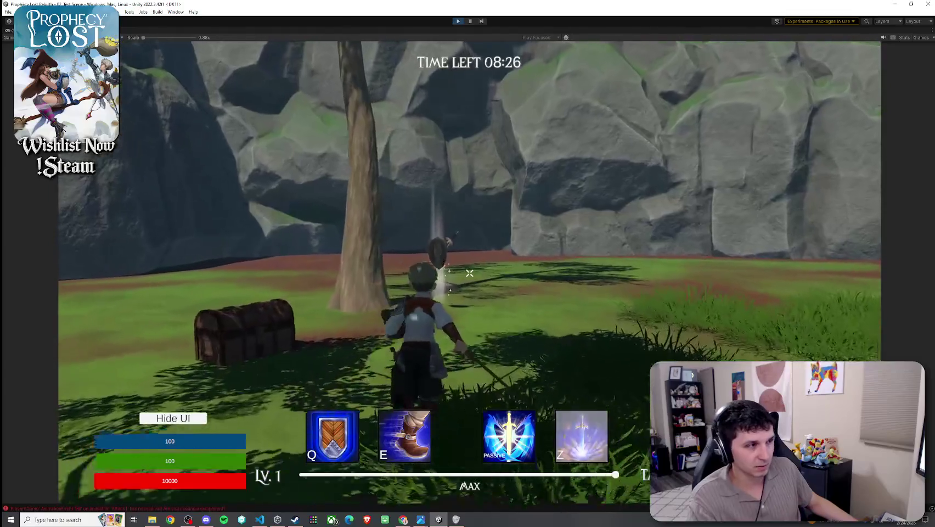
pyautogui.press('w')
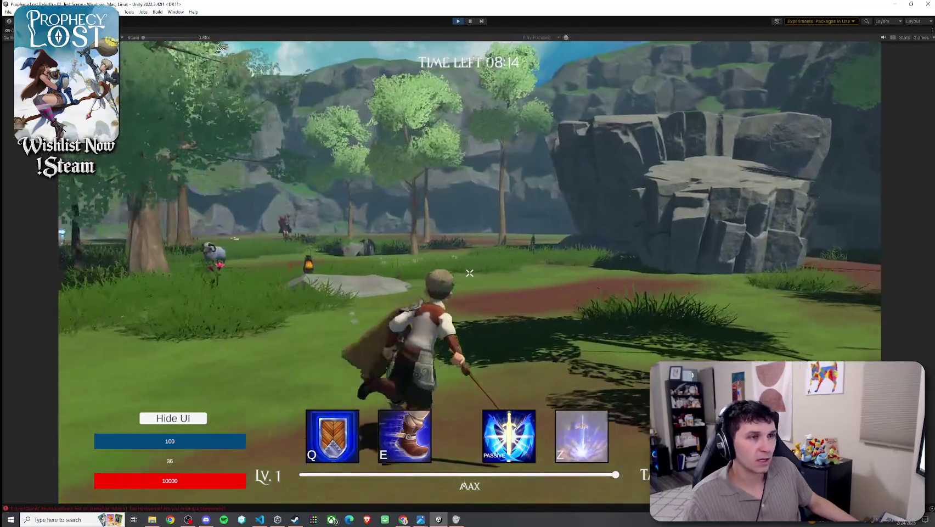
pyautogui.press('w')
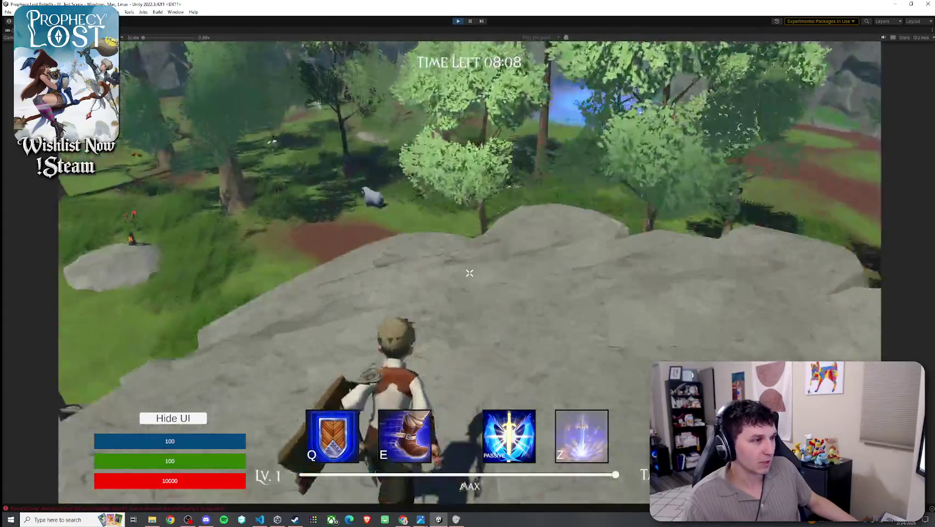
pyautogui.press('space')
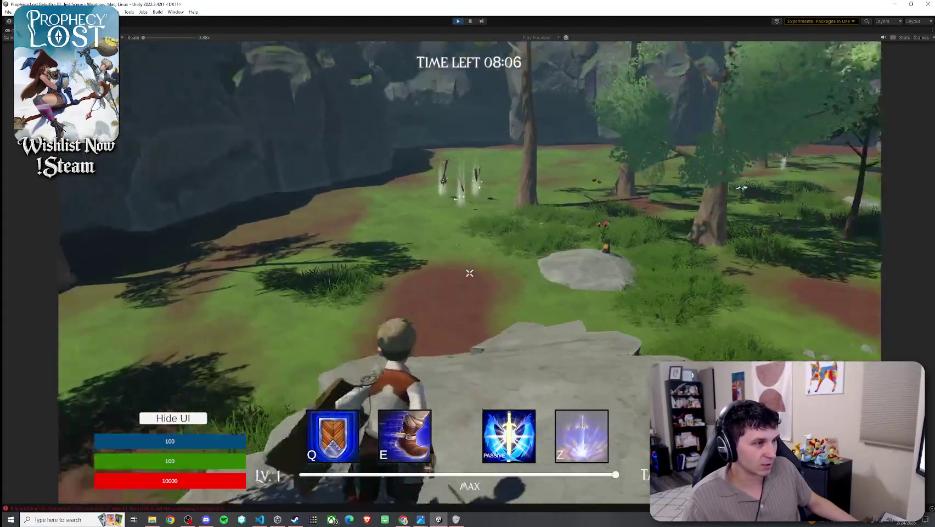
pyautogui.press('space')
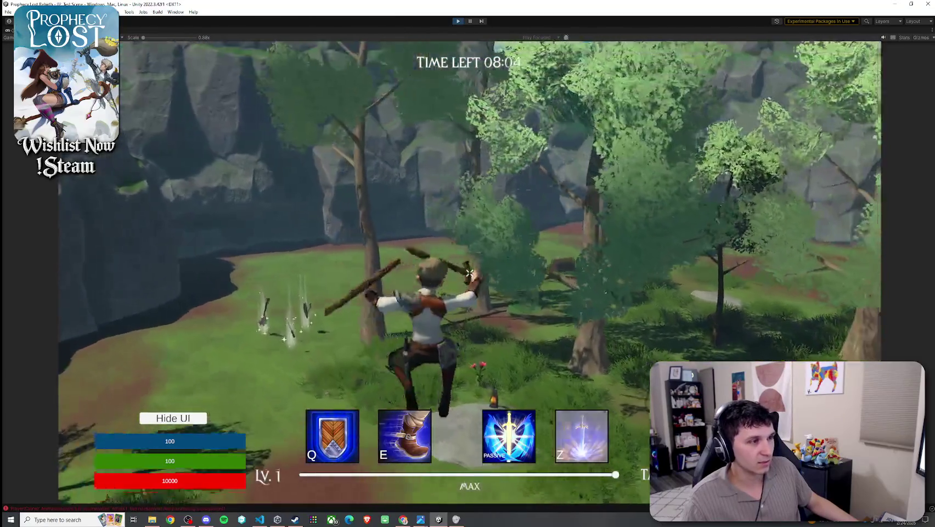
pyautogui.press('space')
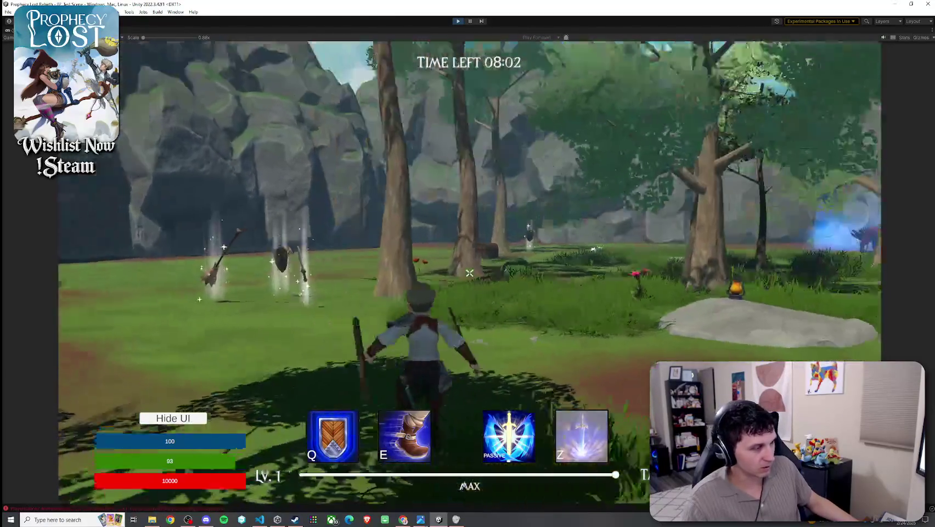
pyautogui.press('space')
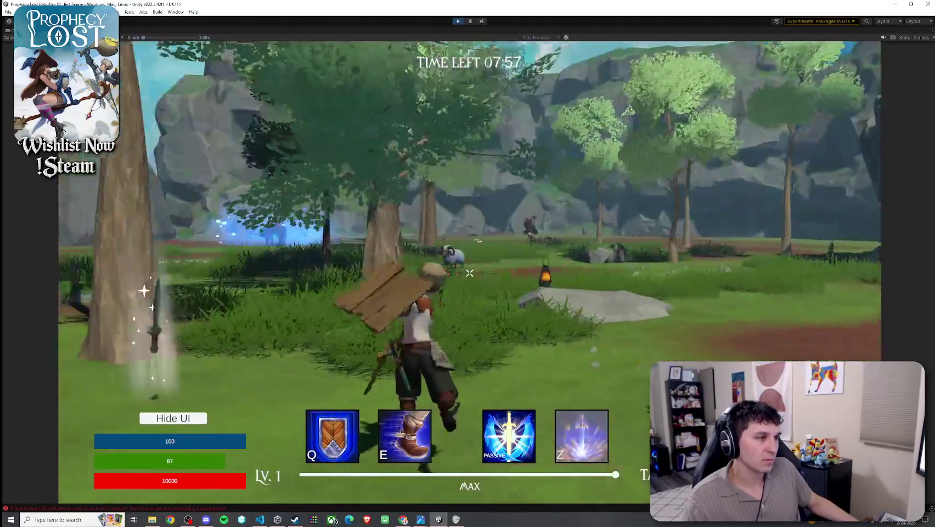
# Step: Attack the dummies, unequip an item from the inventory, and pick up the dropped shield
pyautogui.click(469, 272)
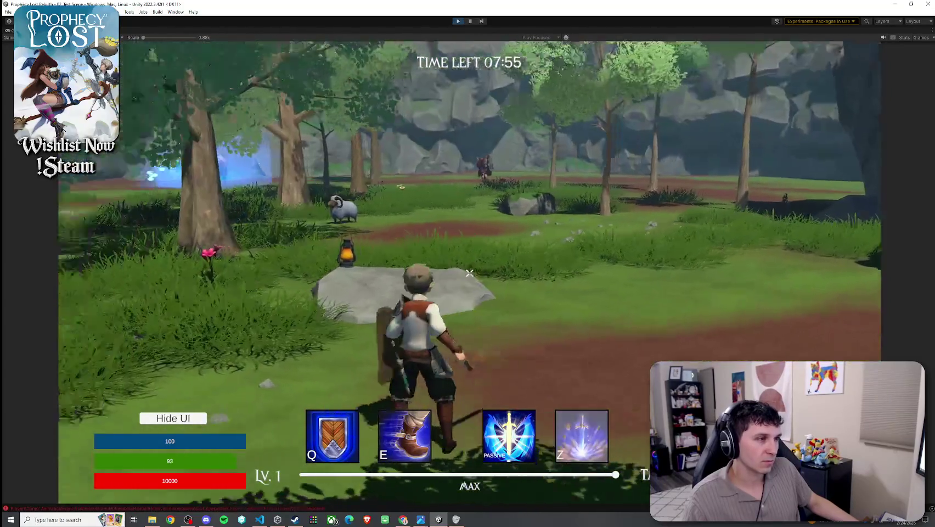
pyautogui.click(469, 273)
pyautogui.press('i')
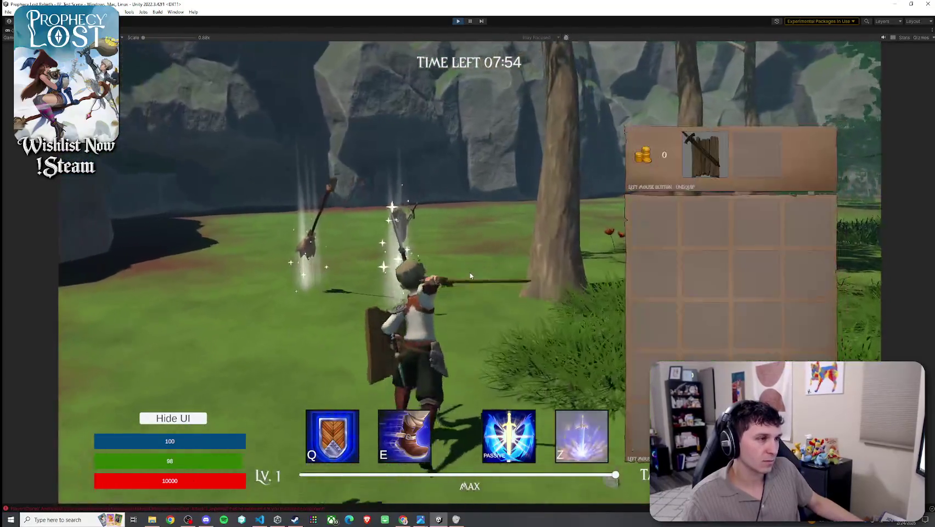
pyautogui.click(710, 170)
pyautogui.press('i')
pyautogui.press('w')
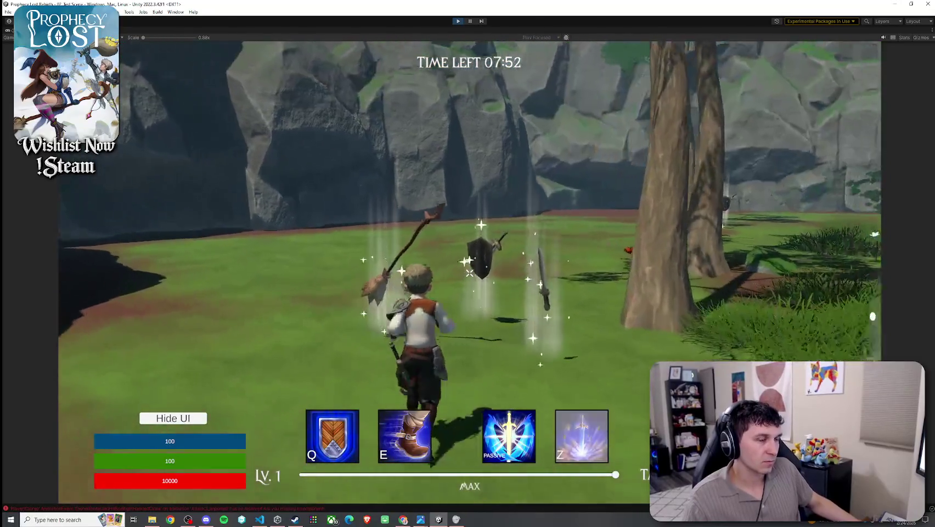
pyautogui.press('i')
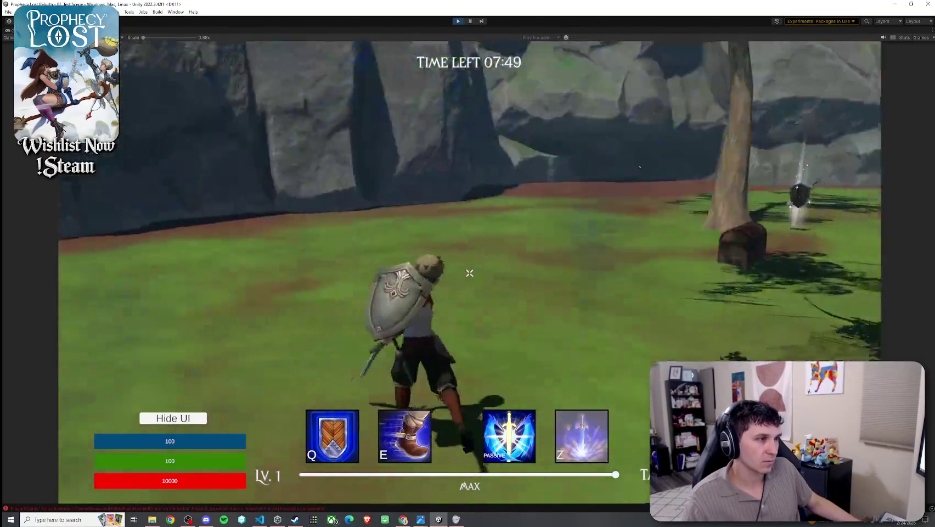
pyautogui.click(469, 273)
# Step: Try the smoke burst, boot dash and shield abilities, then stop play mode
pyautogui.press('w')
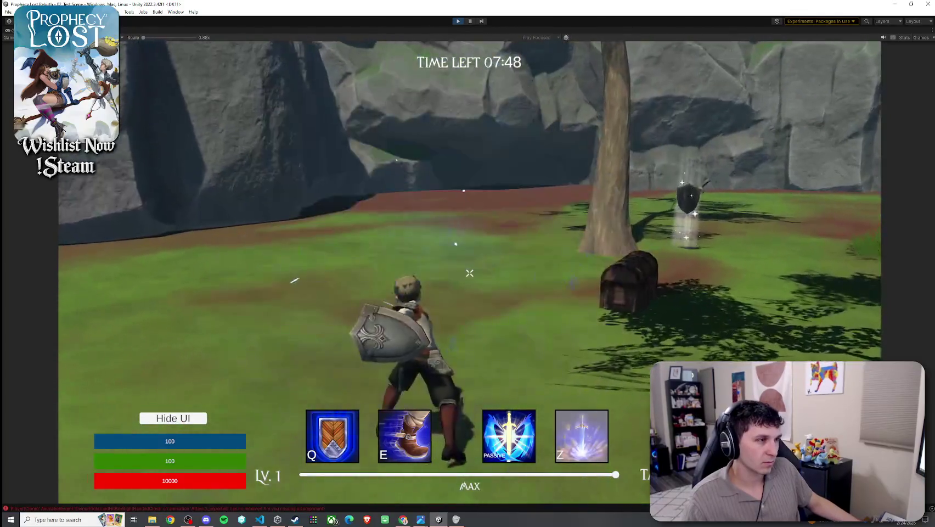
pyautogui.press('w')
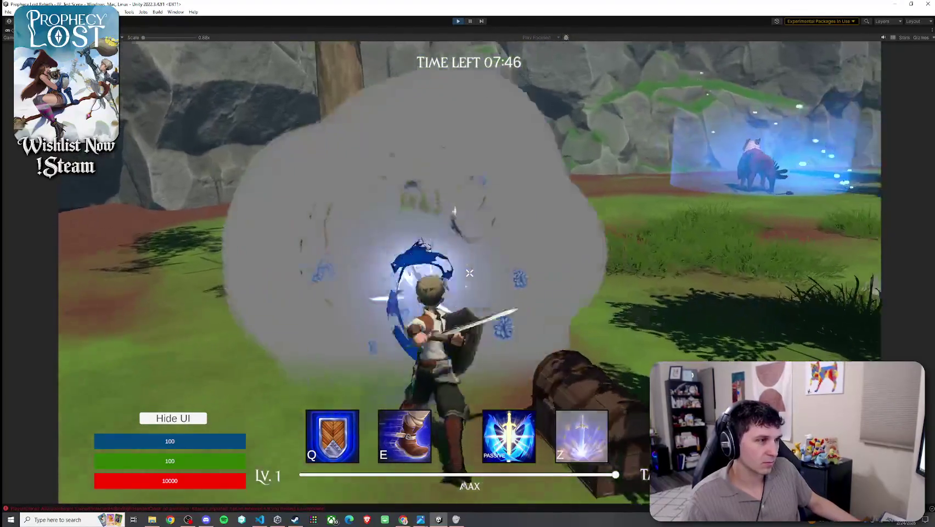
pyautogui.press('e')
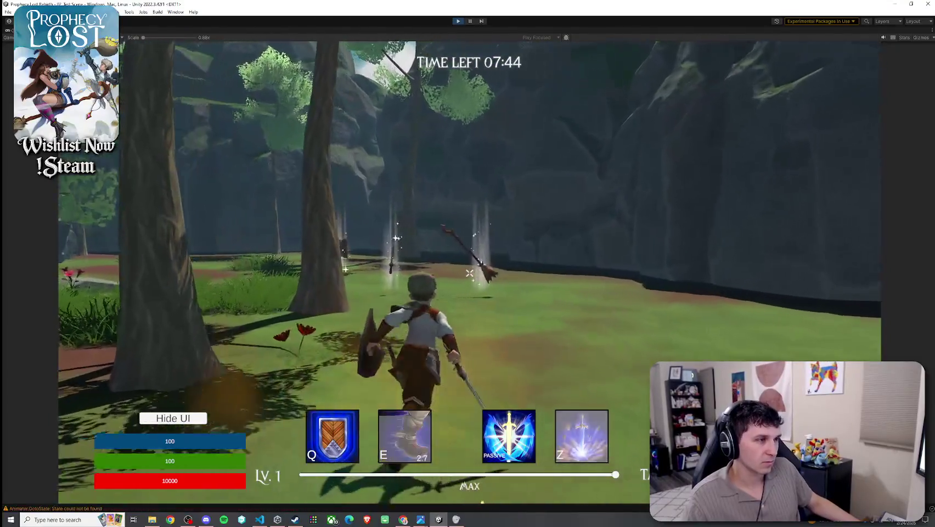
pyautogui.press('q')
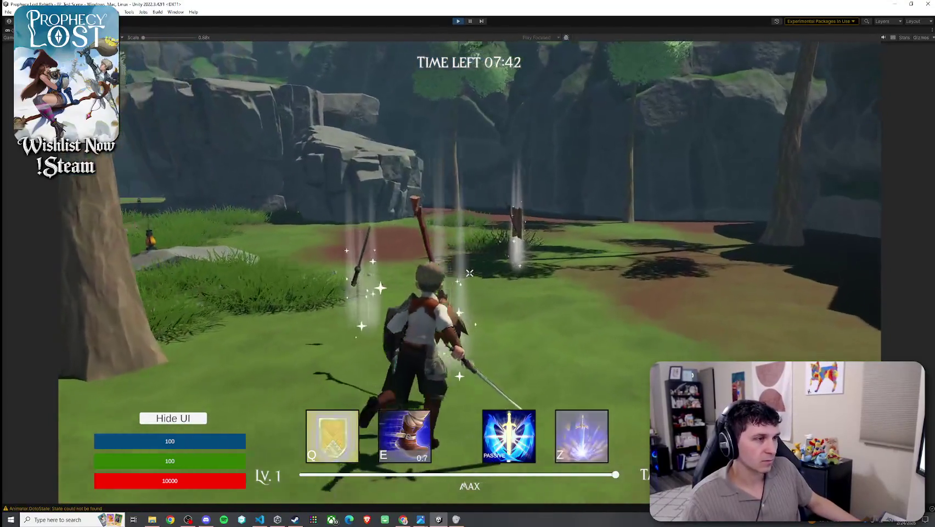
pyautogui.press('i')
pyautogui.press('super')
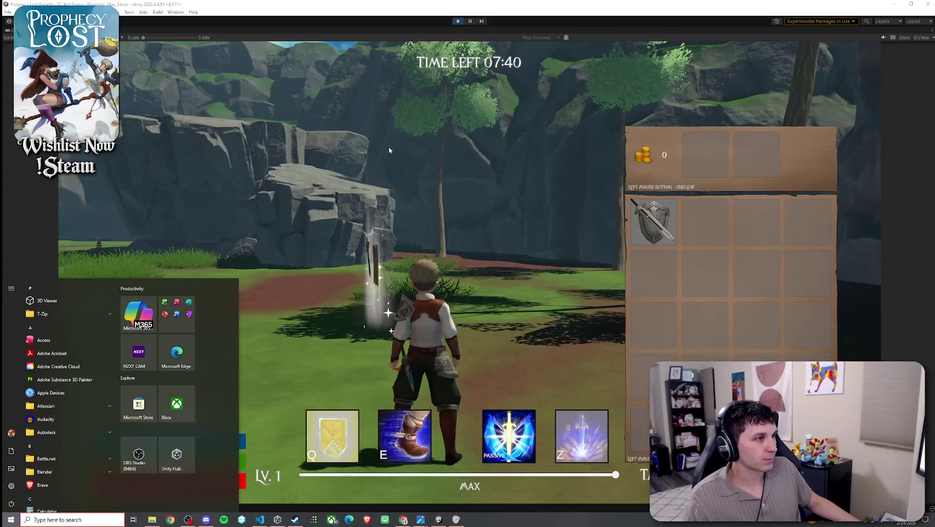
pyautogui.click(486, 57)
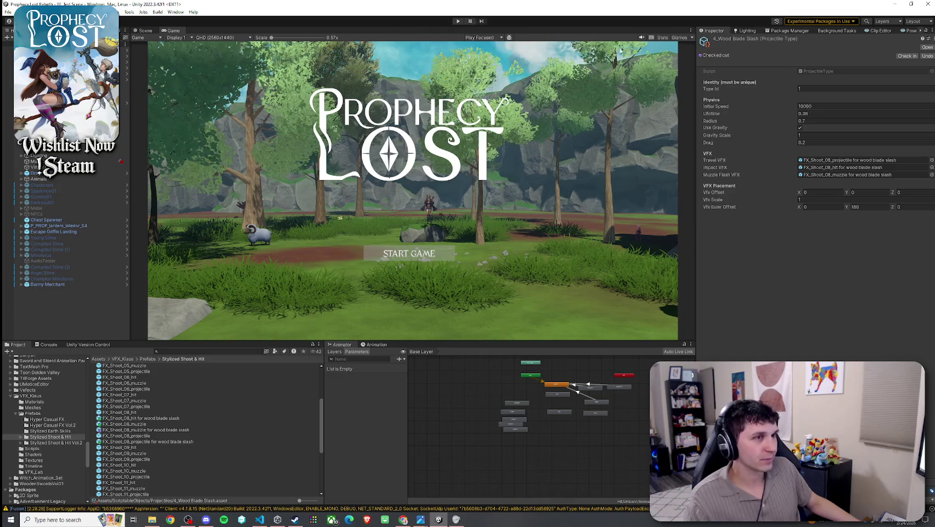
# Step: Select the FX_Shoot_08_projectile for wood blade slash prefab from Travel VFX and replay it
pyautogui.click(860, 160)
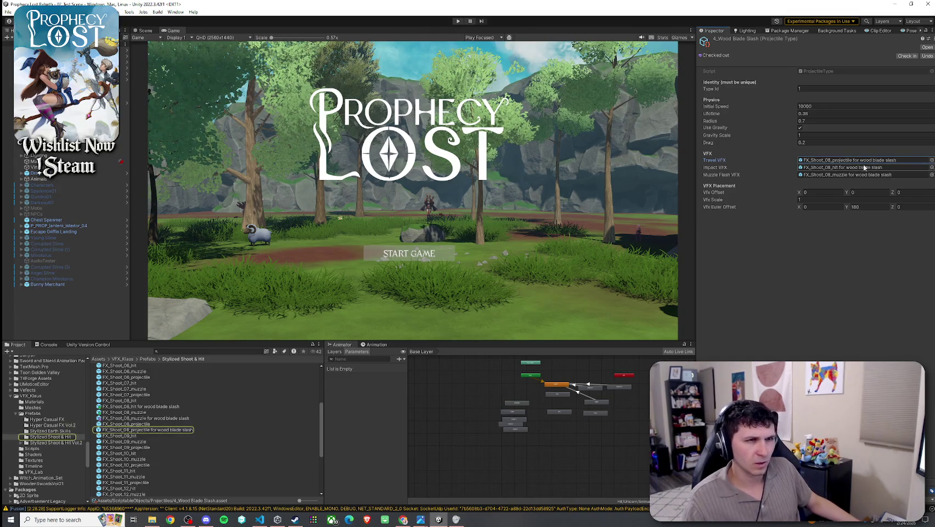
pyautogui.click(285, 429)
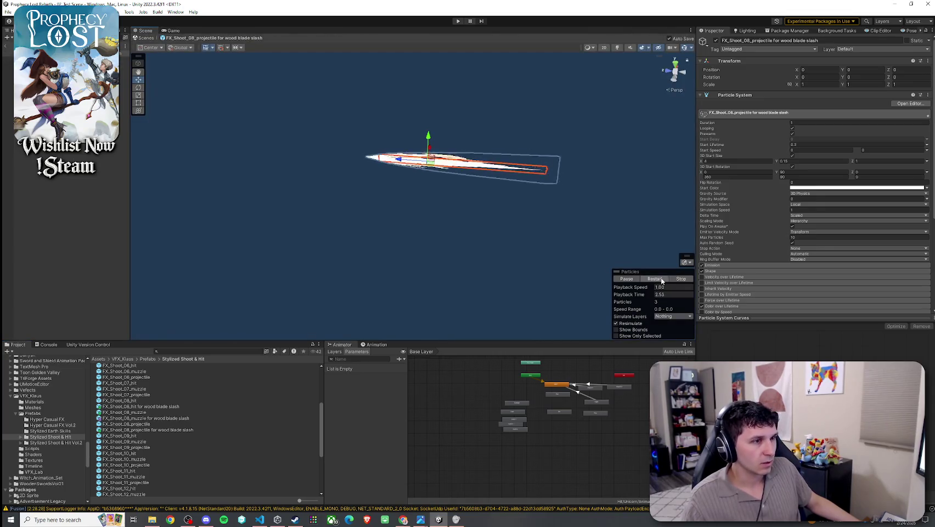
pyautogui.click(662, 280)
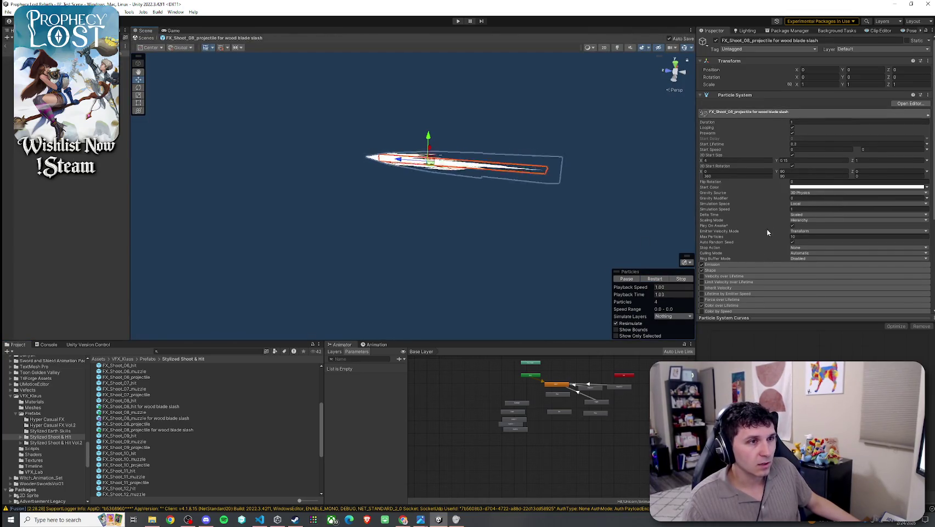
# Step: Expand its particle modules from Emission through Renderer, then open the FX_Shoot_08_muzzle prefab
pyautogui.scroll(-5, 772, 233)
pyautogui.click(736, 247)
pyautogui.click(725, 200)
pyautogui.scroll(-3, 742, 238)
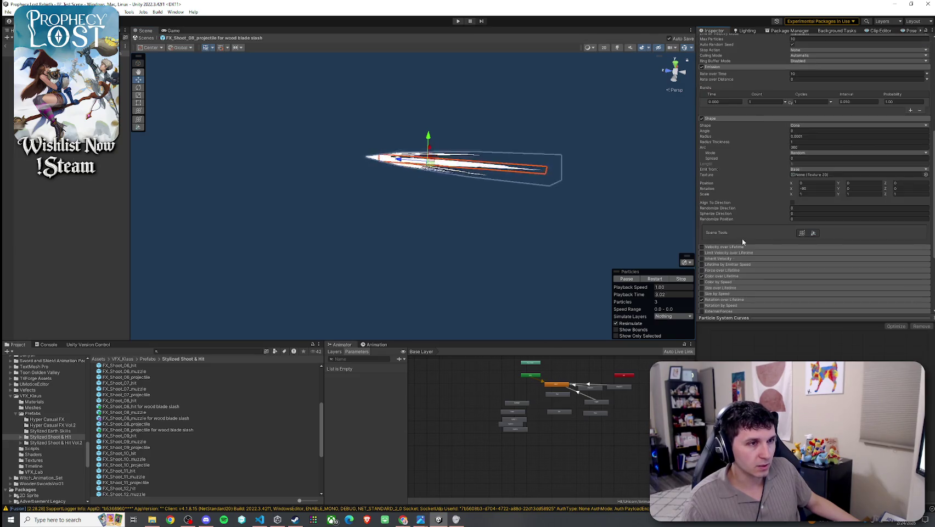
pyautogui.click(739, 262)
pyautogui.scroll(-2, 738, 259)
pyautogui.click(725, 208)
pyautogui.scroll(-1, 732, 234)
pyautogui.click(726, 235)
pyautogui.scroll(-2, 730, 253)
pyautogui.click(730, 251)
pyautogui.scroll(-3, 732, 264)
pyautogui.click(733, 254)
pyautogui.scroll(-2, 734, 269)
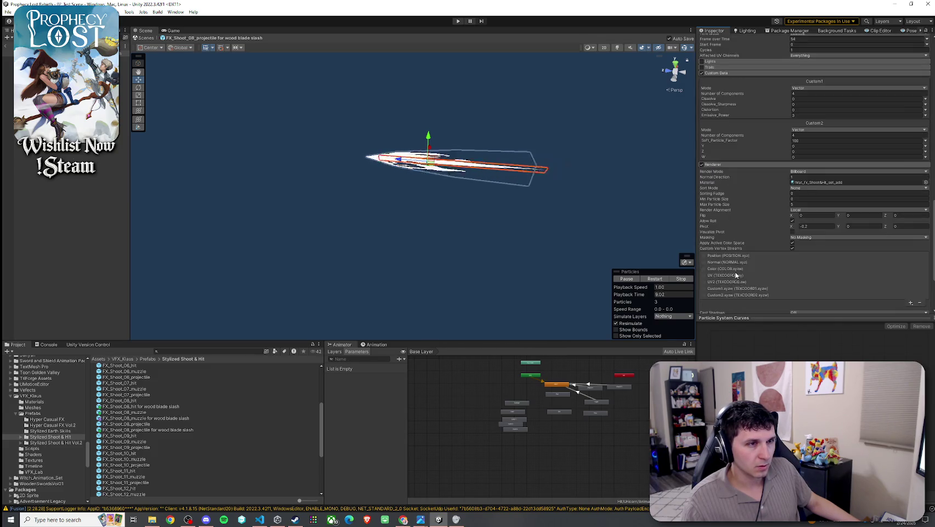
pyautogui.doubleClick(176, 417)
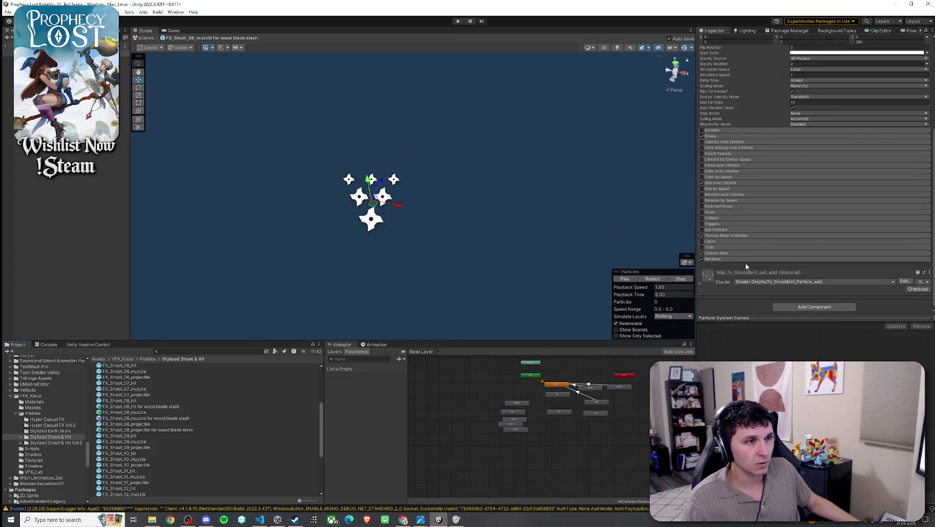
# Step: Expand the muzzle effect's Texture Sheet Animation, Custom Data and Renderer modules
pyautogui.click(730, 235)
pyautogui.click(728, 300)
pyautogui.scroll(-3, 735, 288)
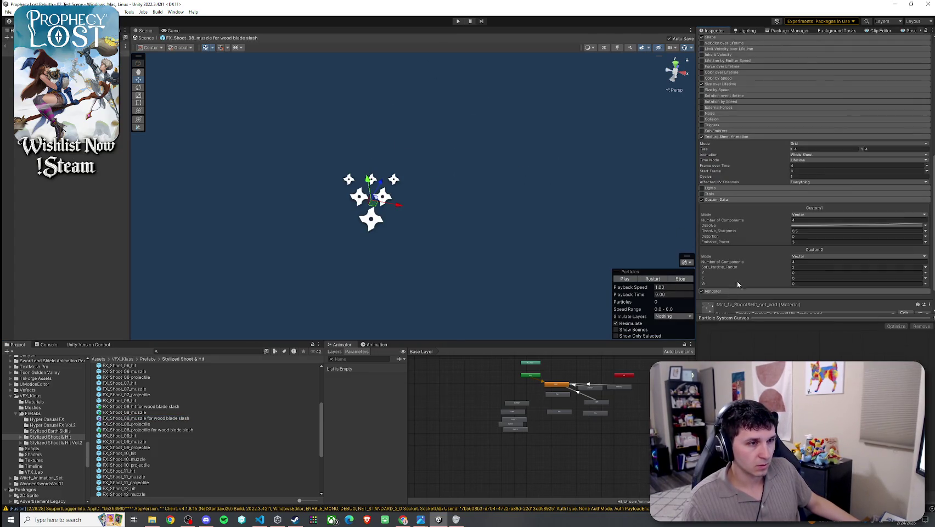
pyautogui.click(730, 291)
pyautogui.scroll(-3, 732, 298)
pyautogui.scroll(5, 735, 292)
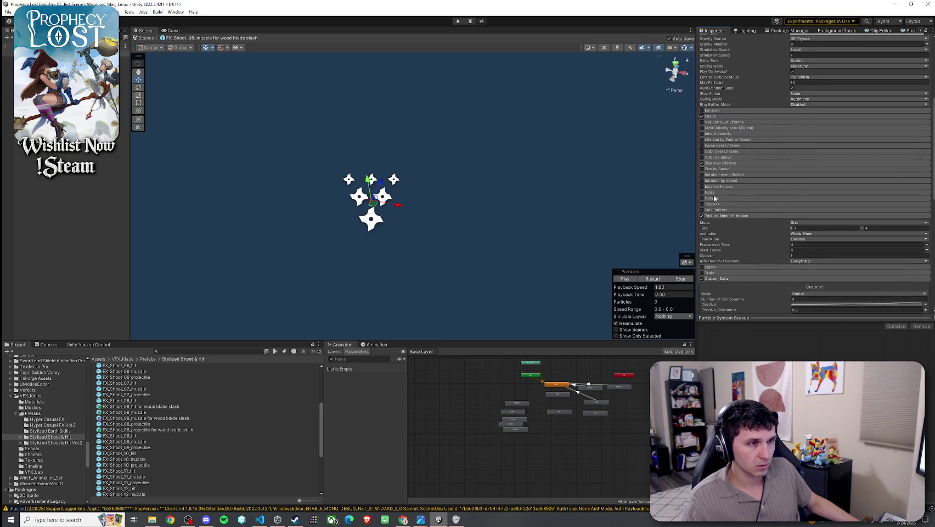
# Step: Expand Size over Lifetime and Shape, review the modules, then open the FX_Shoot_08_hit prefab
pyautogui.click(722, 164)
pyautogui.scroll(3, 741, 232)
pyautogui.click(723, 195)
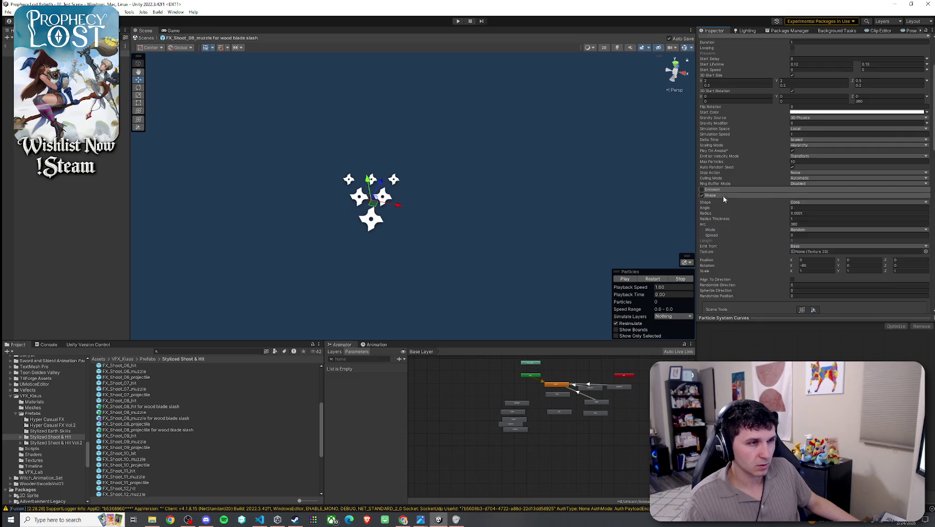
pyautogui.scroll(3, 754, 226)
pyautogui.scroll(-3, 771, 255)
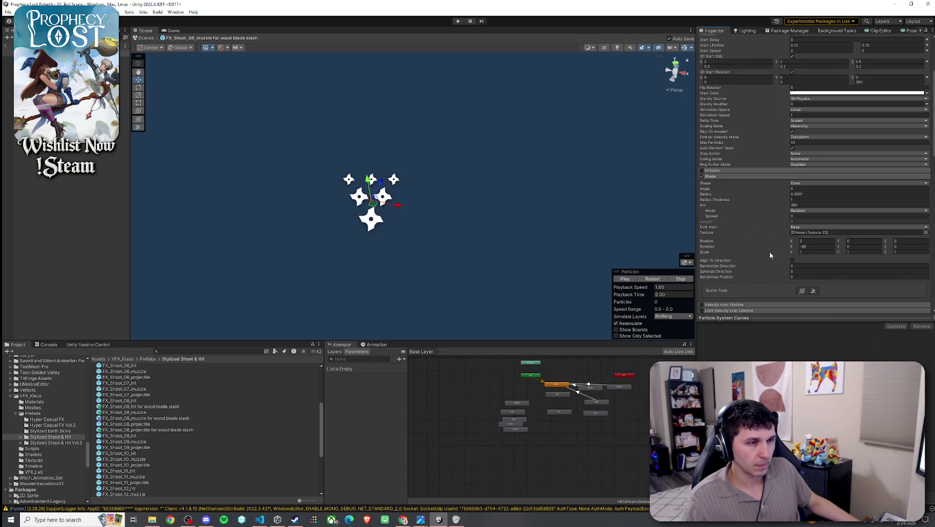
pyautogui.scroll(-15, 736, 240)
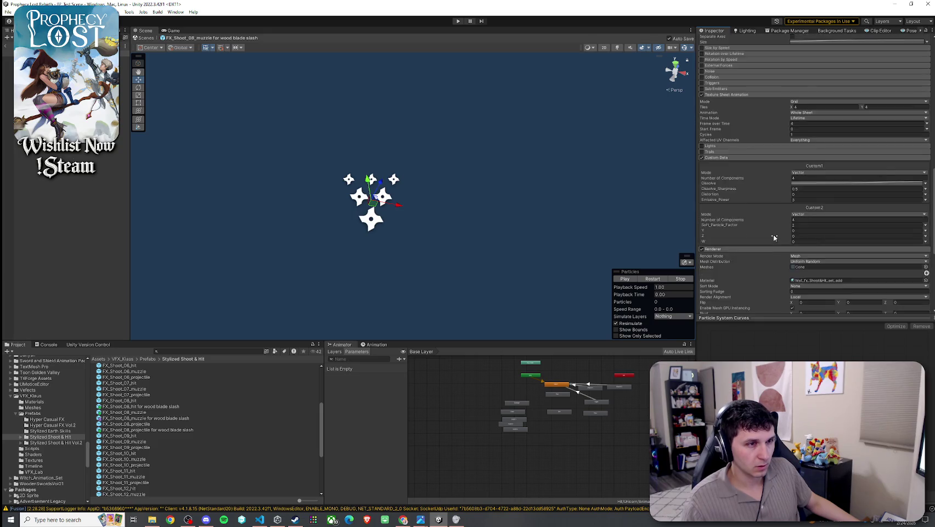
pyautogui.scroll(-5, 773, 244)
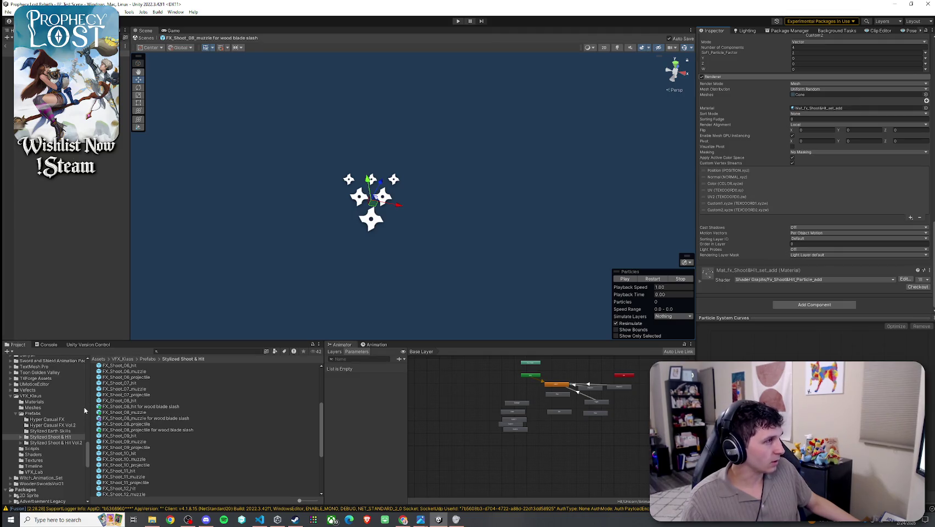
pyautogui.doubleClick(150, 407)
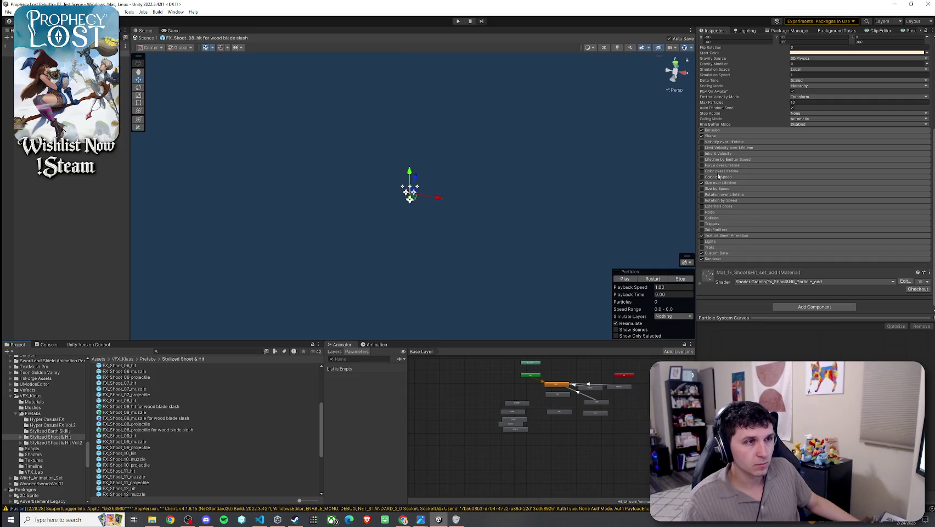
# Step: Expand the hit effect's Emission, Shape, Size over Lifetime and Custom Data modules
pyautogui.click(712, 130)
pyautogui.scroll(1, 725, 175)
pyautogui.click(713, 216)
pyautogui.scroll(-4, 725, 236)
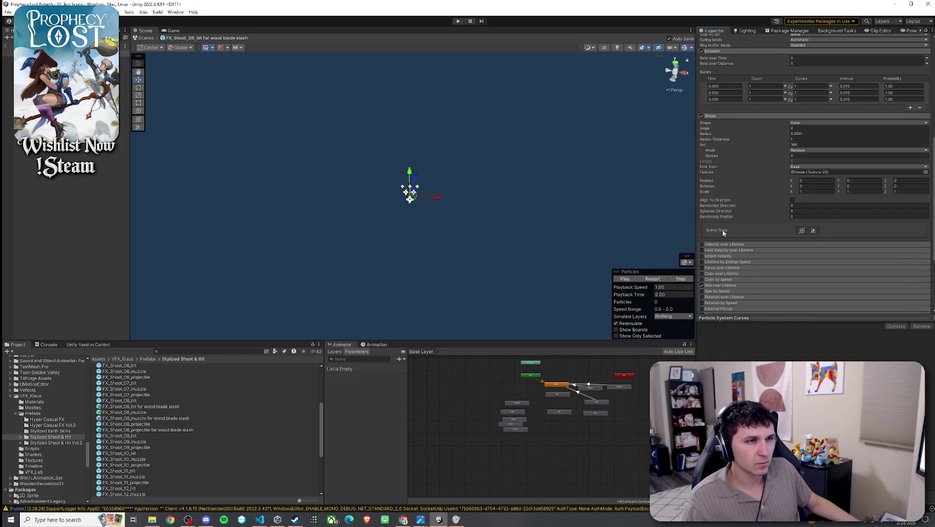
pyautogui.click(721, 285)
pyautogui.scroll(-3, 746, 277)
pyautogui.click(725, 254)
pyautogui.scroll(-6, 736, 253)
# Step: Inspect the Mat_fx_Shoot&Hit_set_add material, then return to the main scene
pyautogui.click(824, 176)
pyautogui.click(148, 395)
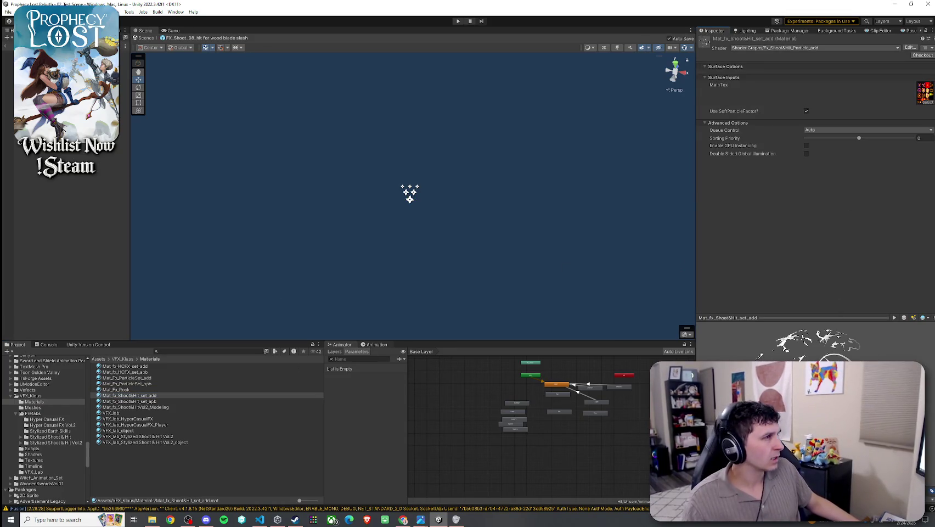
pyautogui.click(146, 38)
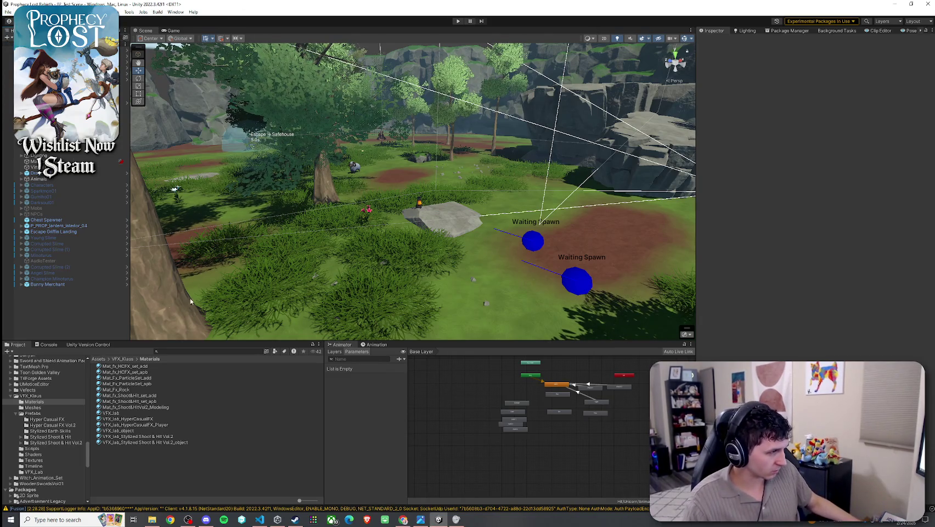
# Step: Search for 'training sw', select 2_TrainingSwordAndShield and collapse its Attack 1–3 foldouts
pyautogui.click(196, 354)
pyautogui.write('training s')
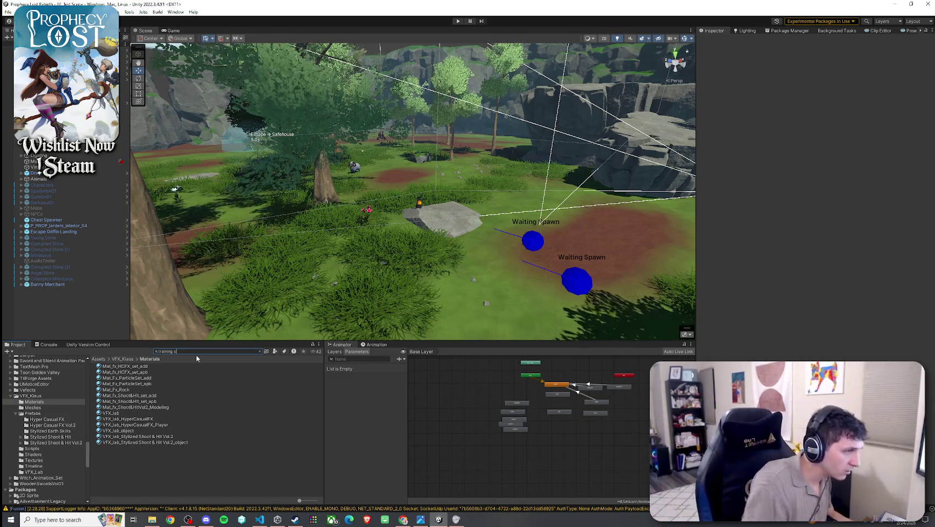
pyautogui.write('w')
pyautogui.click(136, 372)
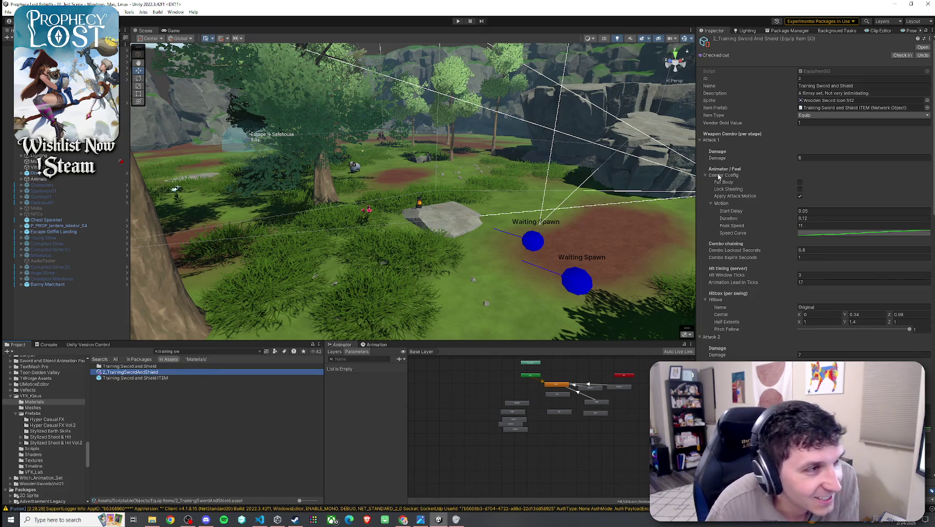
pyautogui.click(701, 140)
pyautogui.click(701, 148)
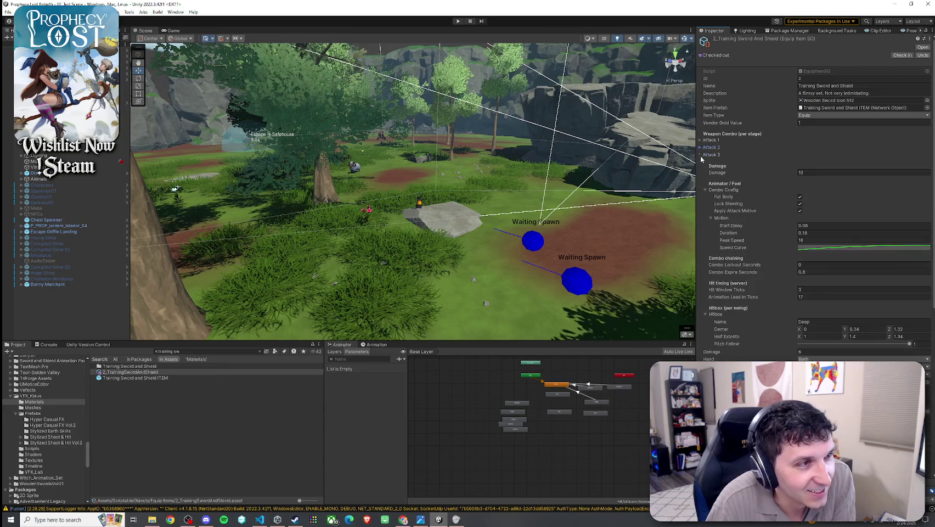
pyautogui.click(700, 154)
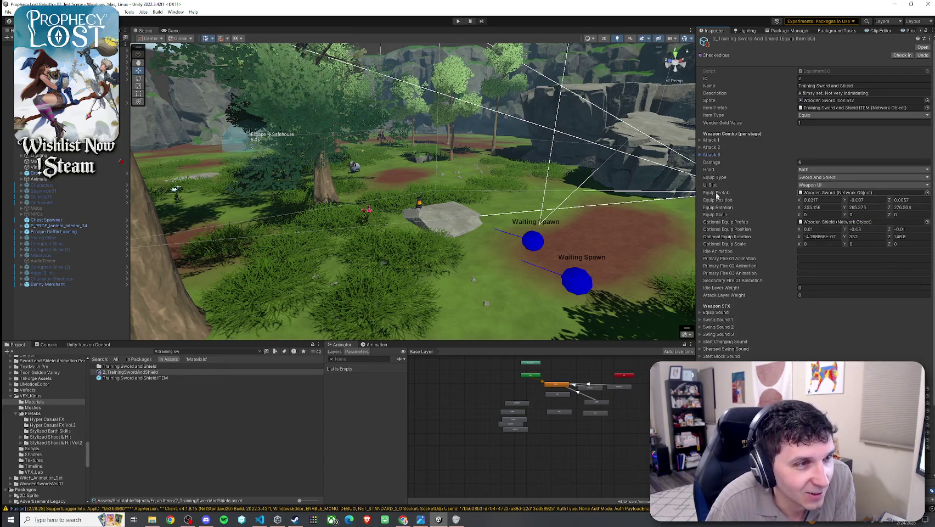
# Step: Check the Weapon VFX swing slots and ping Swing 2's Sword Slash 20 prefab folder
pyautogui.scroll(-3, 732, 227)
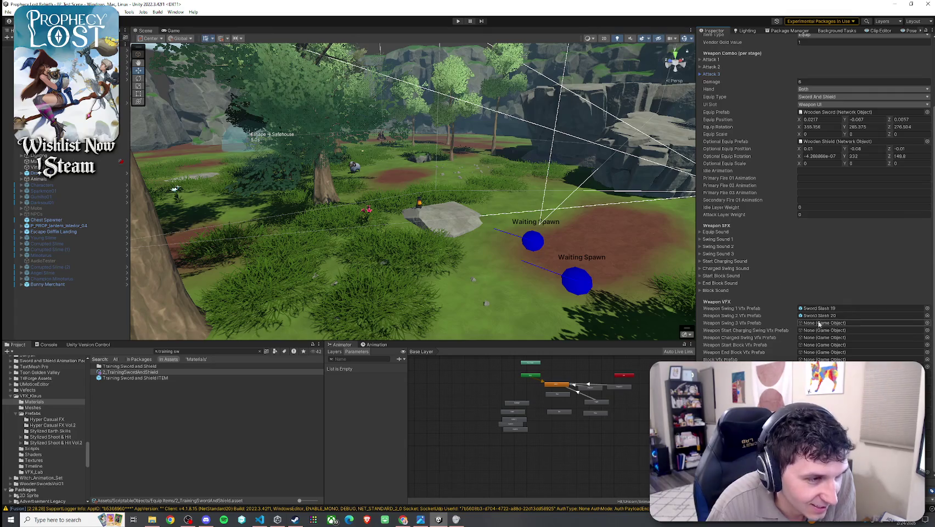
pyautogui.click(823, 323)
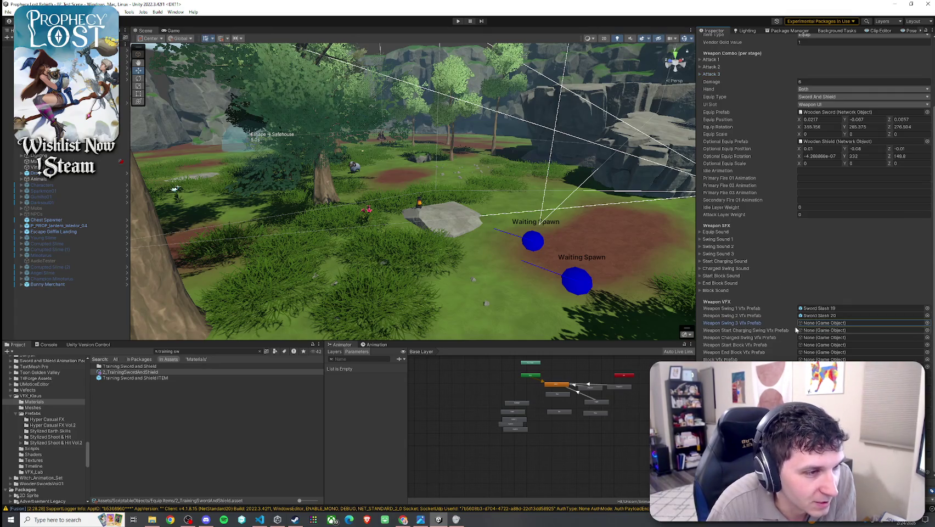
pyautogui.click(761, 332)
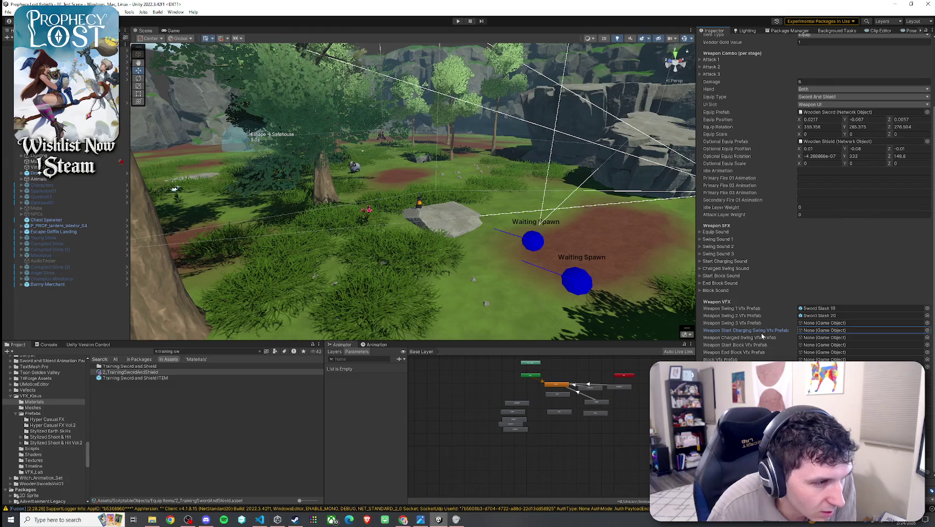
pyautogui.click(816, 323)
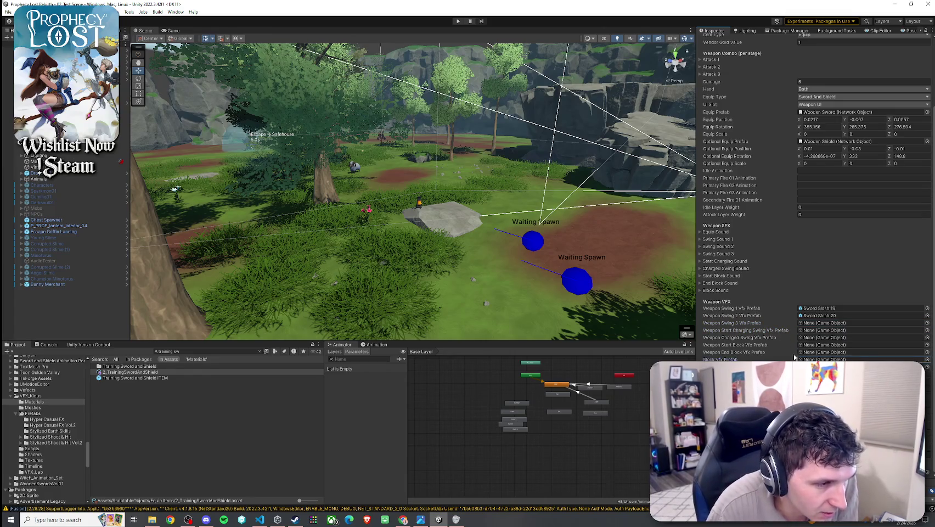
pyautogui.click(820, 316)
pyautogui.click(816, 323)
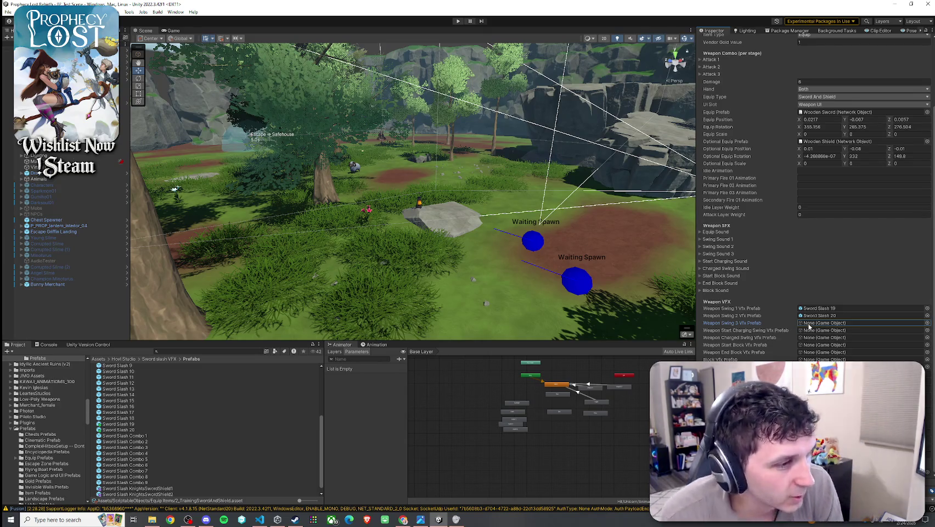
pyautogui.scroll(5, 132, 417)
# Step: Preview the Prick 1, Prick 3 and Prick 5 effects, replaying Prick 5 from another angle
pyautogui.doubleClick(130, 364)
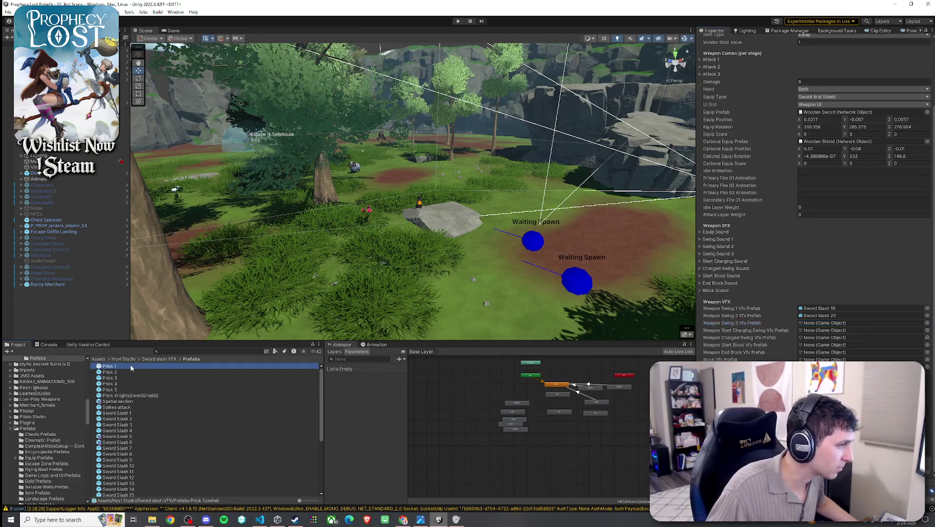
pyautogui.click(655, 279)
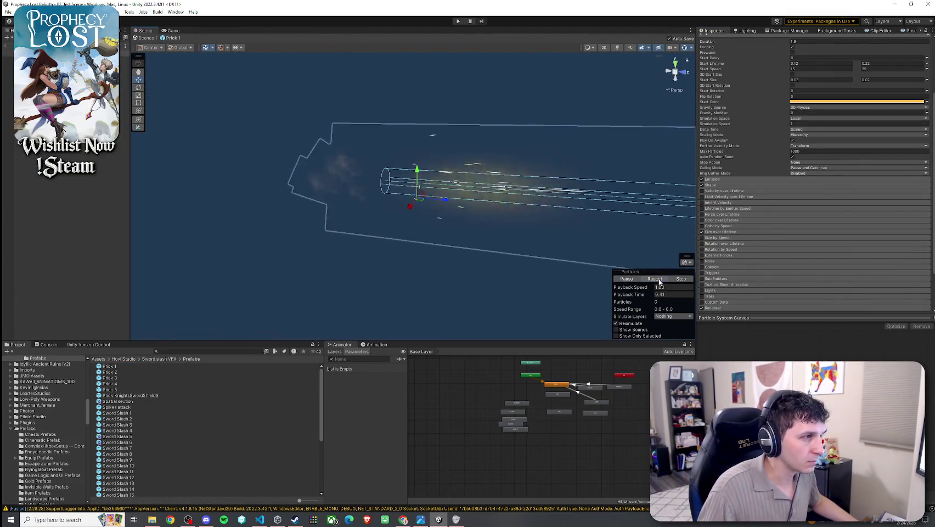
pyautogui.doubleClick(137, 377)
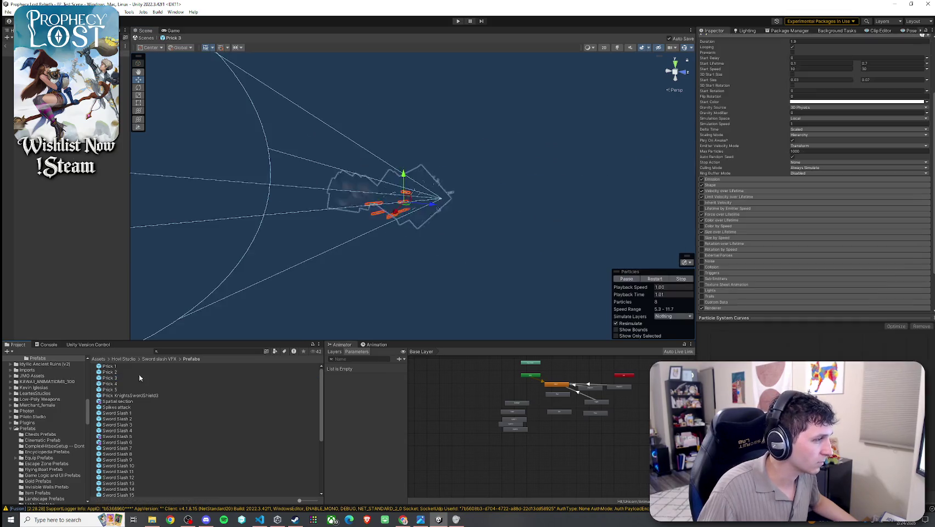
pyautogui.click(654, 279)
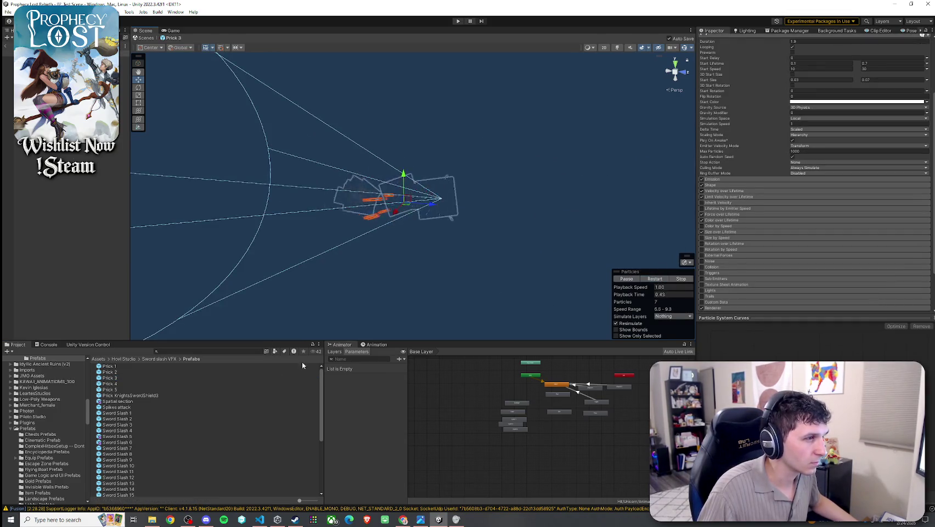
pyautogui.doubleClick(125, 390)
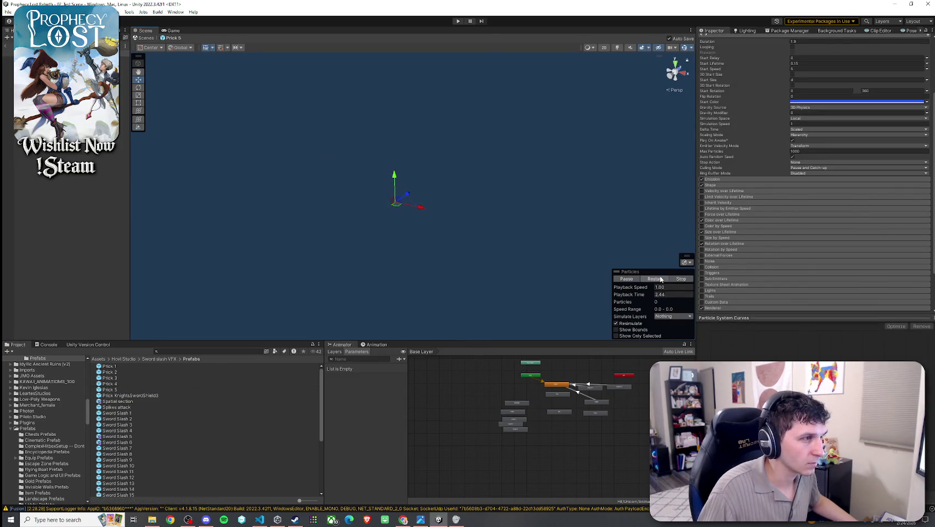
pyautogui.click(655, 279)
pyautogui.moveTo(494, 241)
pyautogui.keyDown('alt'); pyautogui.mouseDown()
pyautogui.moveTo(519, 229)
pyautogui.moveTo(483, 236)
pyautogui.mouseUp(); pyautogui.keyUp('alt')
pyautogui.click(655, 279)
pyautogui.click(657, 280)
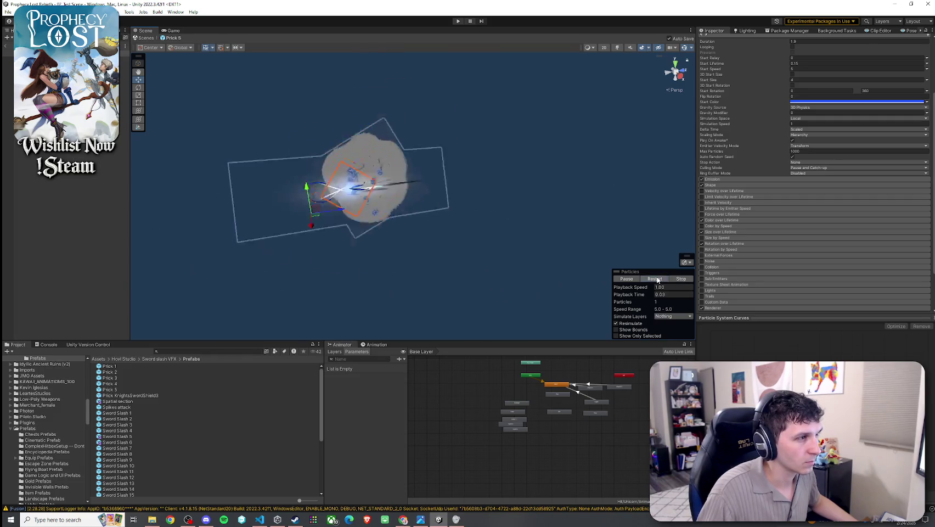
# Step: Open and repeatedly replay the Prick 4 and Prick 3 effects
pyautogui.click(123, 389)
pyautogui.click(123, 384)
pyautogui.doubleClick(109, 384)
pyautogui.click(655, 279)
pyautogui.click(653, 280)
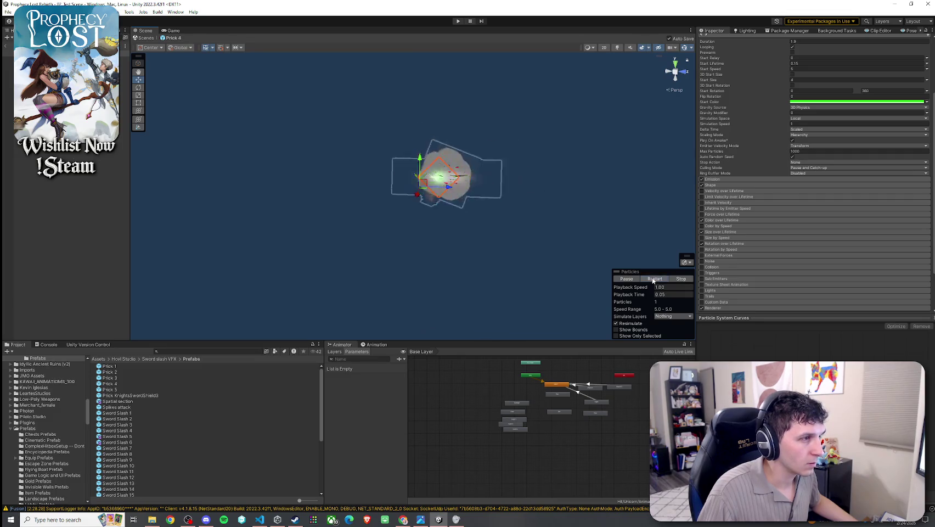
pyautogui.doubleClick(124, 377)
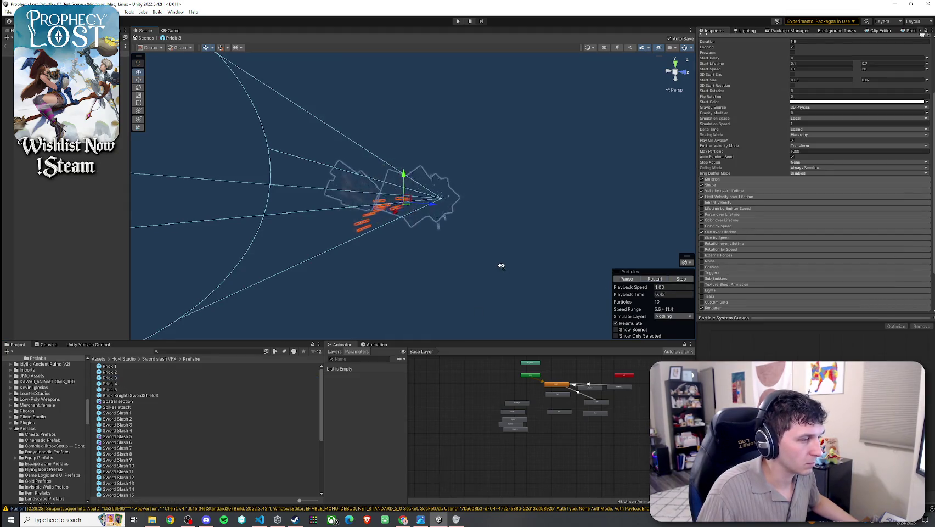
pyautogui.click(656, 280)
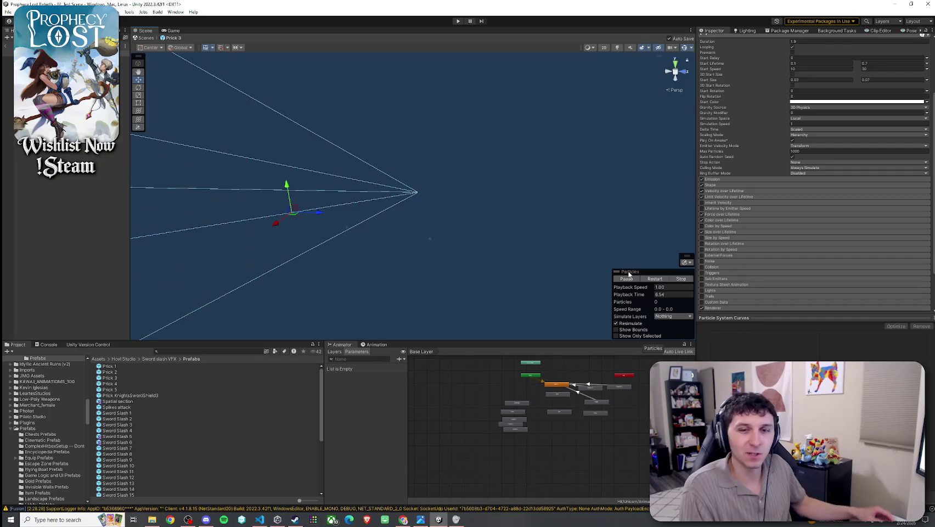
pyautogui.click(662, 280)
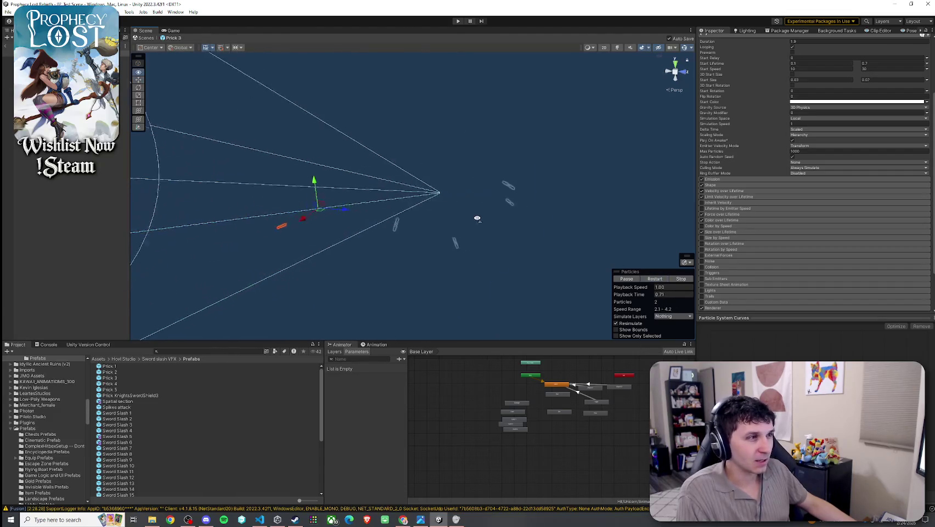
pyautogui.click(653, 279)
pyautogui.click(654, 280)
# Step: Replay Prick 1 from an orbited view, then open the Prick KnightsSwordShield3 prefab
pyautogui.click(135, 367)
pyautogui.doubleClick(135, 366)
pyautogui.click(657, 280)
pyautogui.moveTo(472, 236)
pyautogui.mouseDown()
pyautogui.moveTo(481, 244)
pyautogui.moveTo(602, 238)
pyautogui.mouseUp()
pyautogui.click(654, 279)
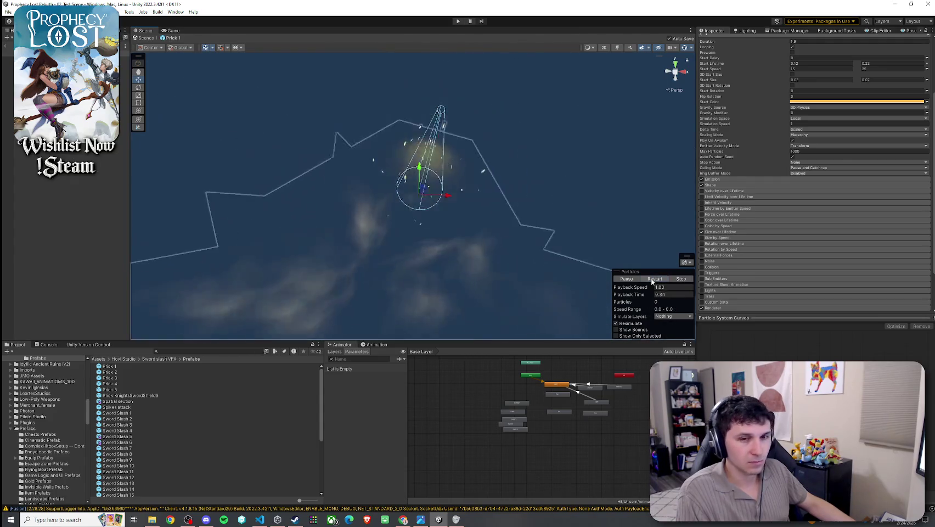
pyautogui.click(653, 279)
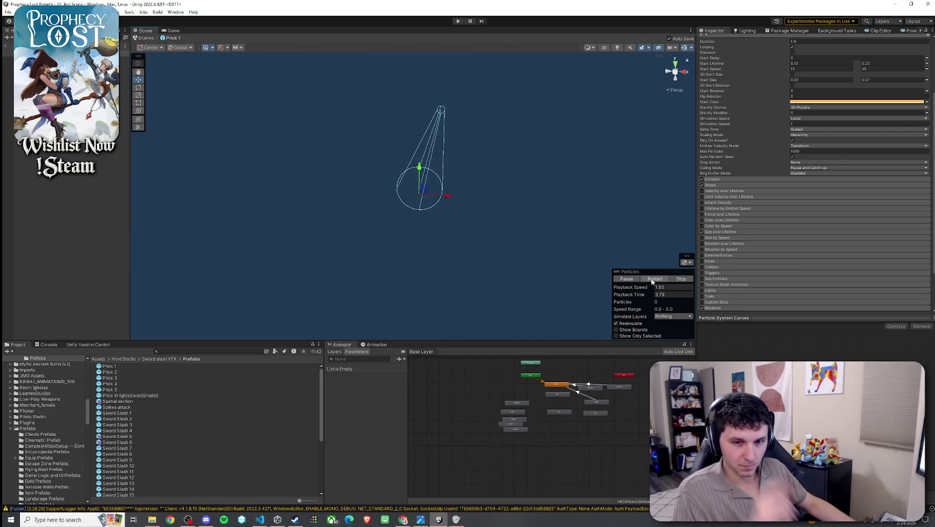
pyautogui.doubleClick(130, 396)
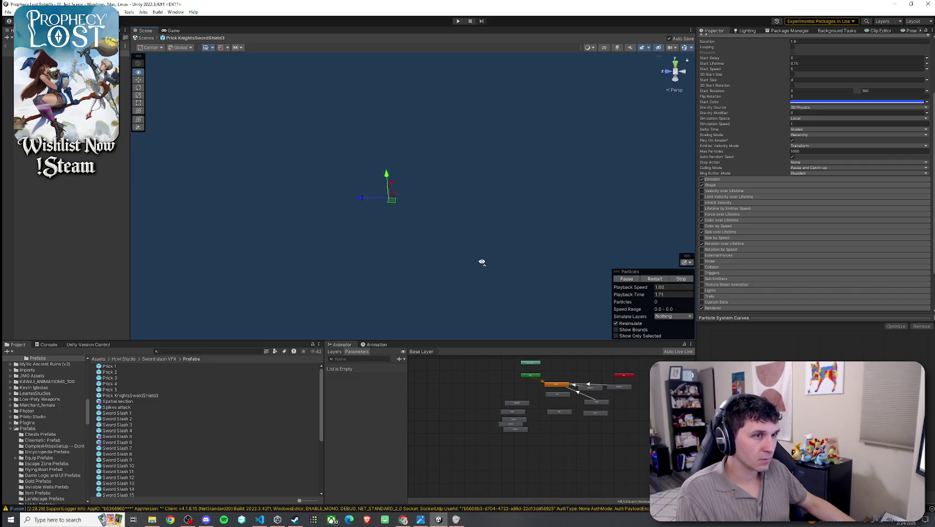
# Step: Collapse the Particle System component and replay the Prick KnightsSwordShield3 burst repeatedly
pyautogui.scroll(3, 739, 212)
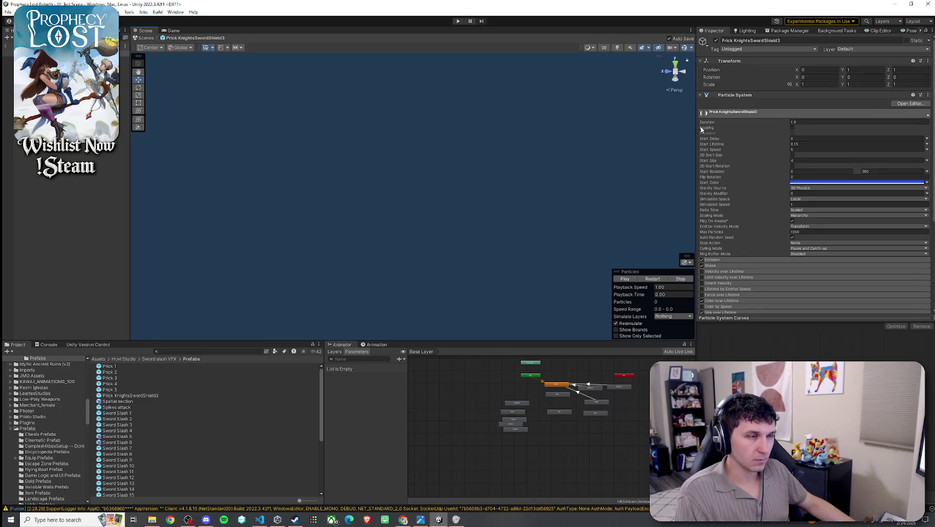
pyautogui.click(714, 95)
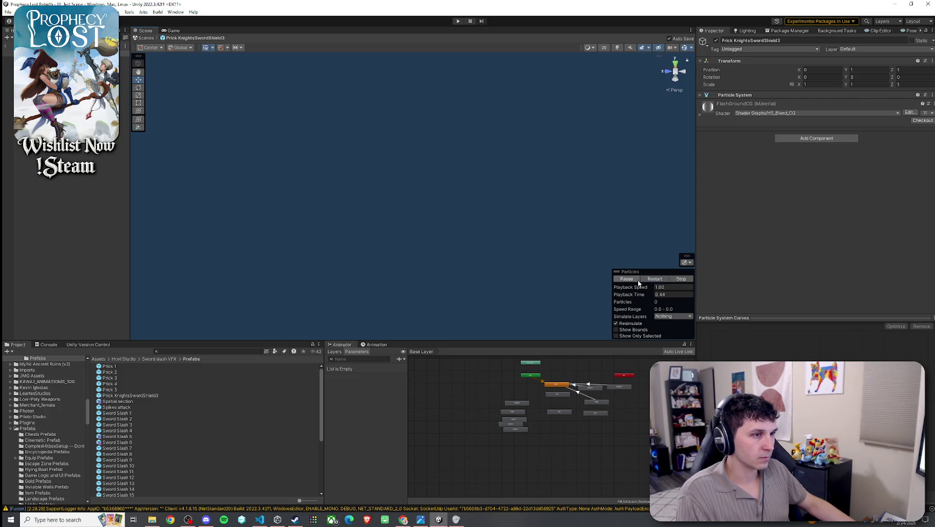
pyautogui.click(650, 279)
pyautogui.moveTo(400, 212); pyautogui.dragTo(415, 214)
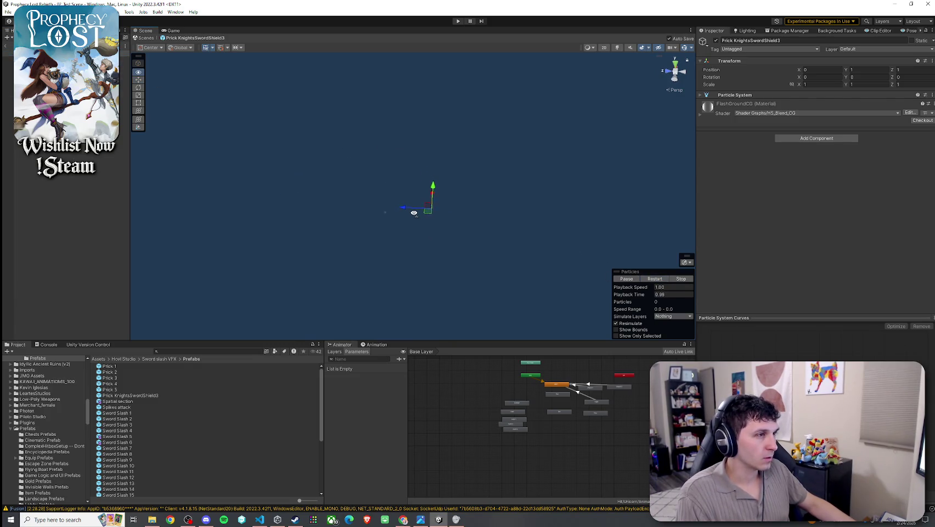
pyautogui.click(653, 279)
pyautogui.click(654, 279)
pyautogui.click(654, 279)
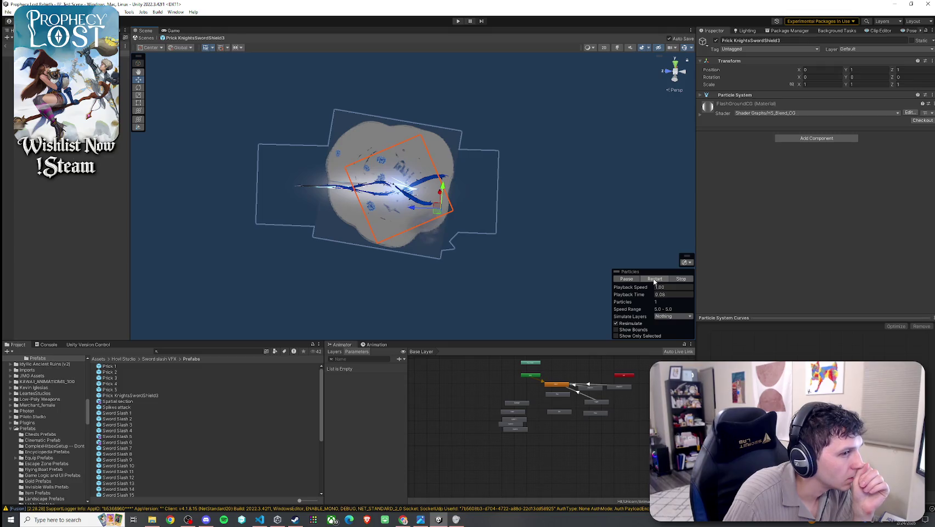
pyautogui.click(655, 279)
pyautogui.click(654, 279)
pyautogui.click(655, 279)
pyautogui.click(654, 279)
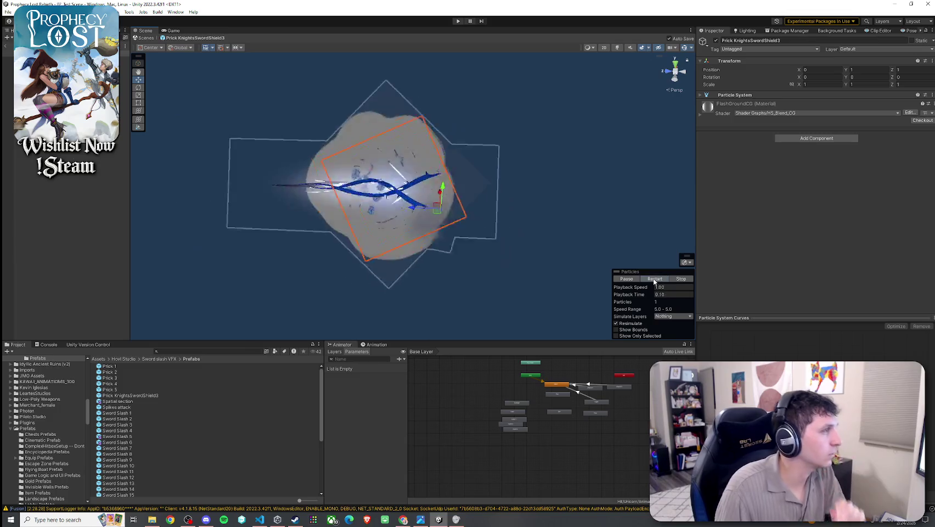
# Step: Compare against Prick 5, then duplicate Prick KnightsSwordShield3 with Ctrl+D
pyautogui.doubleClick(120, 389)
pyautogui.click(655, 279)
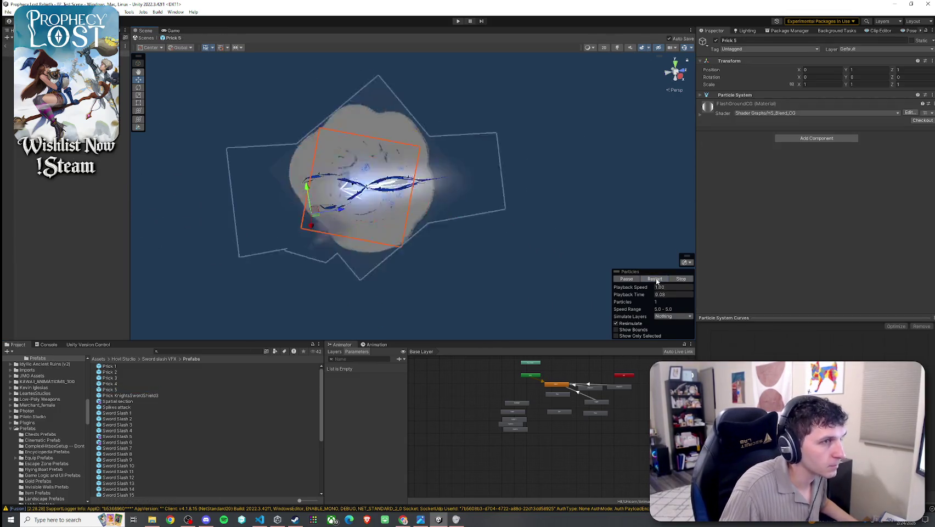
pyautogui.doubleClick(132, 395)
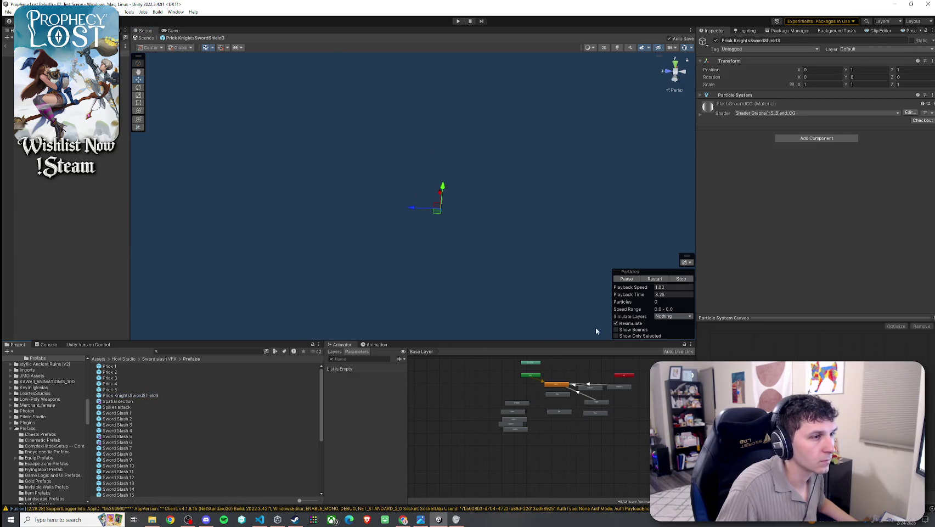
pyautogui.click(654, 279)
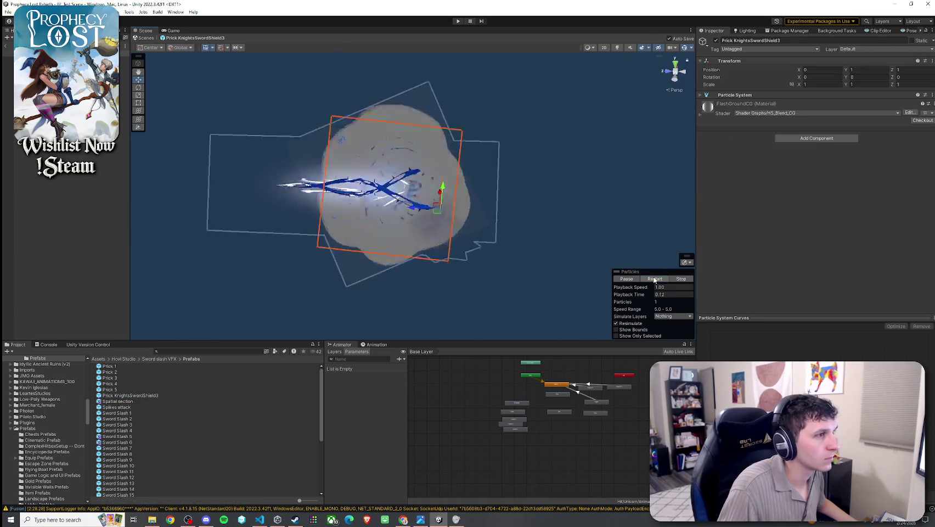
pyautogui.click(170, 400)
pyautogui.click(170, 396)
pyautogui.hotkey('ctrl', 'd')
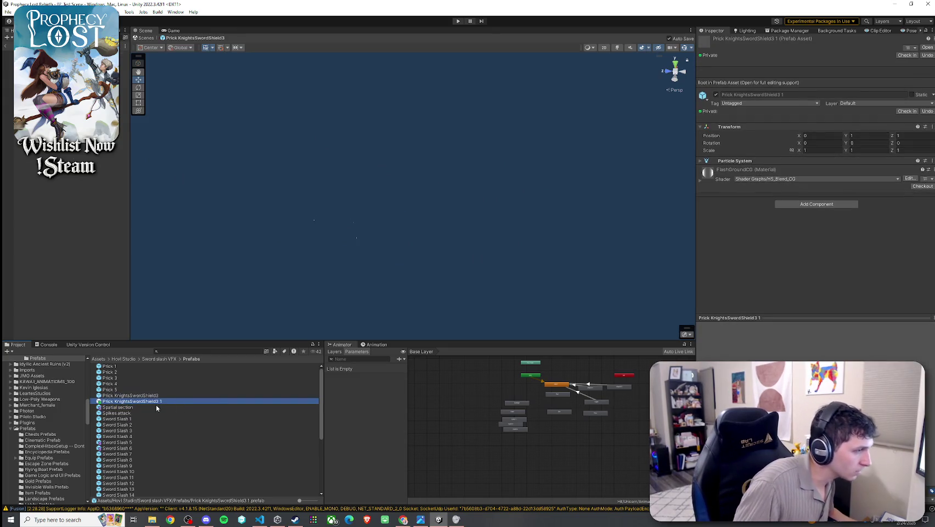
# Step: Rename the duplicate to 'Prick Training Sword' and inspect its Flowers child
pyautogui.click(162, 400)
pyautogui.write('Prick Training Sw')
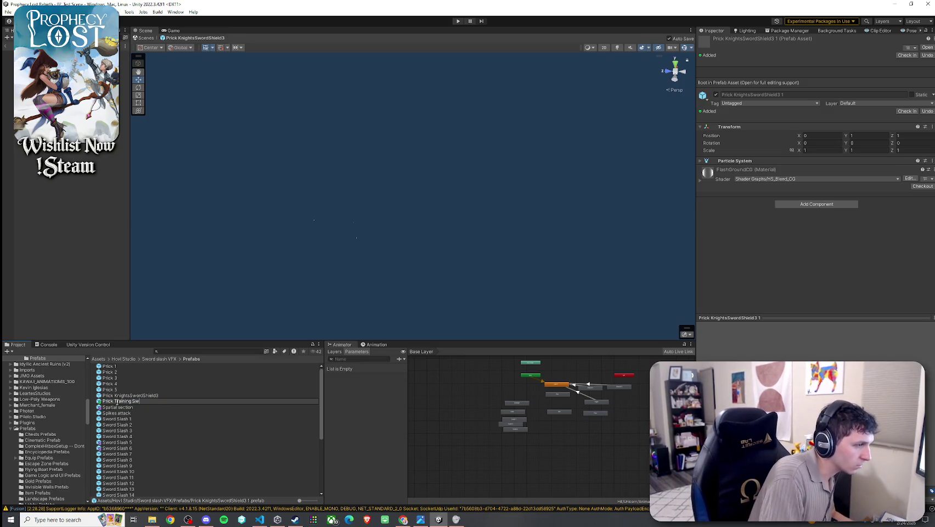
pyautogui.write('ord')
pyautogui.press('Return')
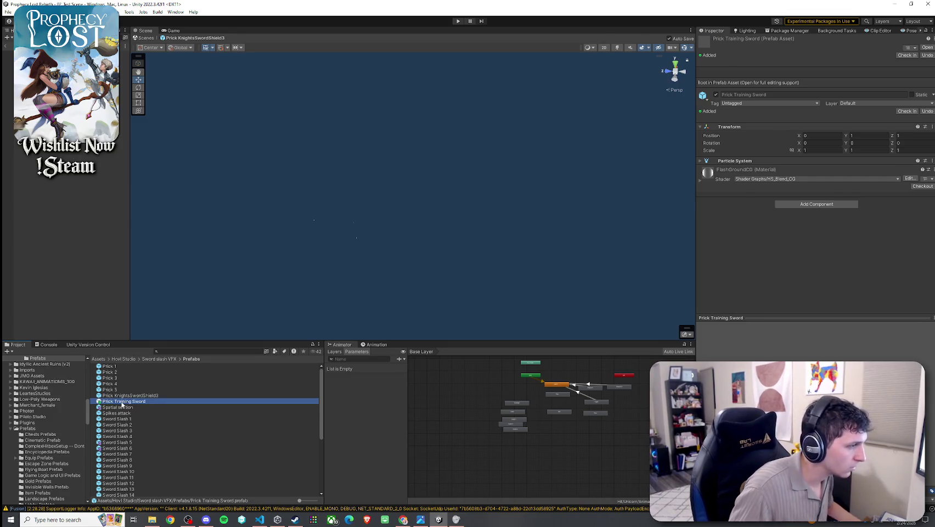
pyautogui.click(9, 88)
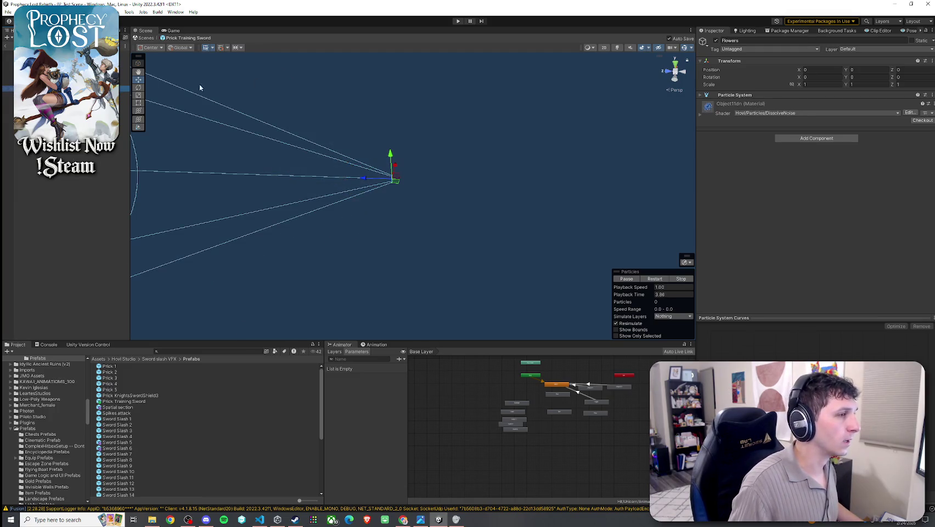
# Step: Inspect the Trail and RoseTrail children and replay the effect from two orbited angles
pyautogui.click(8, 82)
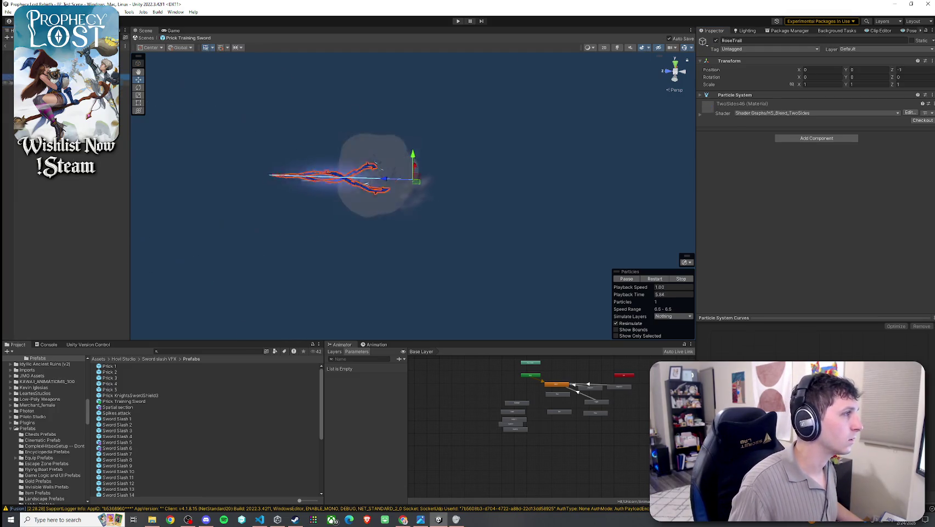
pyautogui.click(8, 77)
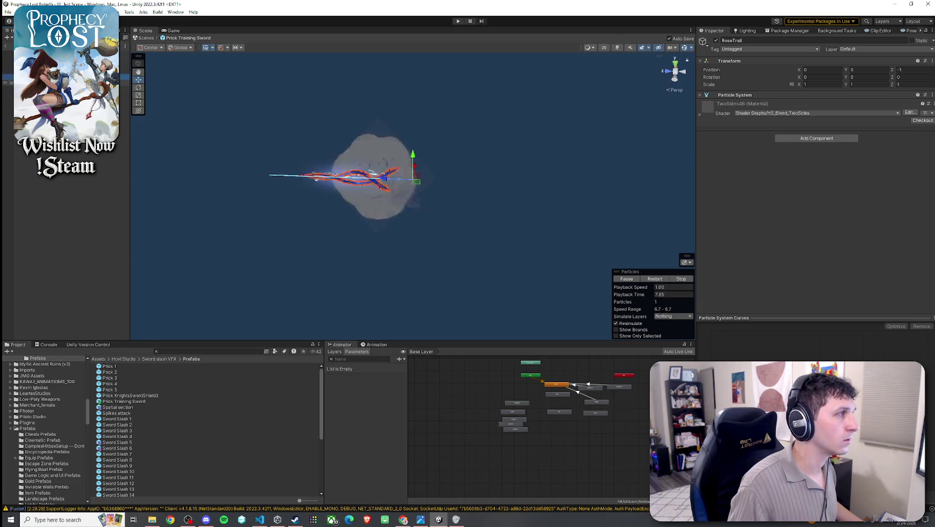
pyautogui.click(653, 278)
pyautogui.click(655, 279)
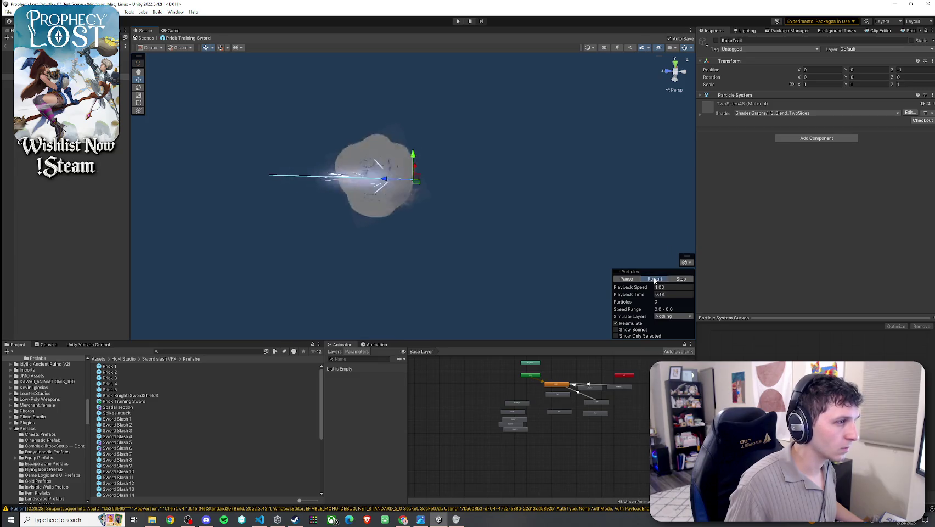
pyautogui.moveTo(608, 245)
pyautogui.mouseDown()
pyautogui.moveTo(505, 236)
pyautogui.moveTo(448, 251)
pyautogui.moveTo(439, 237)
pyautogui.mouseUp()
pyautogui.click(654, 279)
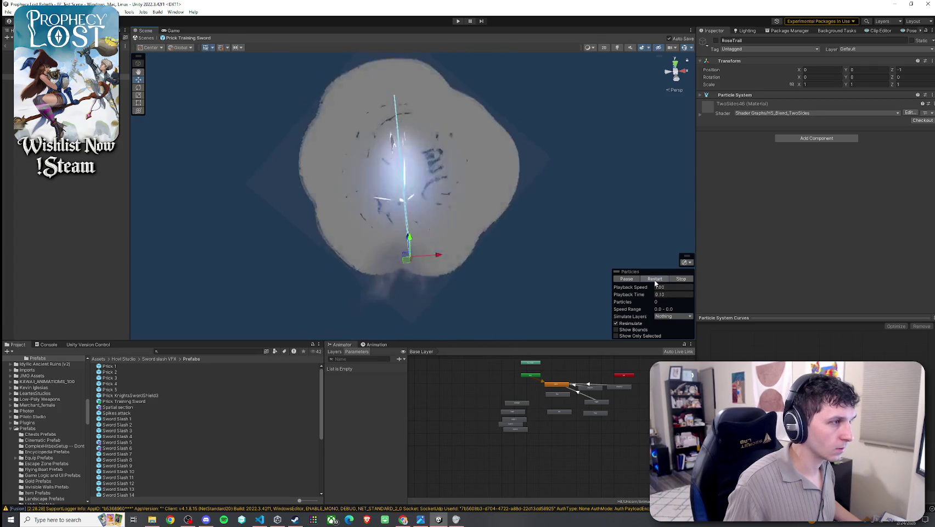
pyautogui.moveTo(637, 271)
pyautogui.mouseDown()
pyautogui.moveTo(585, 265)
pyautogui.moveTo(683, 287)
pyautogui.mouseUp()
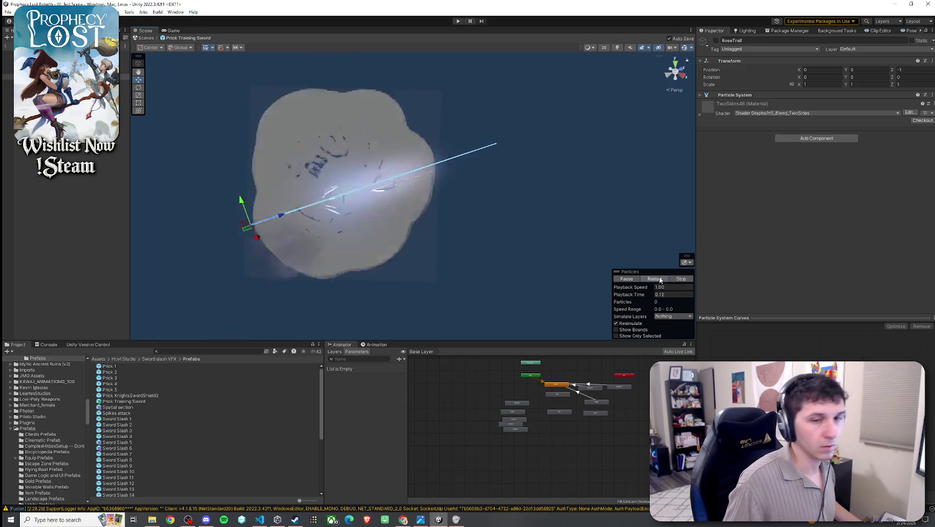
# Step: Stop and replay the Prick Training Sword preview, then select the Distortion layer
pyautogui.press('.')
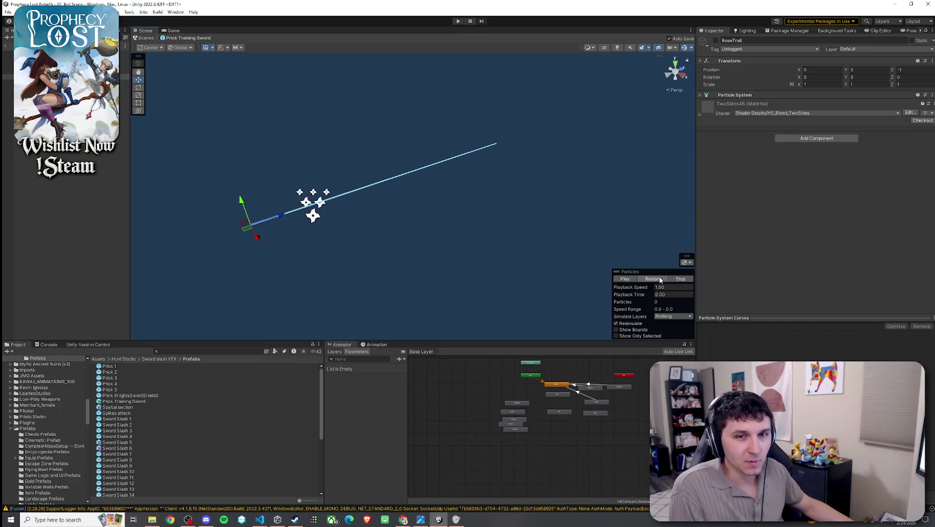
pyautogui.click(660, 280)
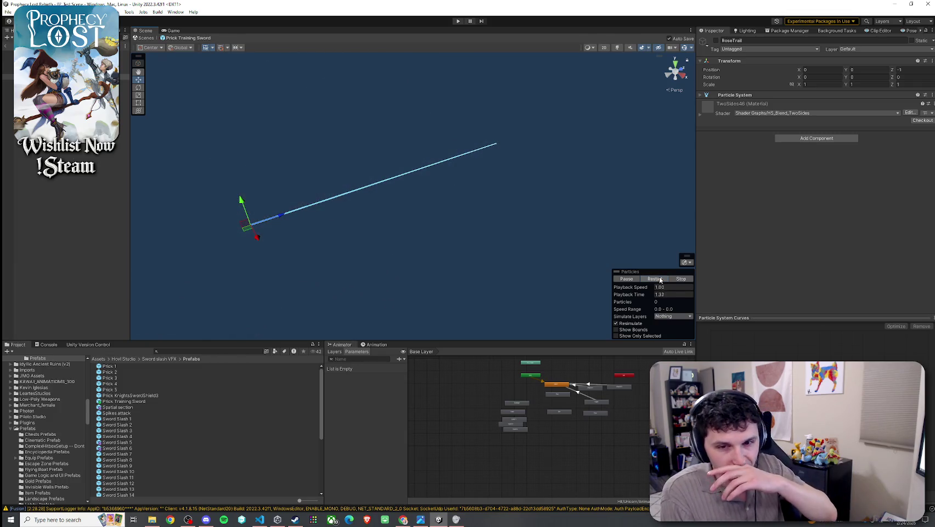
pyautogui.click(661, 280)
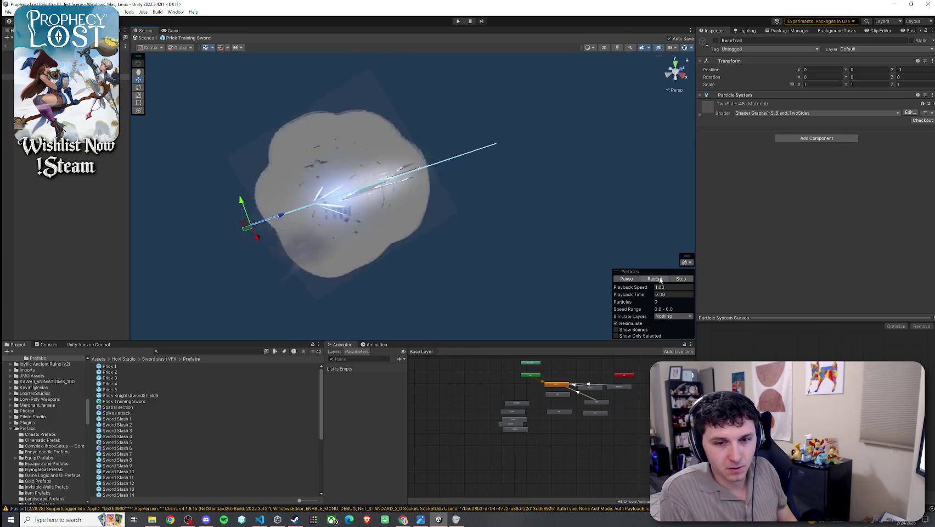
pyautogui.click(660, 280)
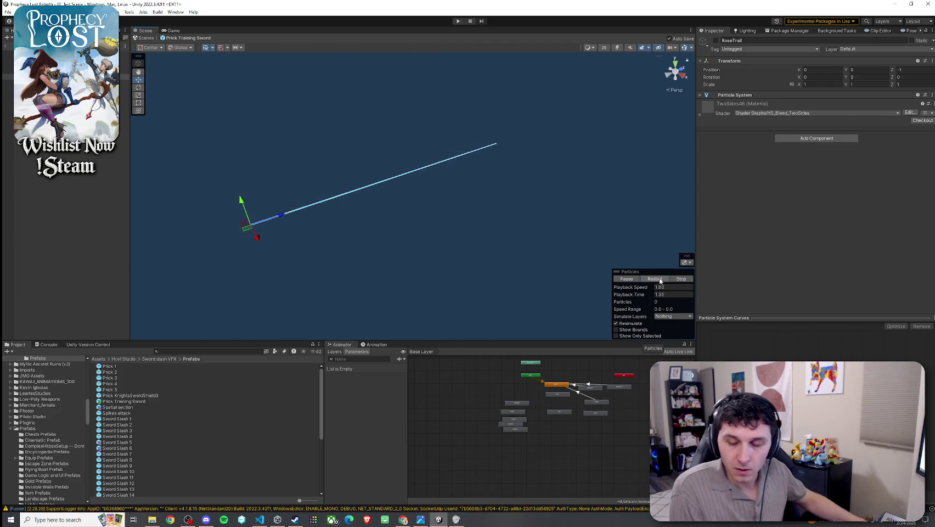
pyautogui.click(8, 64)
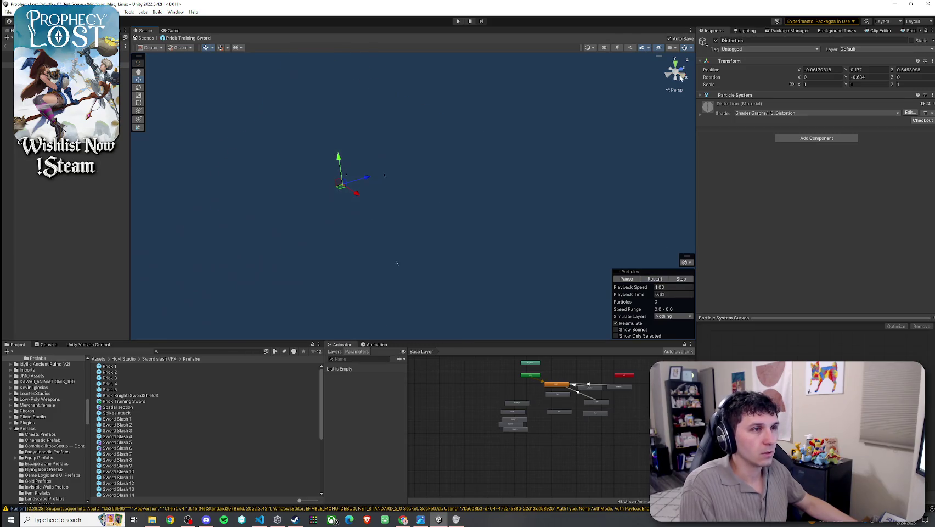
pyautogui.click(651, 280)
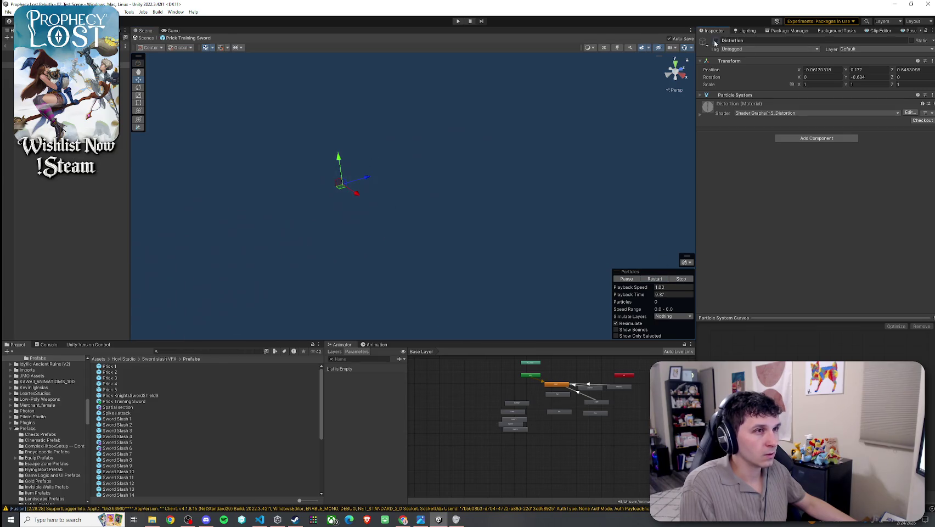
pyautogui.click(661, 280)
pyautogui.click(661, 280)
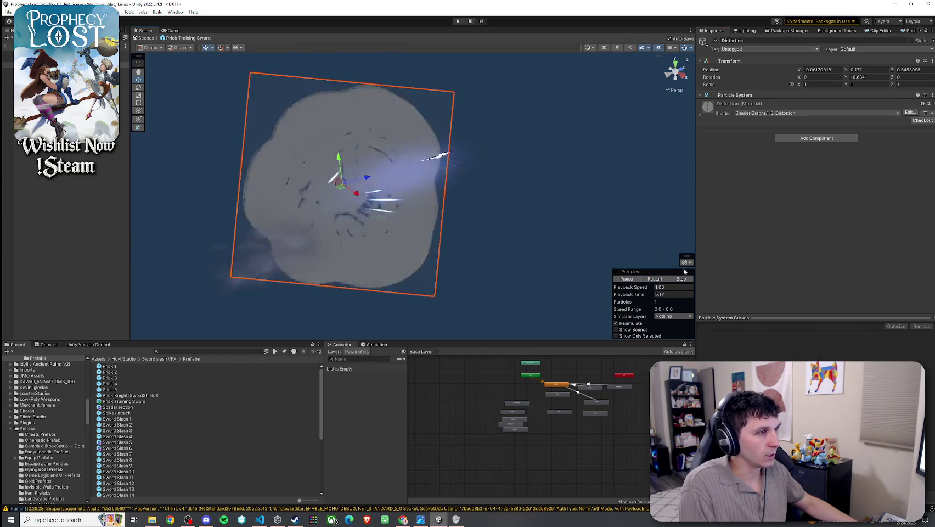
pyautogui.click(653, 280)
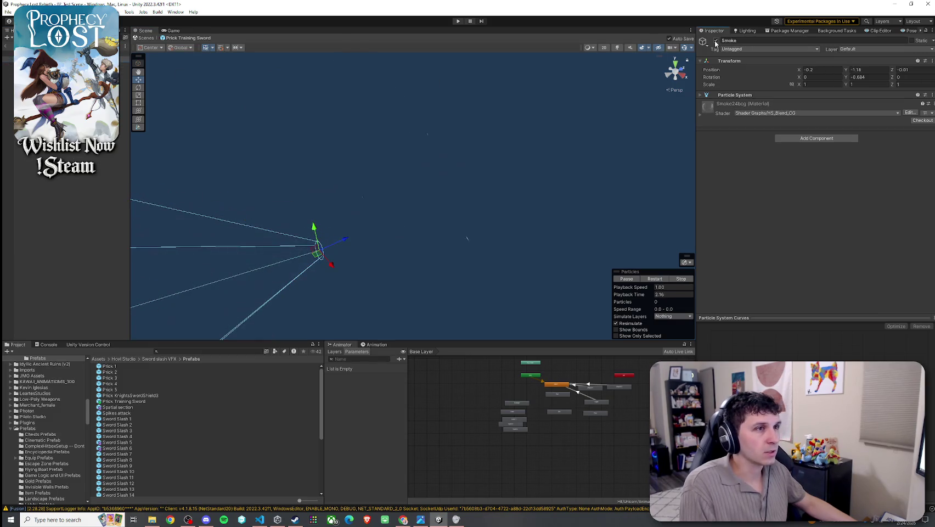
pyautogui.click(653, 280)
pyautogui.click(653, 280)
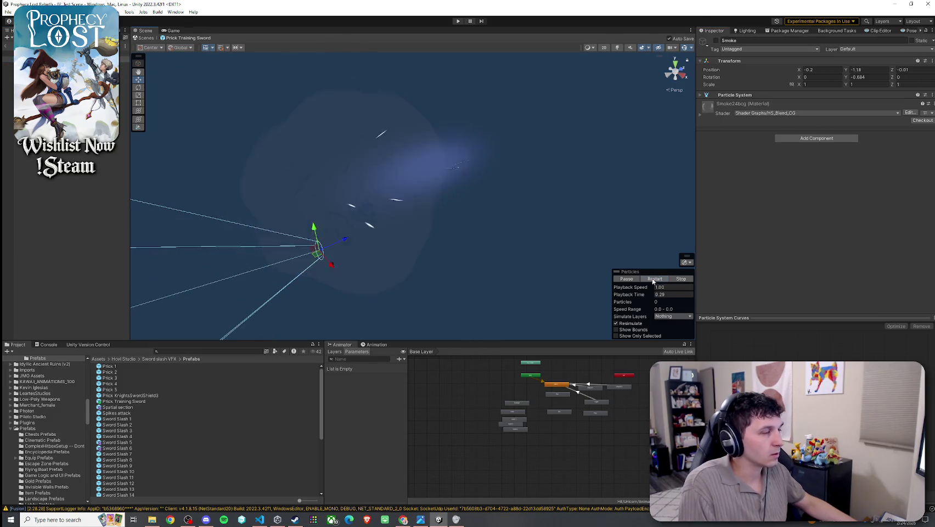
pyautogui.click(653, 280)
pyautogui.click(716, 40)
pyautogui.click(716, 41)
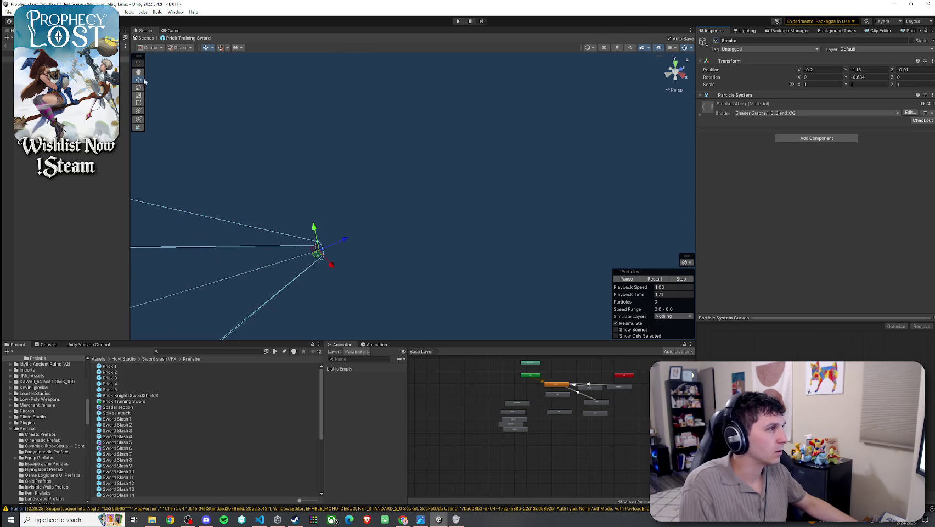
pyautogui.hotkey('ctrl', 'a')
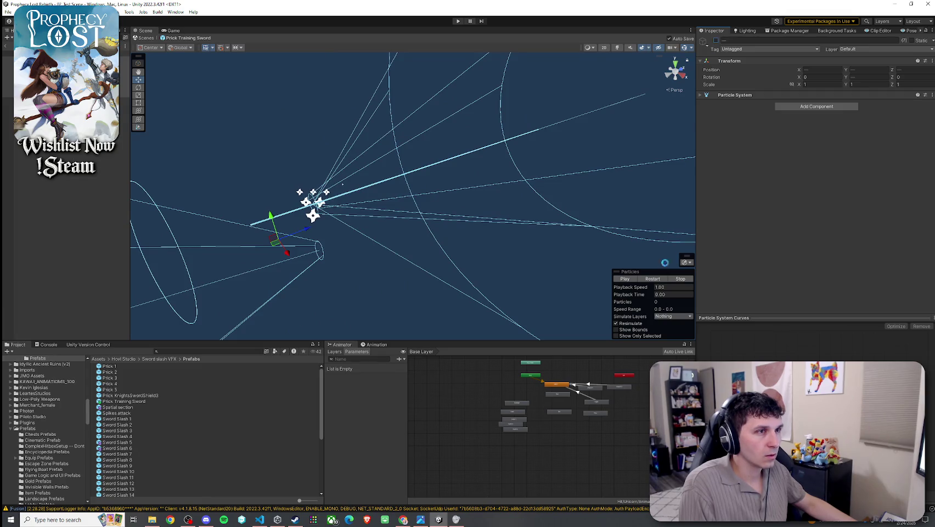
pyautogui.click(656, 280)
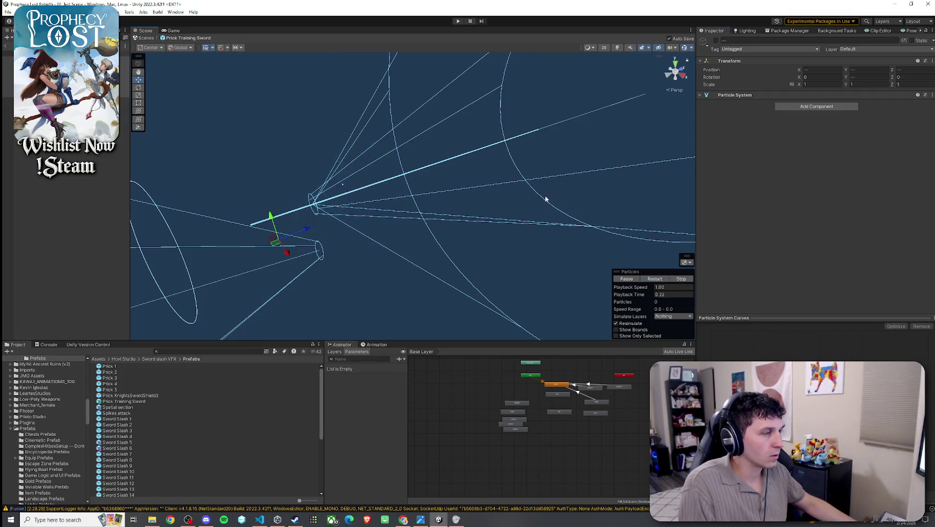
pyautogui.click(352, 187)
pyautogui.click(642, 279)
pyautogui.click(641, 280)
pyautogui.click(717, 40)
pyautogui.click(652, 279)
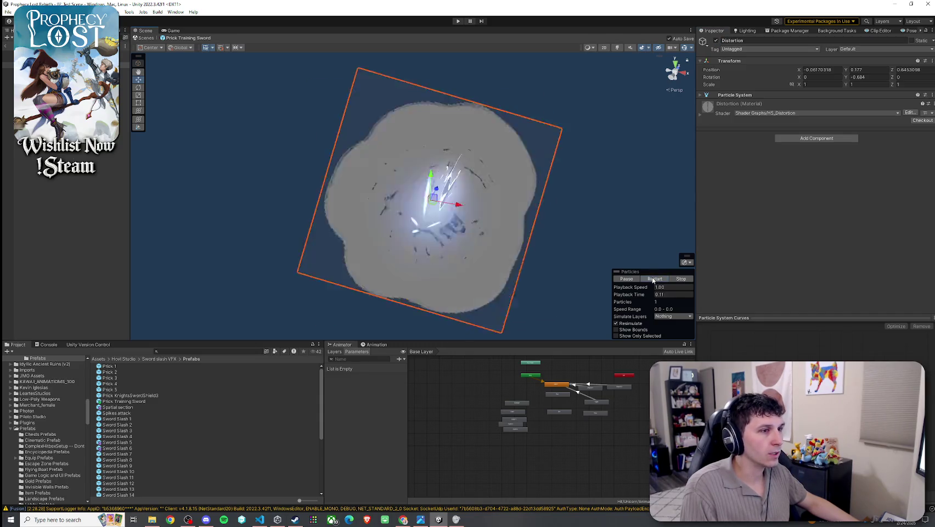
pyautogui.click(652, 280)
pyautogui.click(653, 281)
pyautogui.click(653, 280)
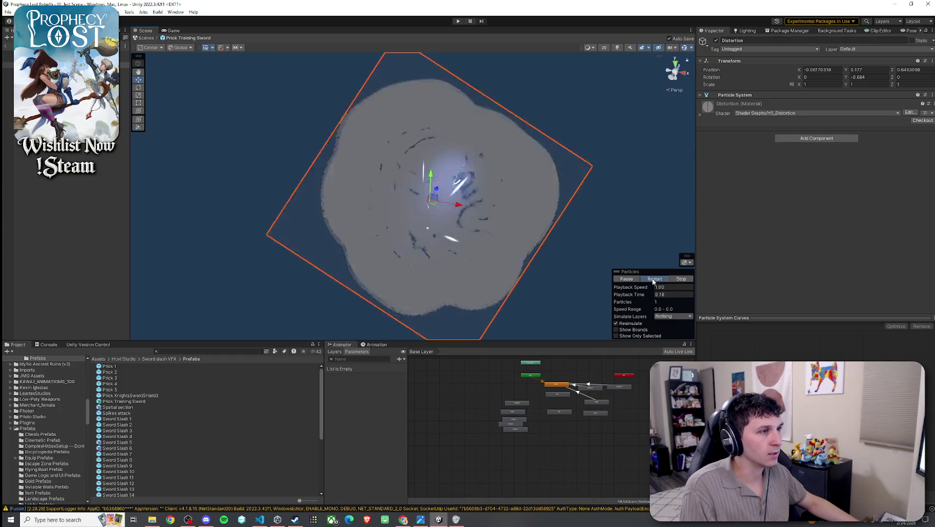
pyautogui.click(653, 280)
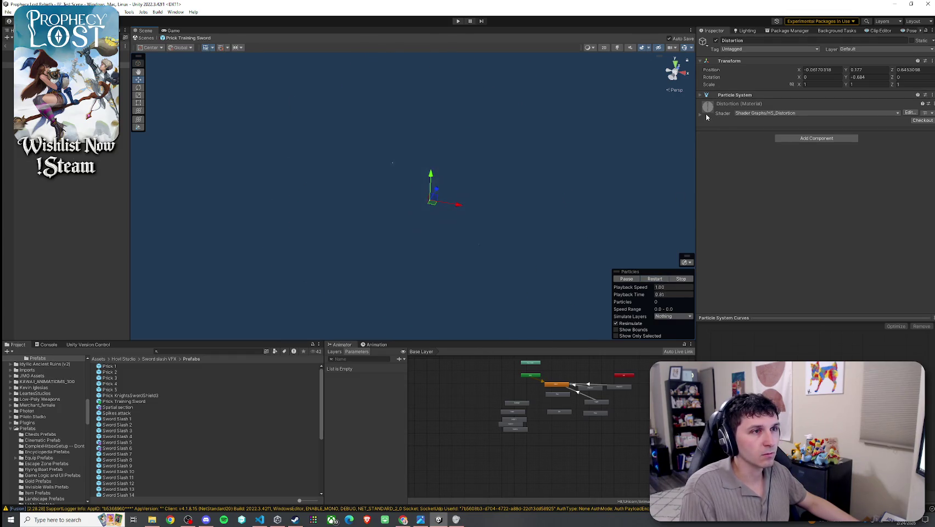
# Step: Expand the Distortion material and its Advanced Options, then move to the Smoke layer
pyautogui.click(704, 113)
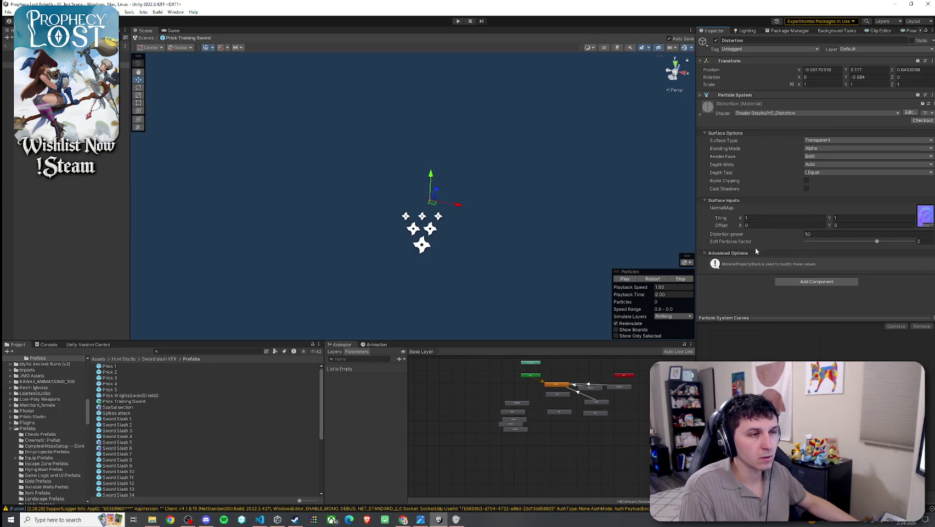
pyautogui.click(737, 253)
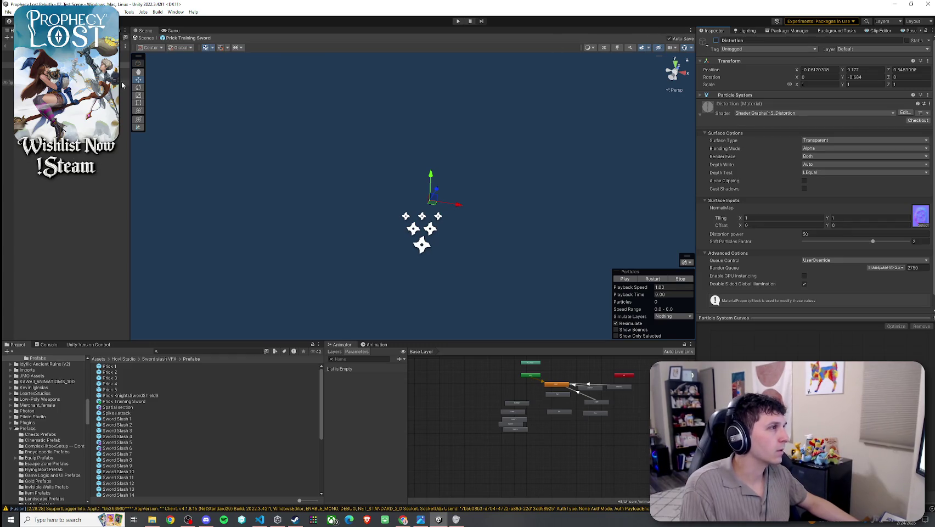
pyautogui.press('Down')
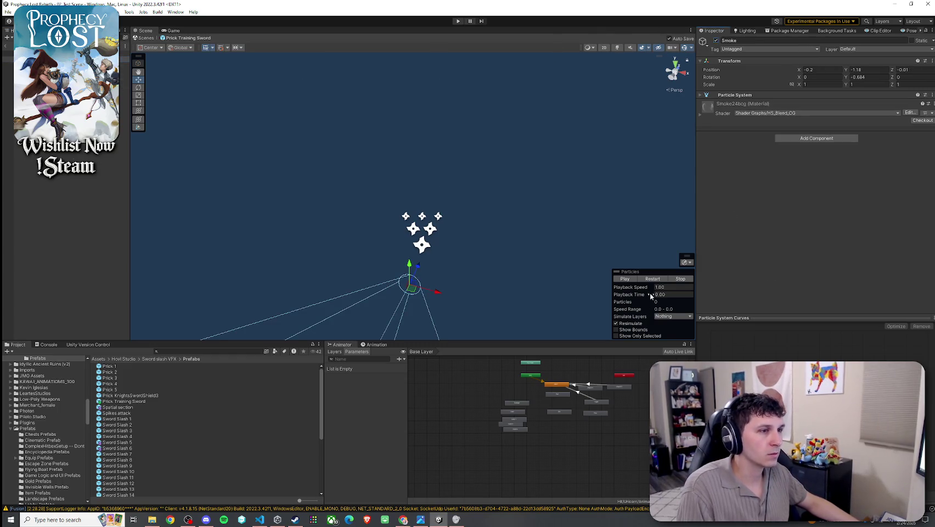
# Step: Replay the Smoke burst several times
pyautogui.click(651, 279)
pyautogui.click(651, 278)
pyautogui.click(650, 280)
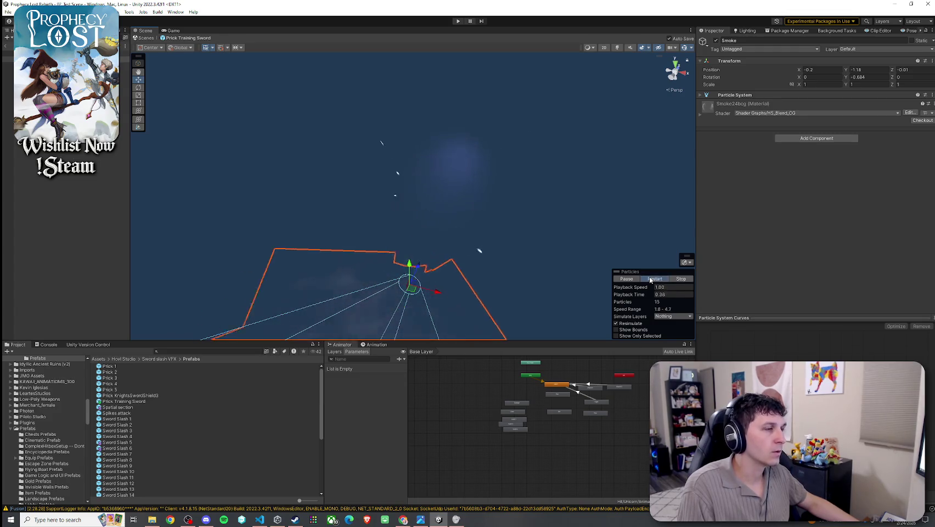
pyautogui.click(651, 280)
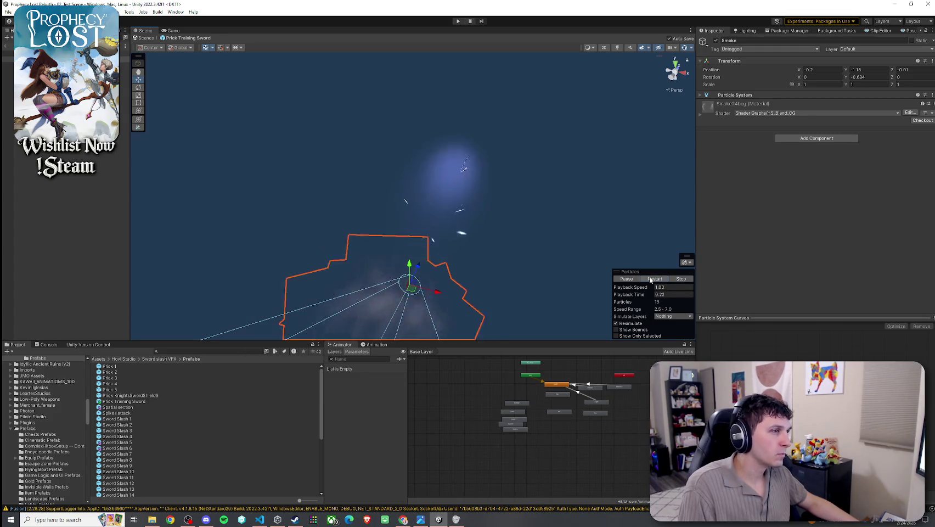
# Step: Select Sparks, replay its burst repeatedly, then select the Prick Training Sword root
pyautogui.click(33, 94)
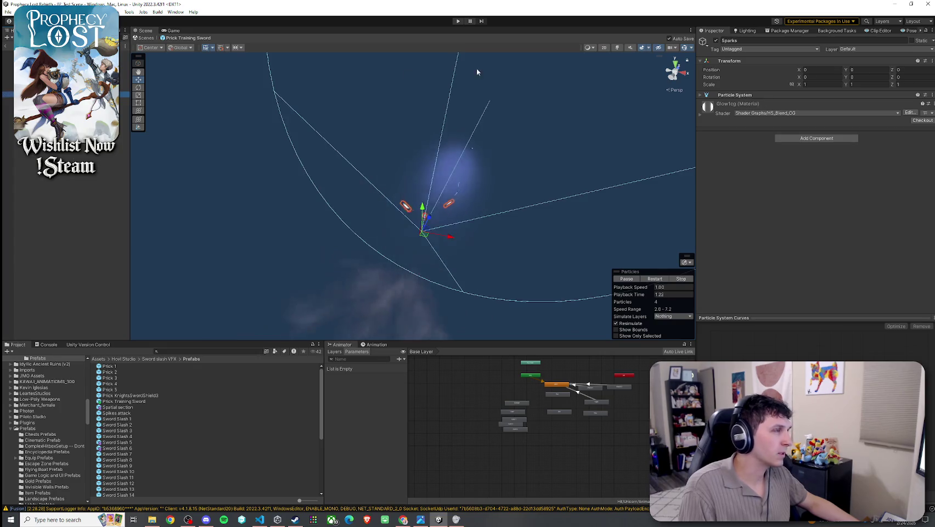
pyautogui.click(653, 280)
pyautogui.click(654, 280)
pyautogui.click(653, 280)
pyautogui.click(653, 279)
pyautogui.click(656, 280)
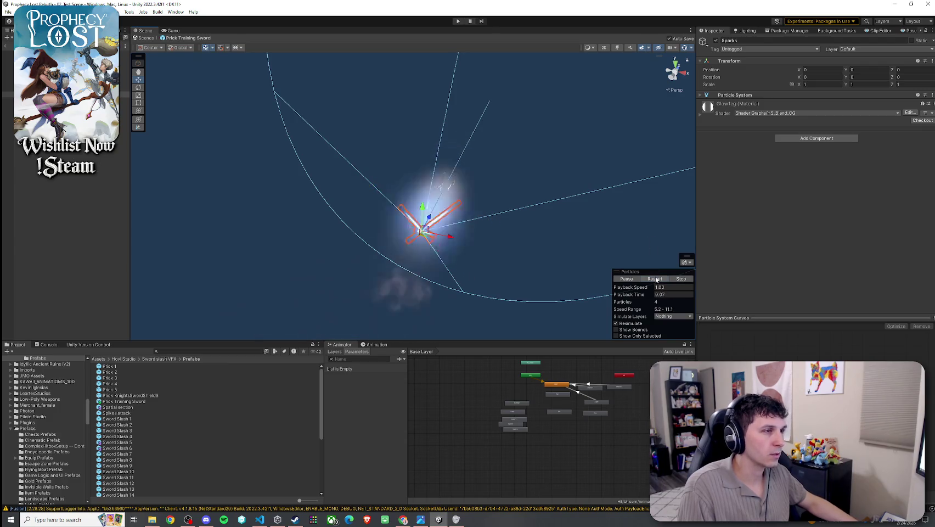
pyautogui.click(656, 280)
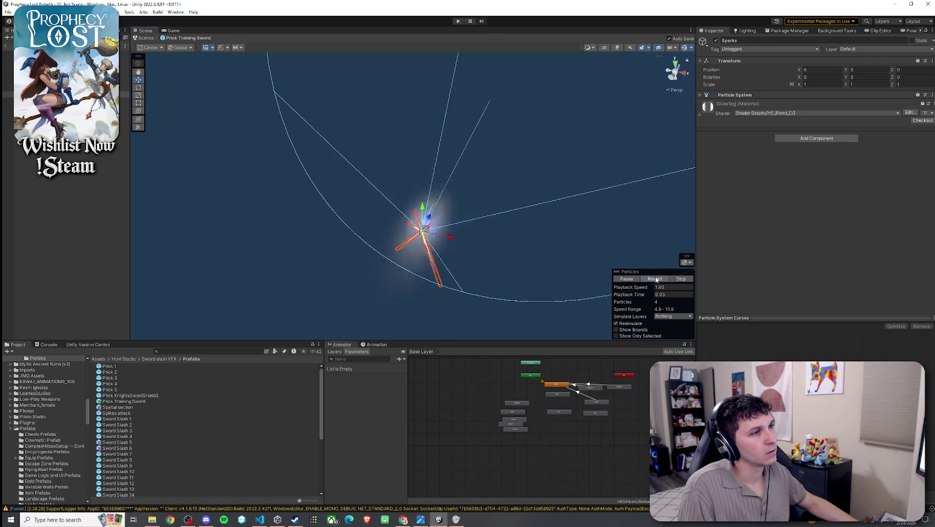
pyautogui.click(656, 279)
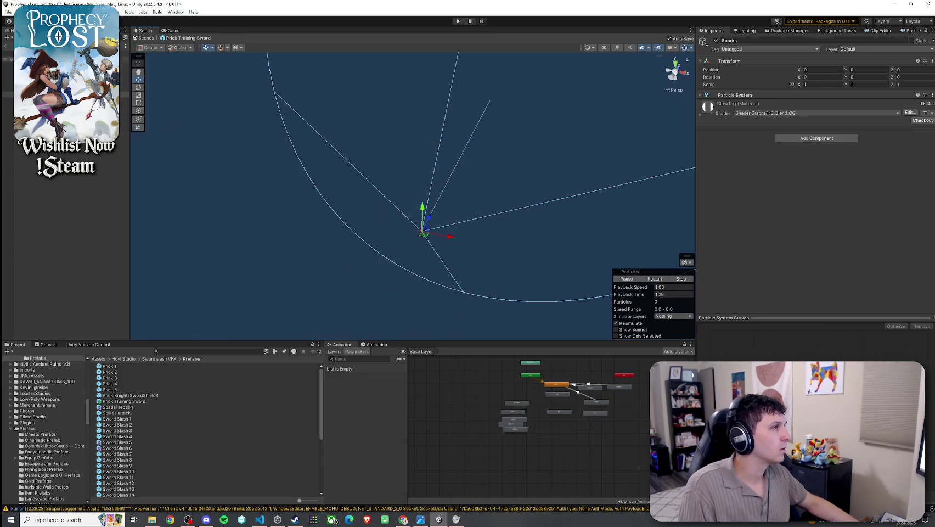
pyautogui.press('Left')
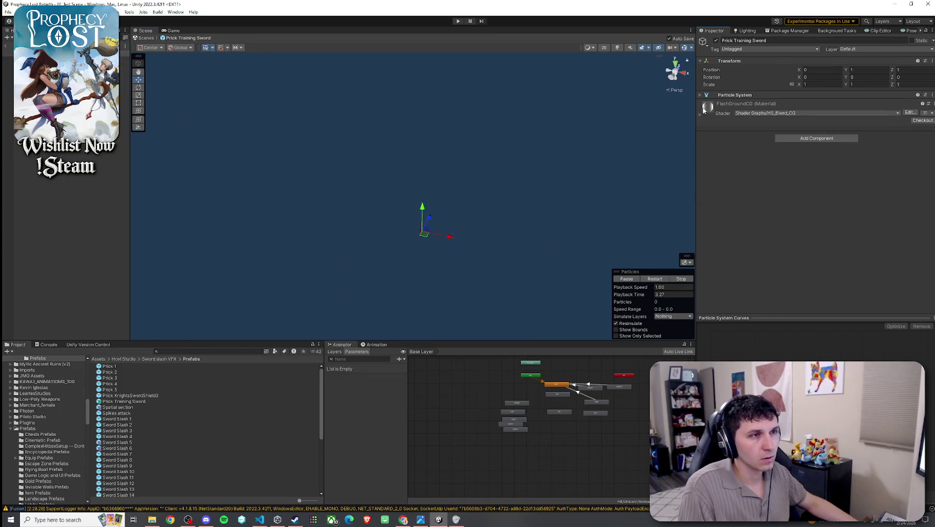
# Step: Change the root effect's start colour from blue to light grey DBDBDB and replay it
pyautogui.click(824, 182)
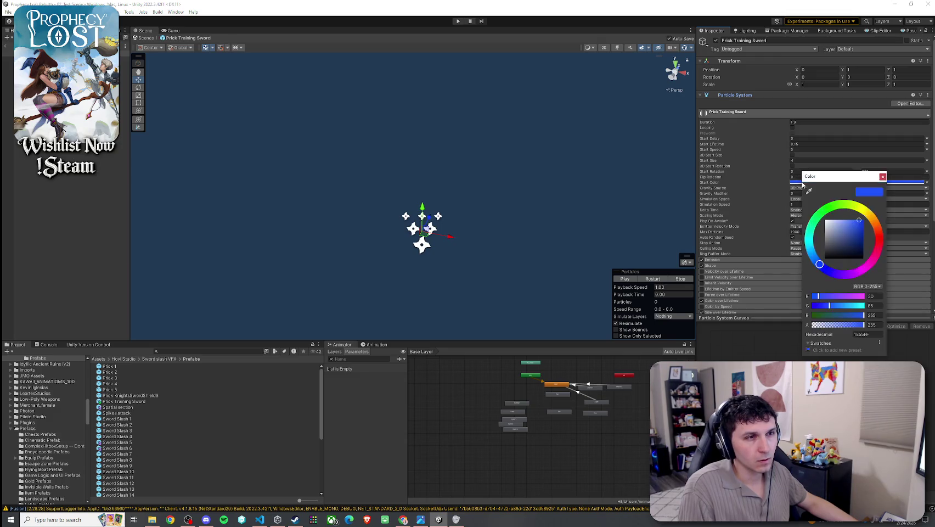
pyautogui.moveTo(832, 231); pyautogui.dragTo(818, 222)
pyautogui.click(882, 176)
pyautogui.click(661, 279)
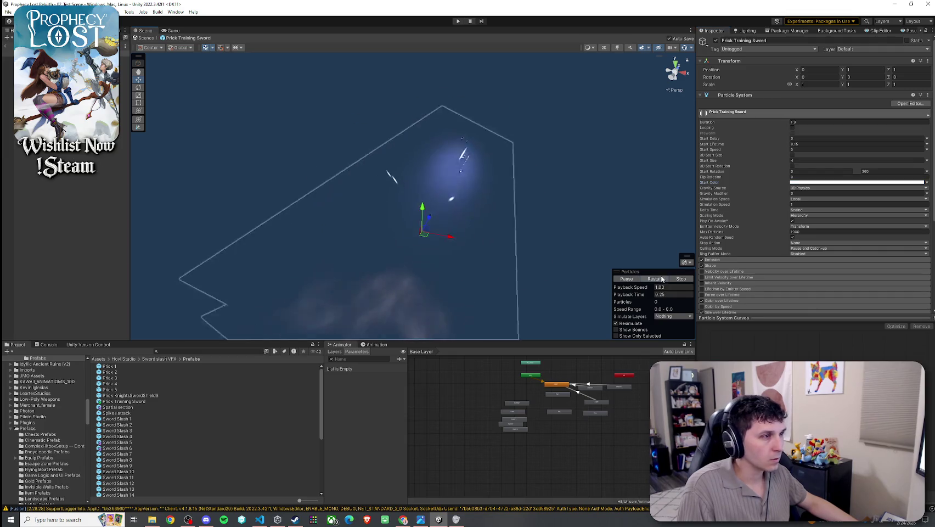
pyautogui.click(662, 279)
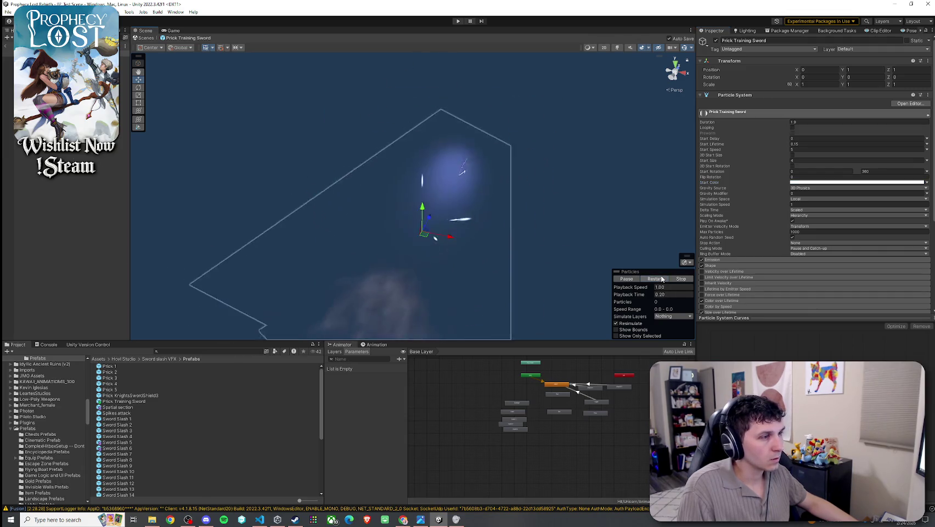
pyautogui.click(661, 279)
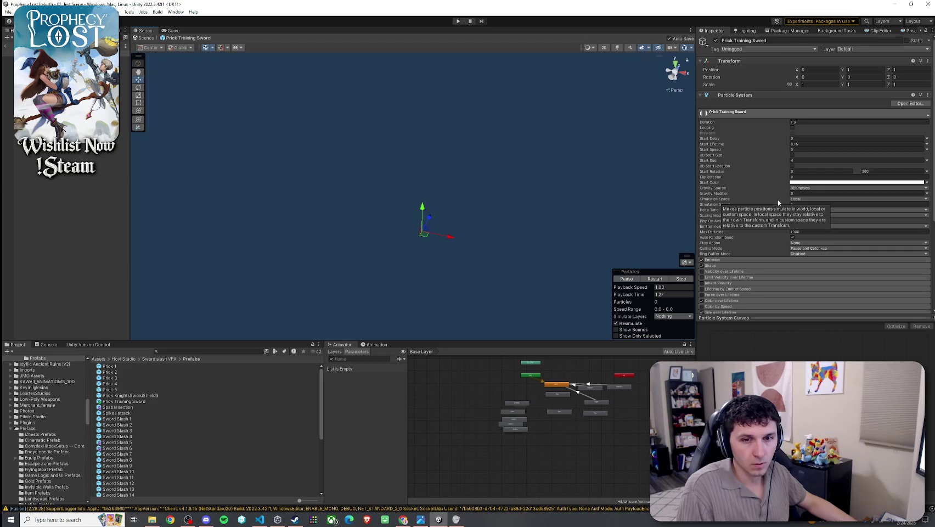
# Step: Set the Smoke layer's start colour to neutral grey 114,114,114
pyautogui.press('Down')
pyautogui.press('Return')
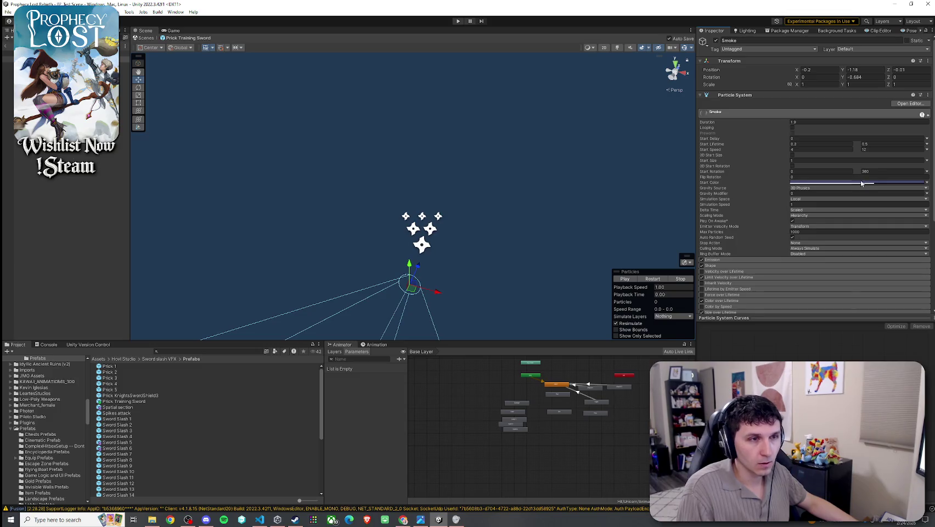
pyautogui.click(864, 182)
pyautogui.moveTo(887, 241); pyautogui.dragTo(871, 242)
pyautogui.click(930, 175)
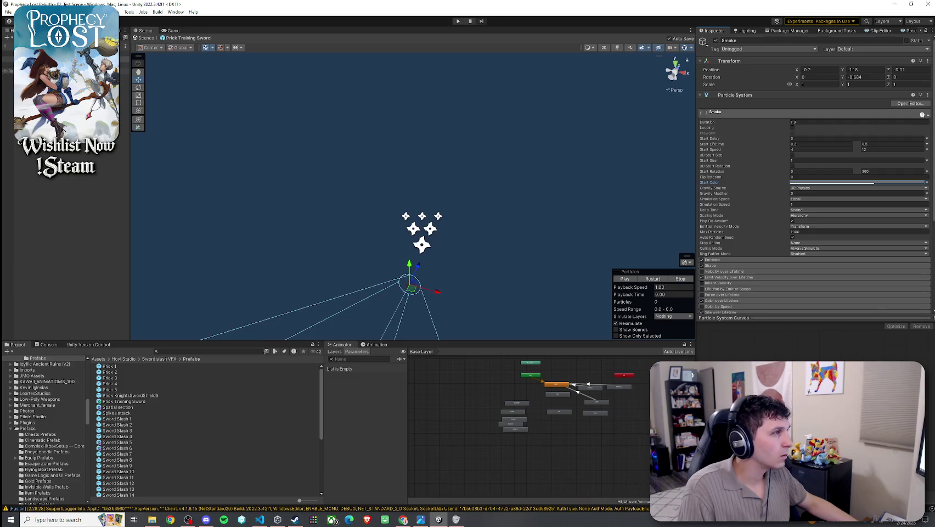
pyautogui.press('Down')
# Step: Check the Glow layer's start colour and replay its burst, then reselect the root
pyautogui.click(851, 182)
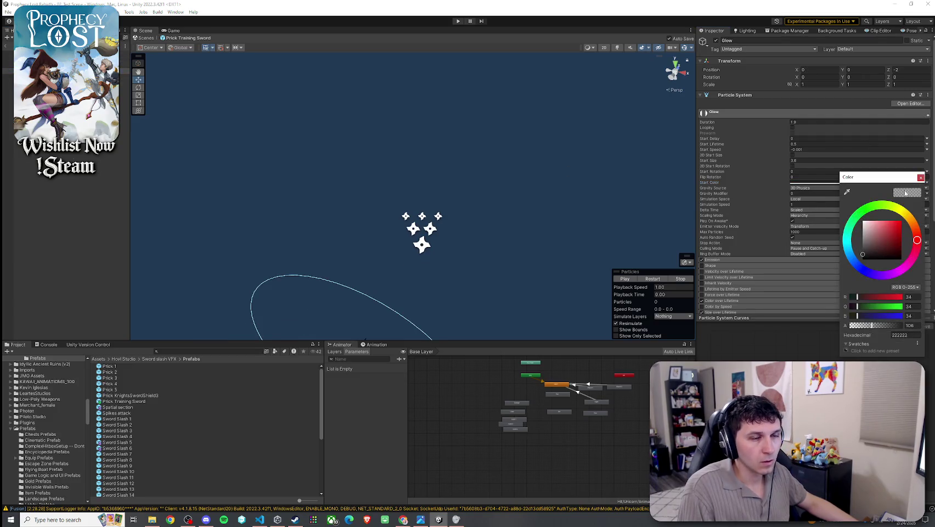
pyautogui.click(920, 178)
pyautogui.click(653, 278)
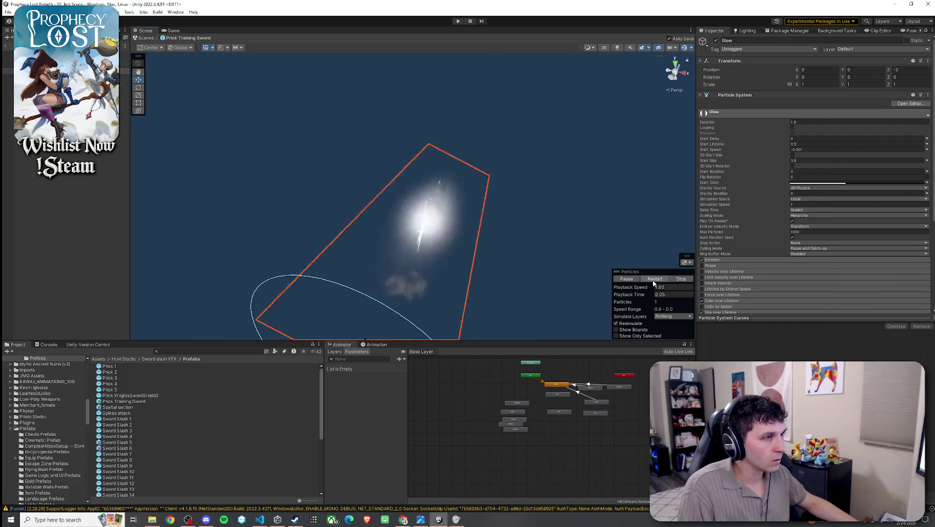
pyautogui.click(652, 279)
pyautogui.press('Up')
# Step: Lower the root start colour's alpha to 228, preview it, and exit prefab mode
pyautogui.click(847, 183)
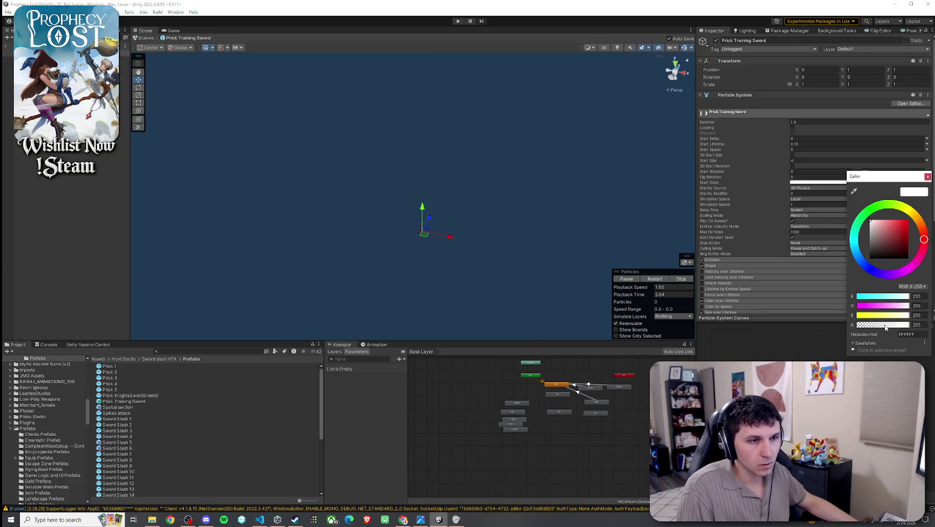
pyautogui.moveTo(893, 328); pyautogui.dragTo(895, 328)
pyautogui.click(663, 279)
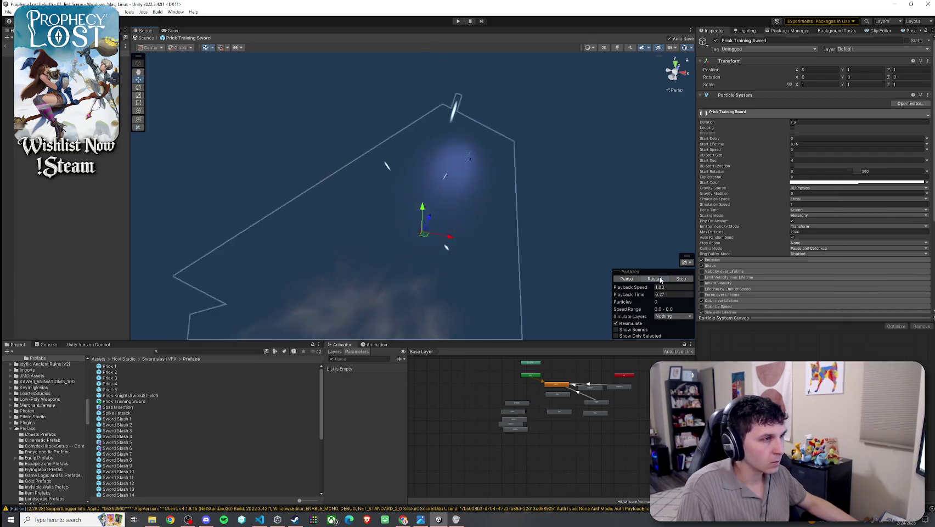
pyautogui.click(846, 183)
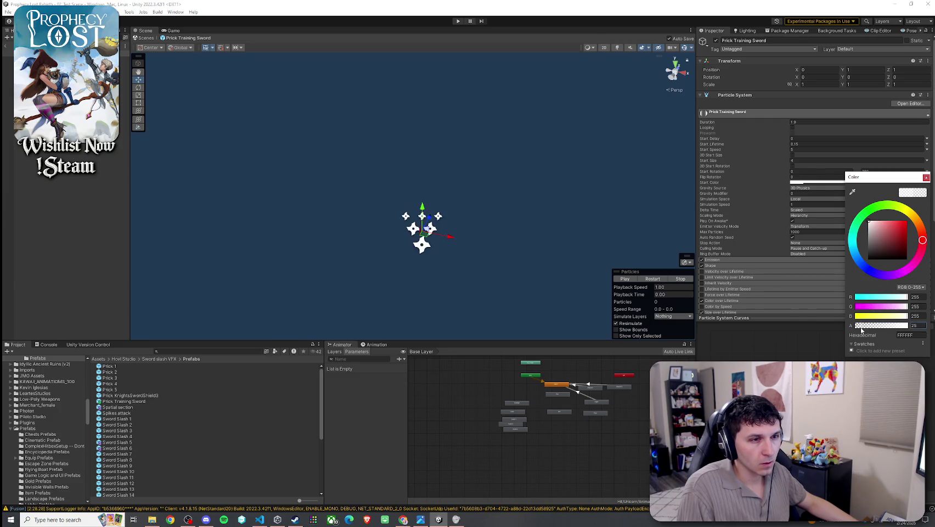
pyautogui.click(624, 279)
pyautogui.click(652, 279)
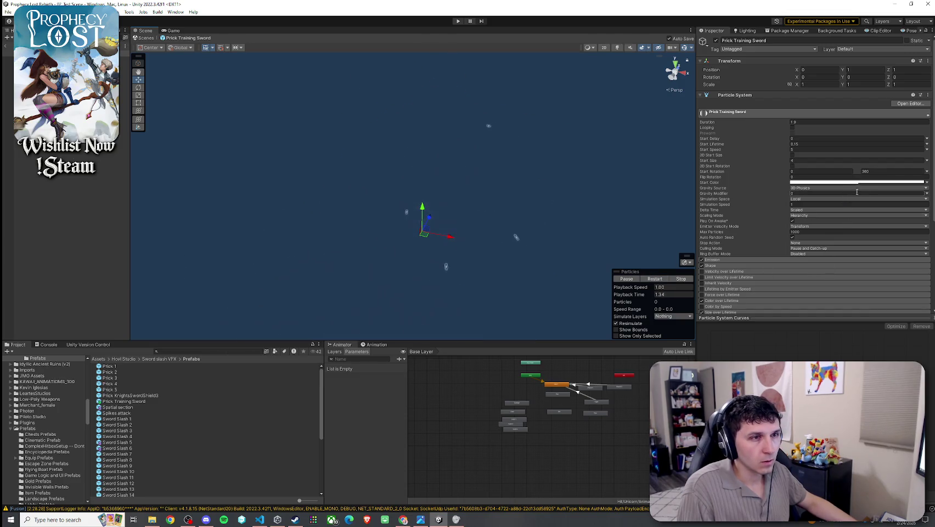
pyautogui.click(876, 183)
pyautogui.click(908, 324)
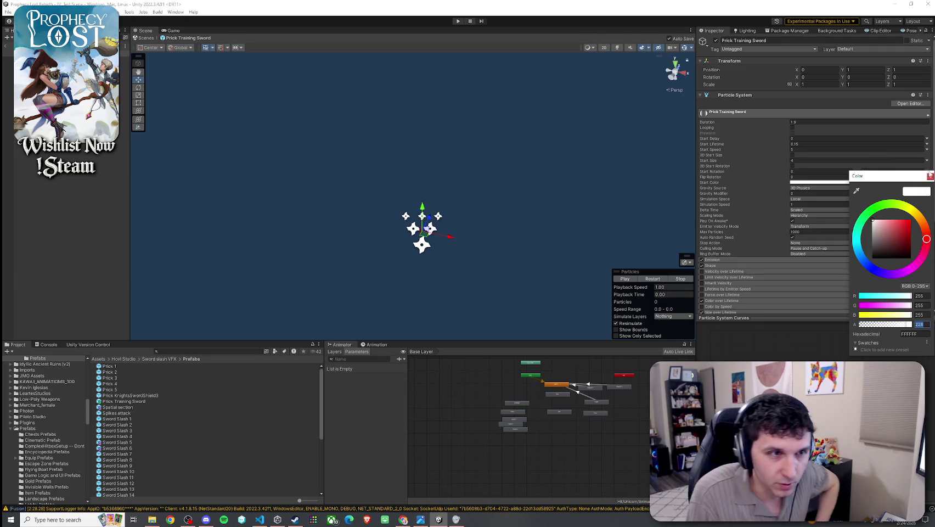
pyautogui.click(931, 177)
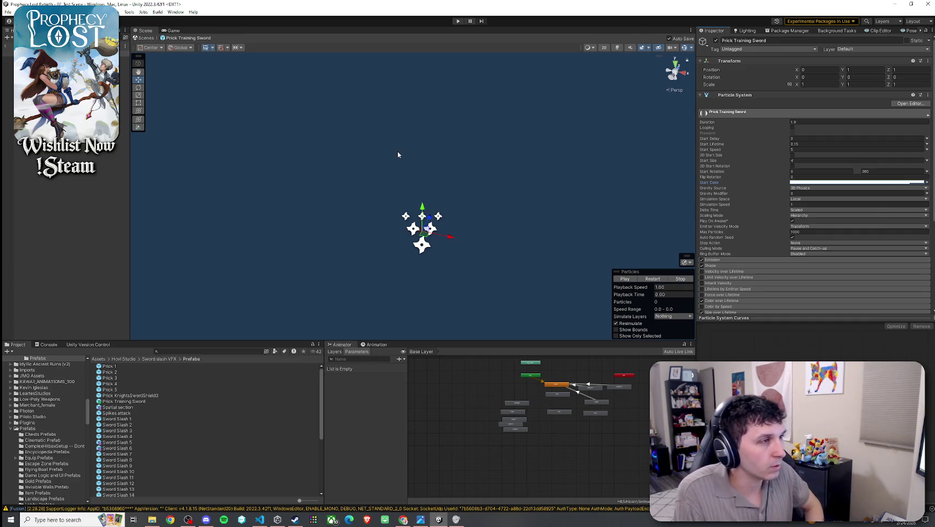
pyautogui.click(9, 48)
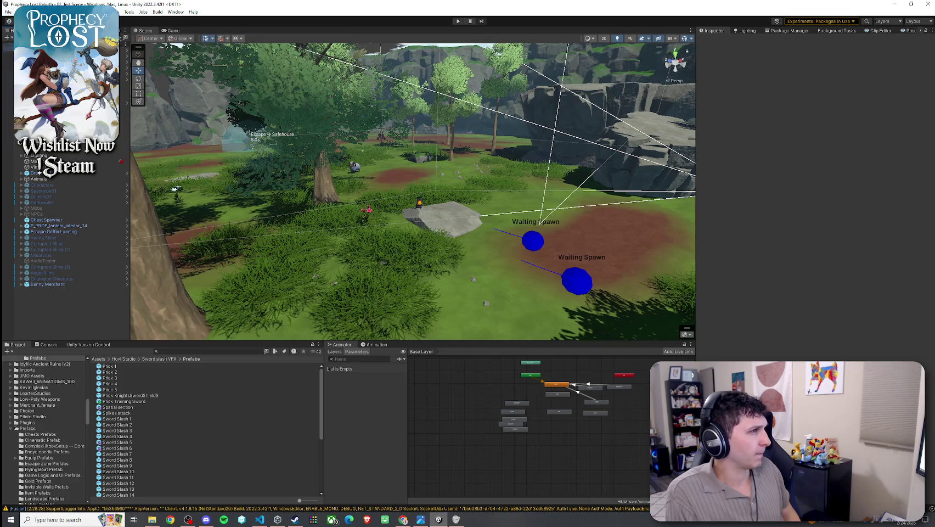
# Step: Search 'bootstrap', select the 00_BootStrap scene and enter Play mode with Ctrl+P
pyautogui.click(142, 12)
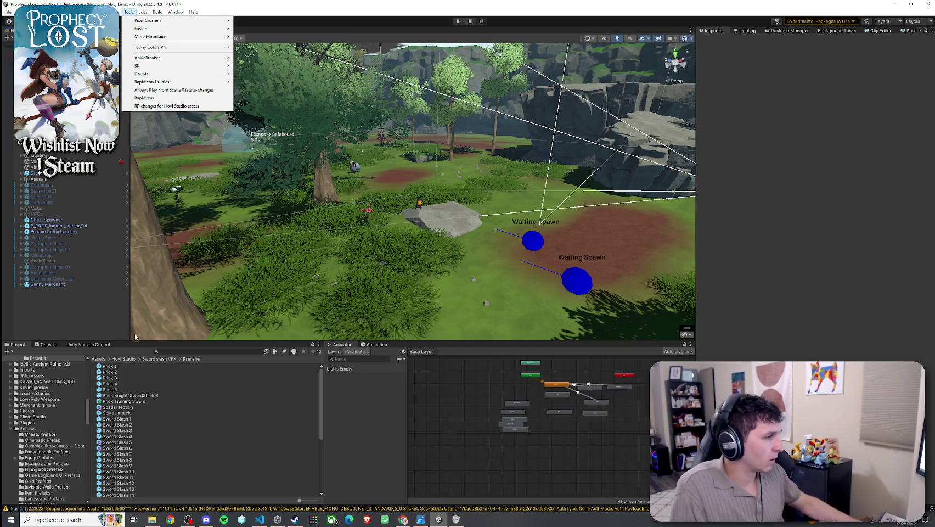
pyautogui.click(175, 352)
pyautogui.write('b')
pyautogui.write('ootstrap')
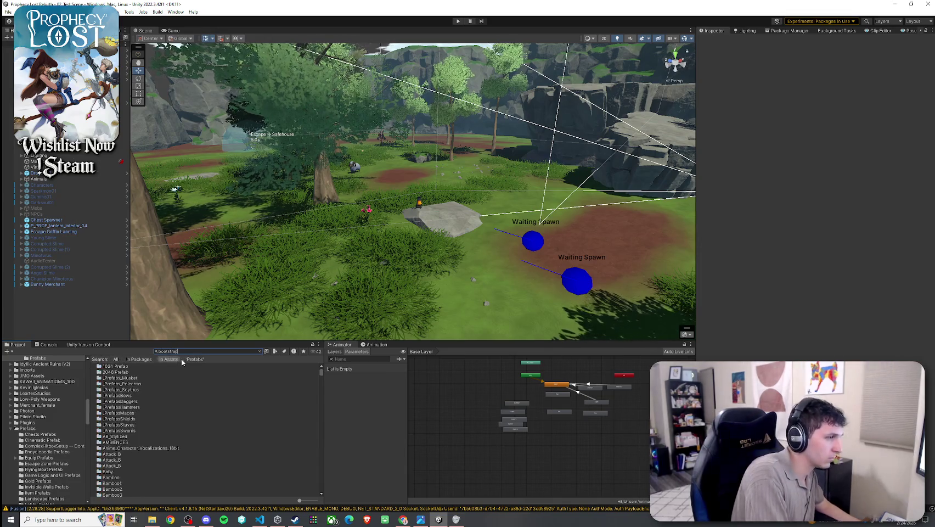
pyautogui.click(116, 371)
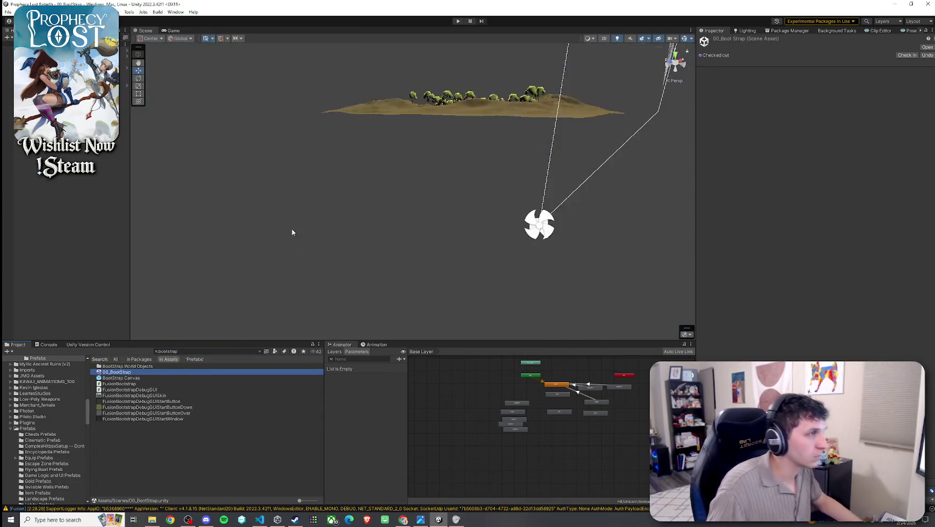
pyautogui.hotkey('ctrl', 'p')
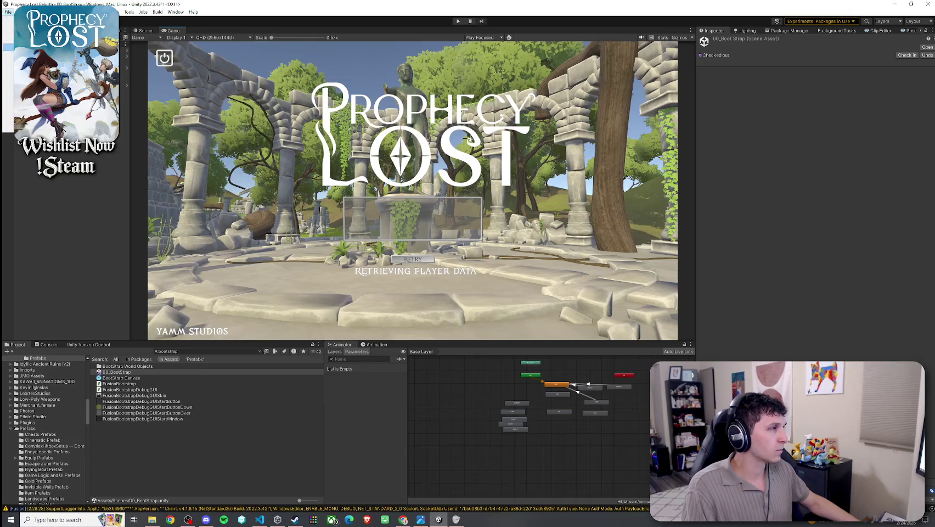
# Step: Maximize the Game view in Play mode and let the title screen load the main menu
pyautogui.click(130, 11)
pyautogui.click(312, 25)
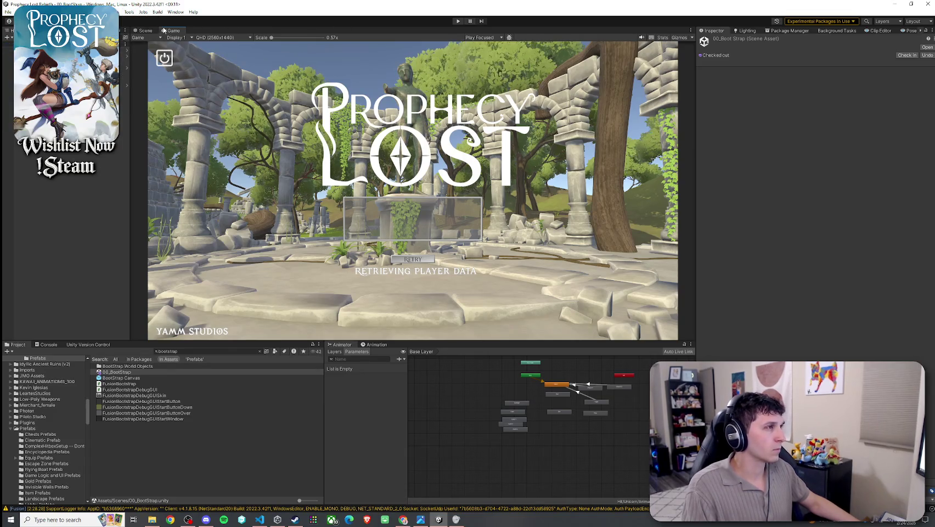
pyautogui.click(458, 20)
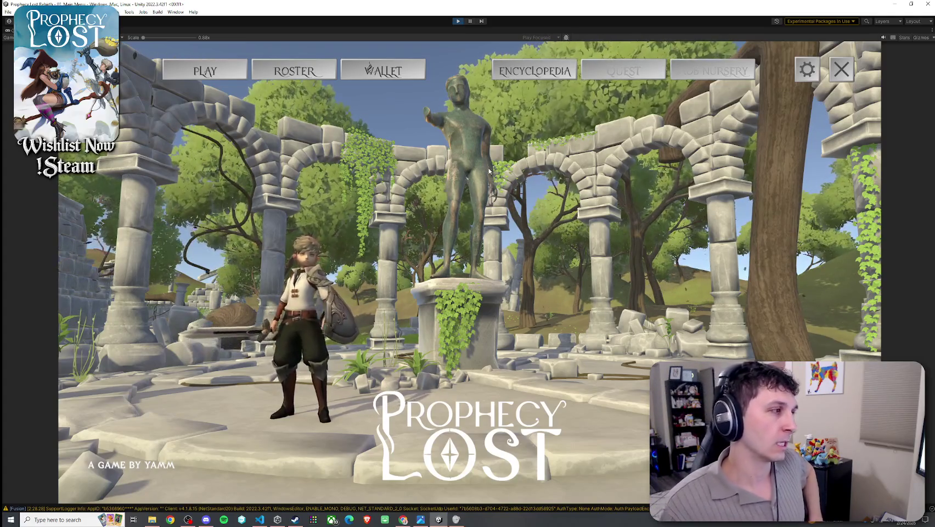
# Step: Browse the Witch, Ranger and Warrior cards in the Roster, then open the Encyclopedia
pyautogui.click(294, 71)
pyautogui.click(458, 121)
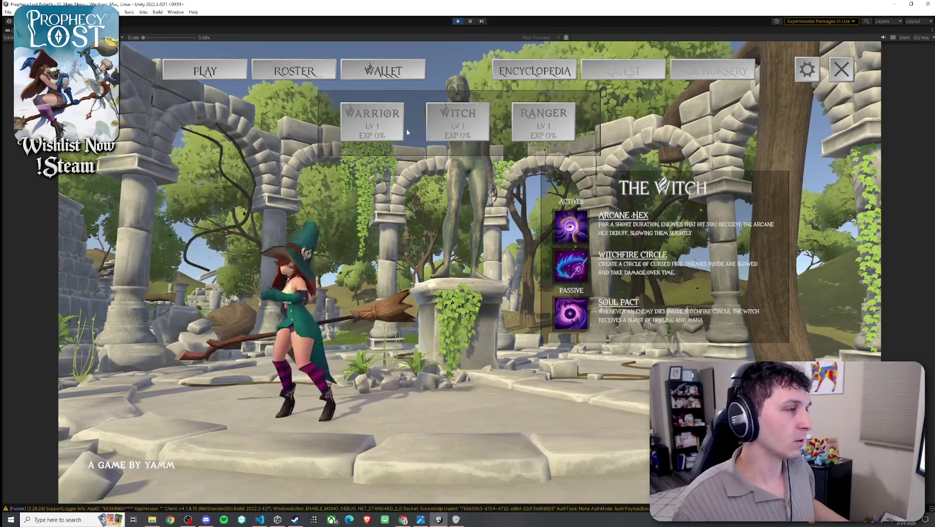
pyautogui.click(543, 121)
pyautogui.click(372, 121)
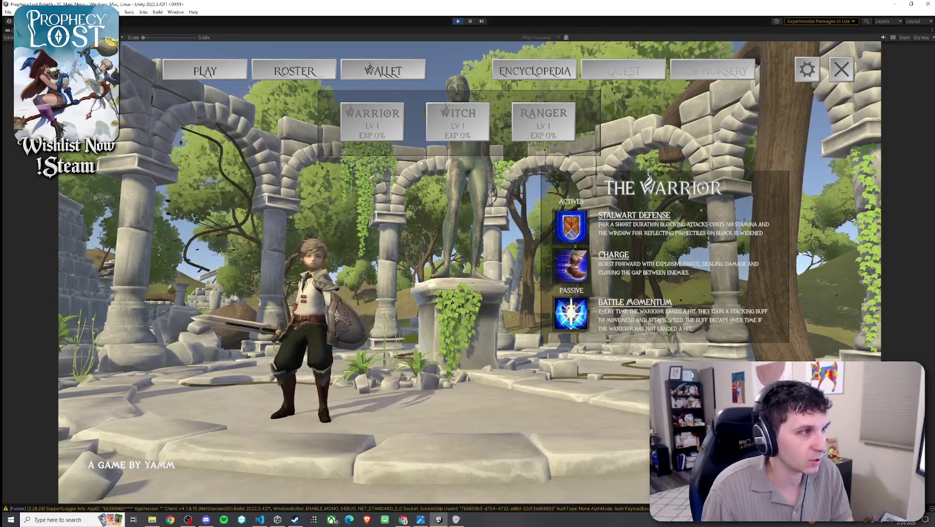
pyautogui.click(457, 121)
pyautogui.click(372, 121)
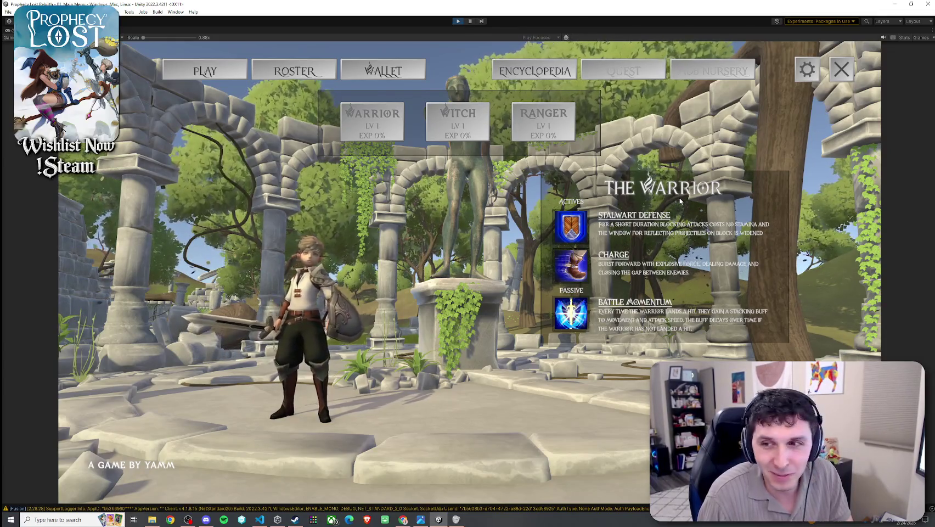
pyautogui.click(534, 77)
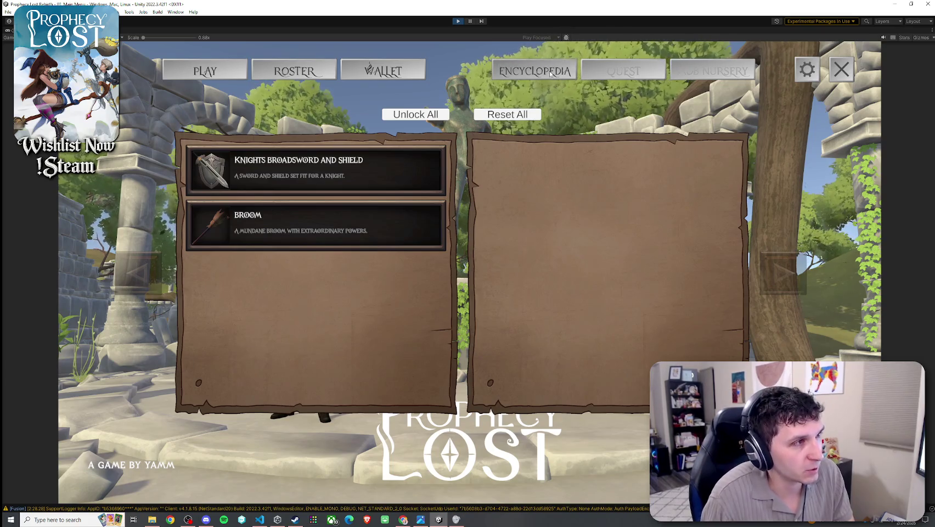
# Step: Check the wallet's 49 gold and the Encyclopedia item list, then open the Play options
pyautogui.click(316, 74)
pyautogui.click(383, 71)
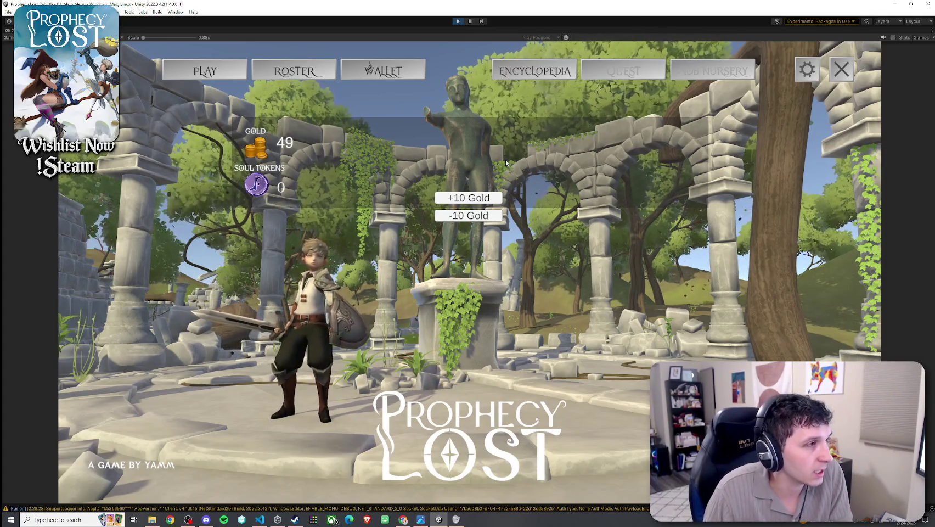
pyautogui.click(532, 79)
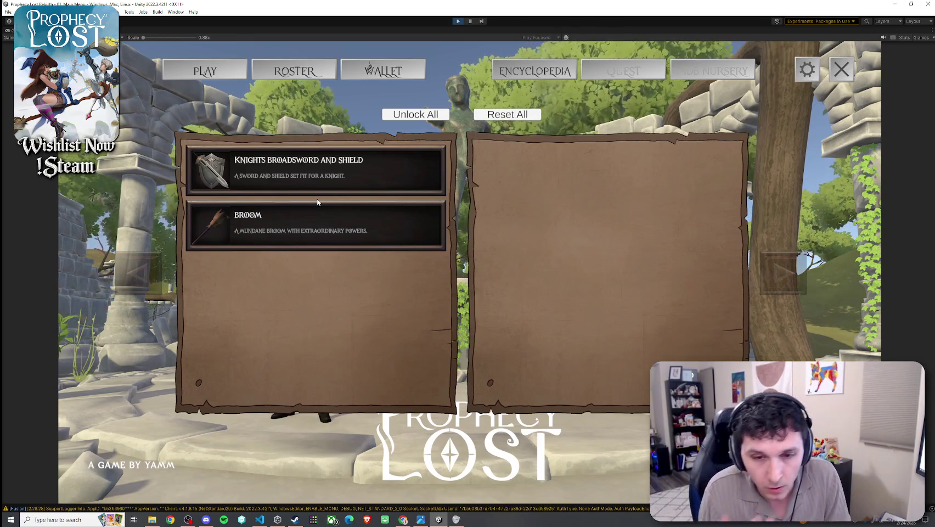
pyautogui.click(260, 133)
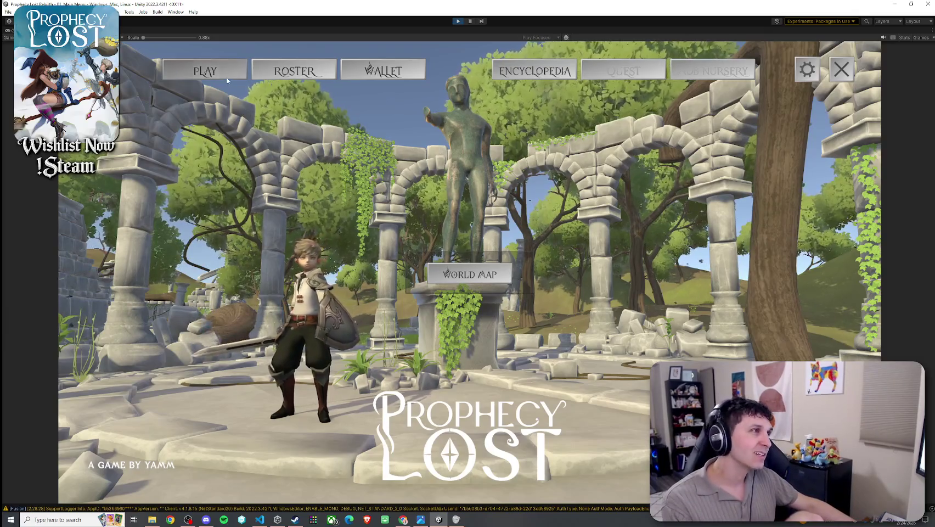
pyautogui.click(278, 76)
# Step: Open the World Map, choose Fanglan and start the match
pyautogui.click(469, 274)
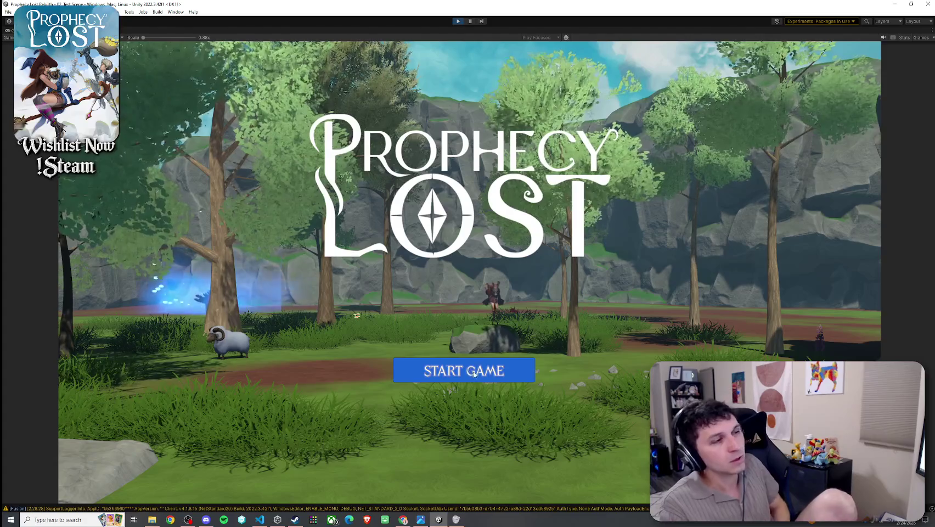
pyautogui.click(474, 374)
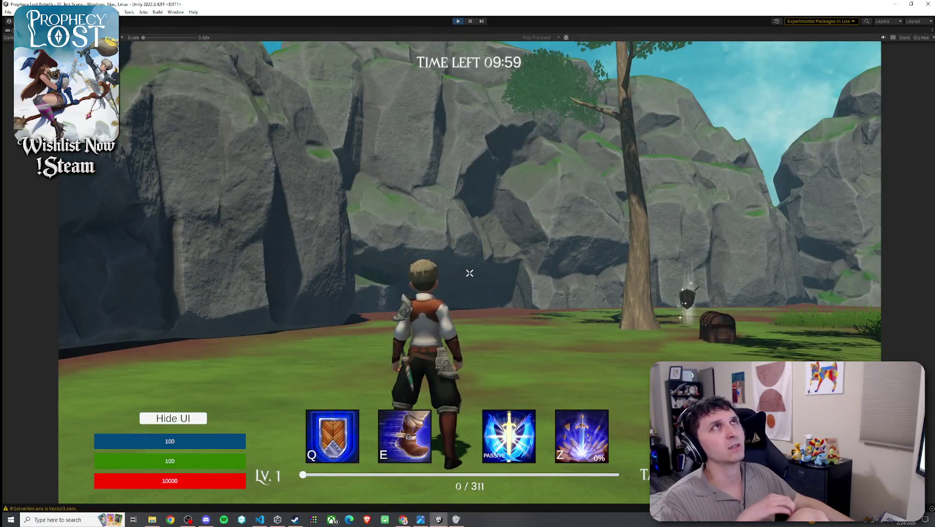
# Step: Collect the sword and shield pickups, check the inventory, and run up onto the large rock
pyautogui.press('w')
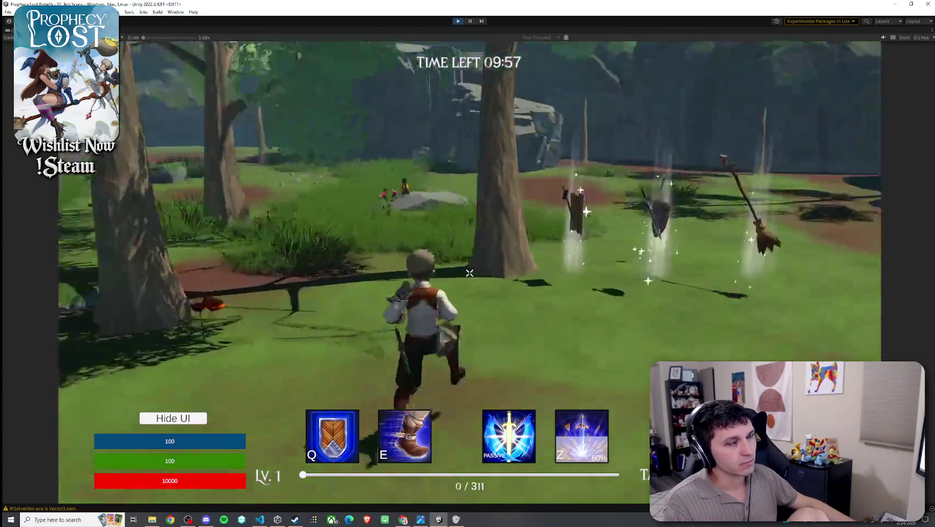
pyautogui.press('i')
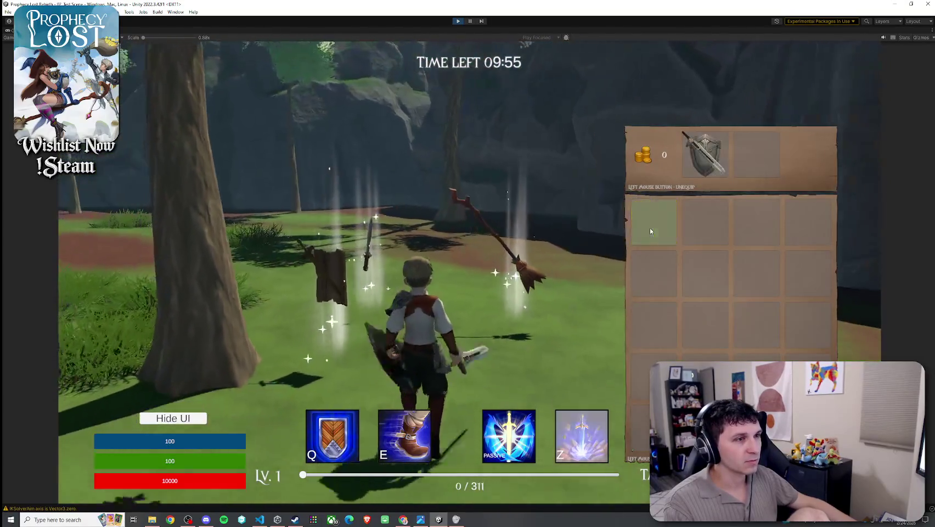
pyautogui.press('i')
pyautogui.press('w')
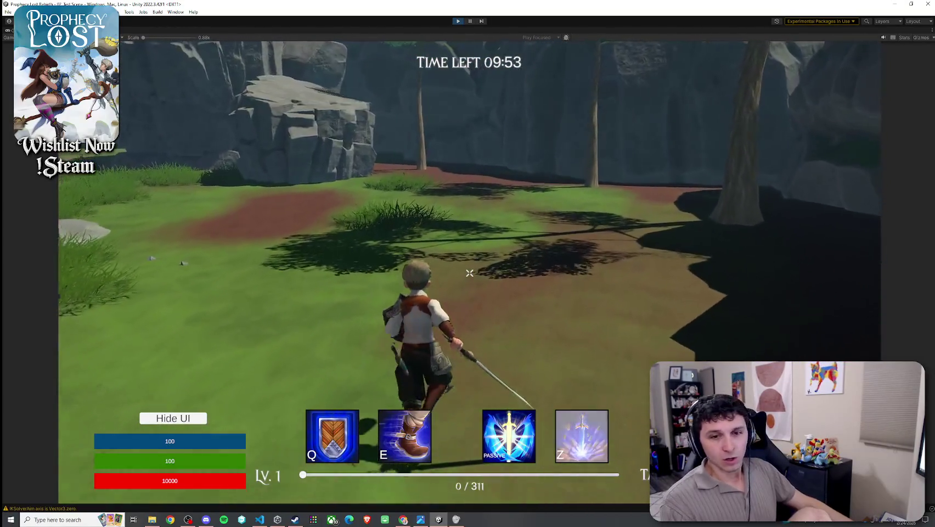
pyautogui.press('w')
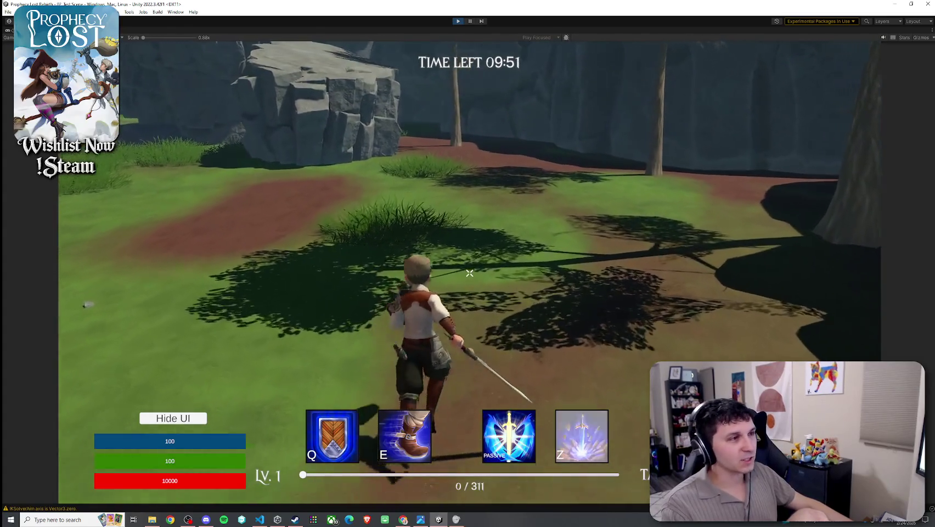
pyautogui.press('w')
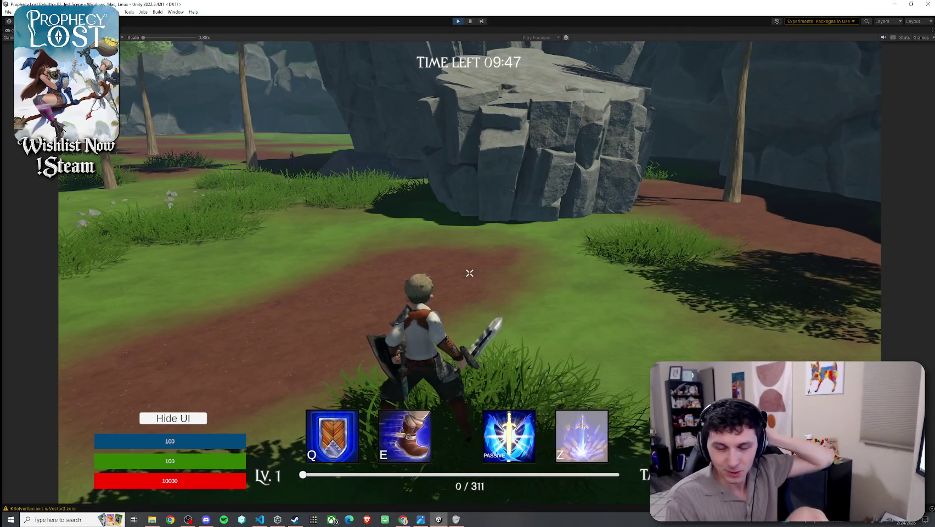
pyautogui.press('w')
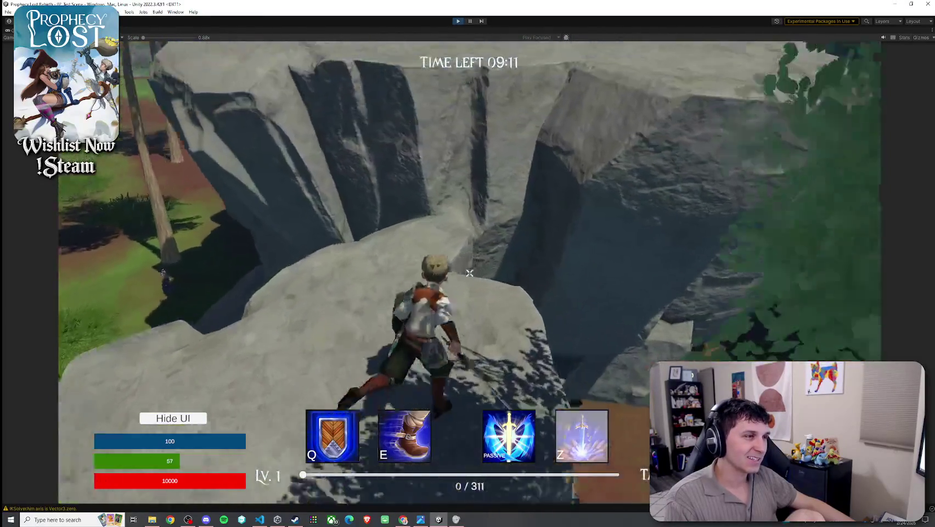
# Step: Swing the training sword several times while running to test its slash effect
pyautogui.press('i')
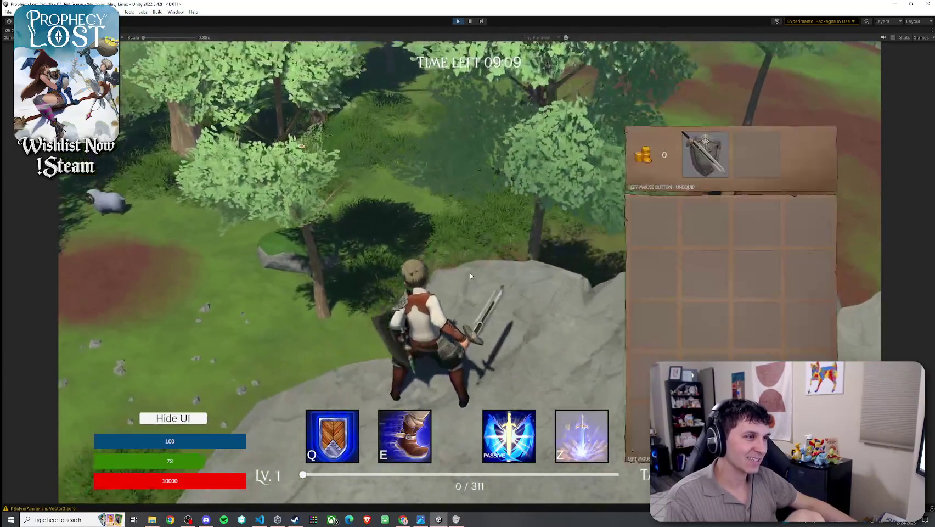
pyautogui.press('i')
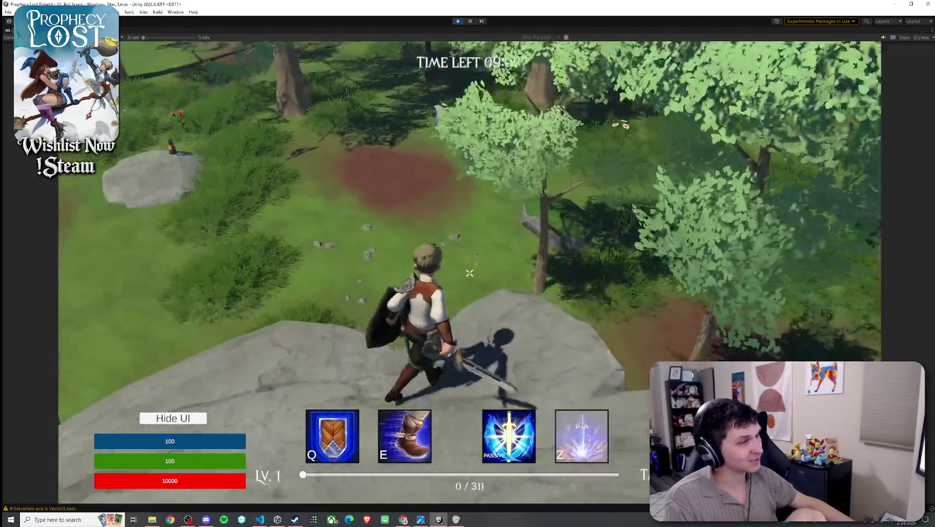
pyautogui.click(469, 273)
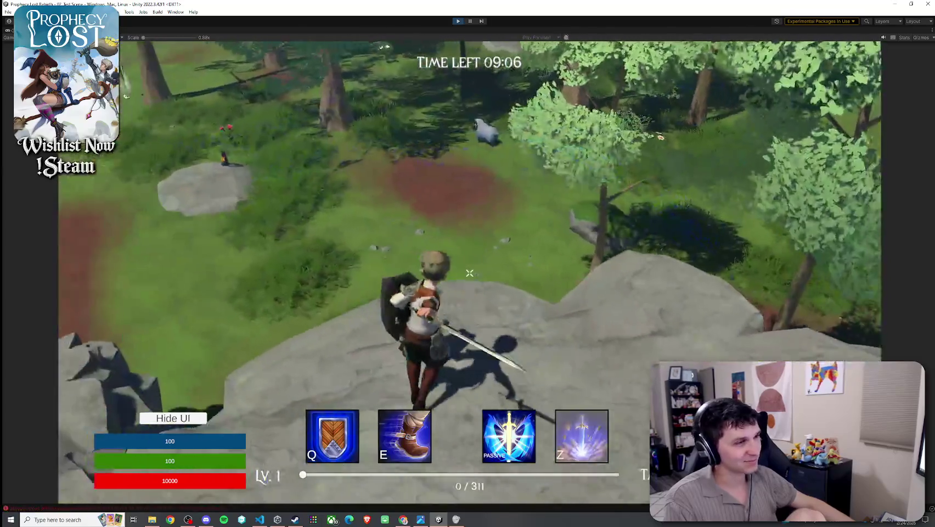
pyautogui.click(469, 273)
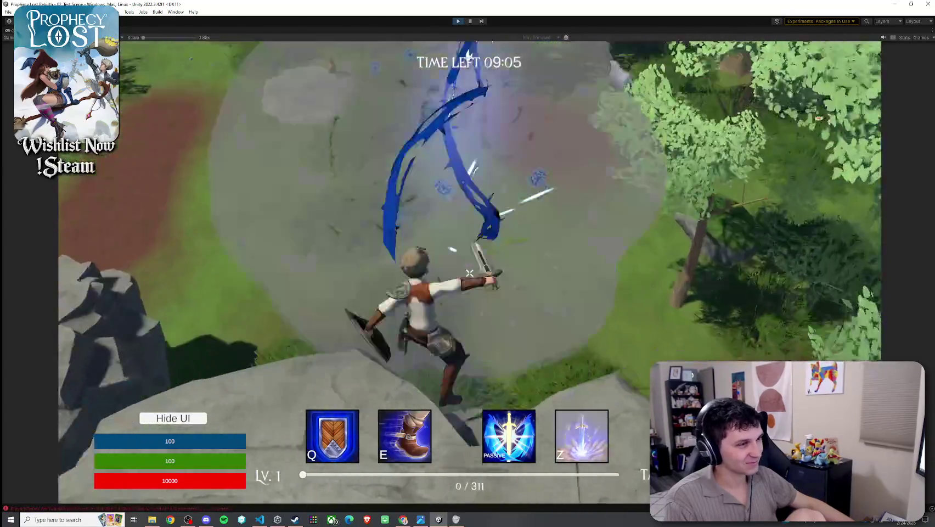
pyautogui.press('w')
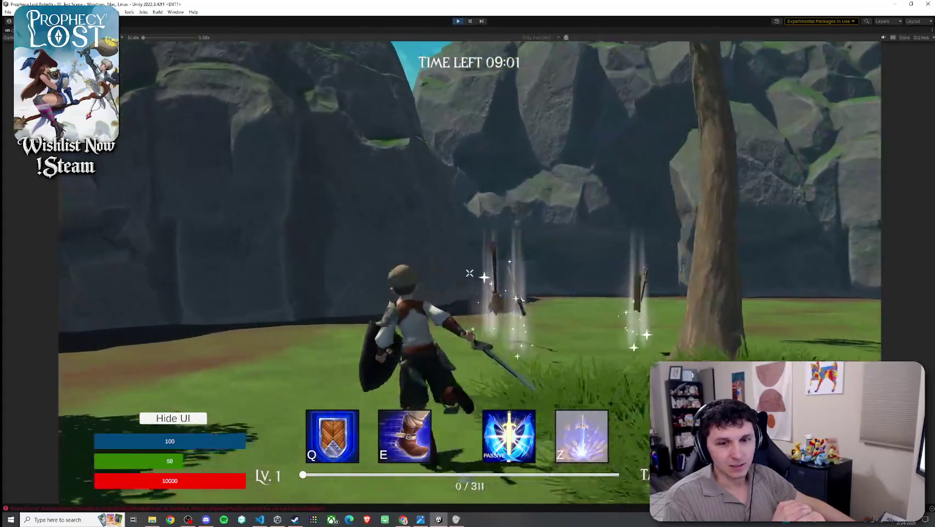
pyautogui.click(469, 273)
pyautogui.press('w')
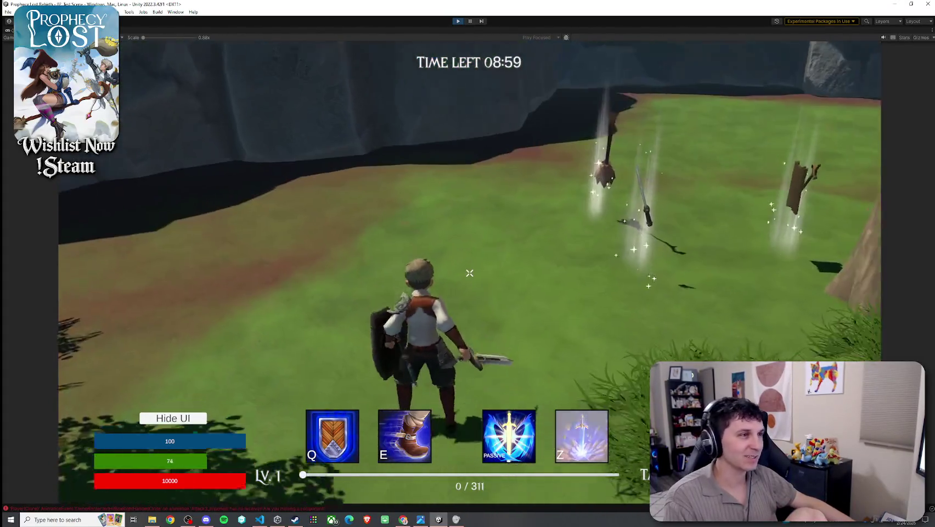
# Step: Toggle the inventory panel repeatedly to check the picked-up sword
pyautogui.press('i')
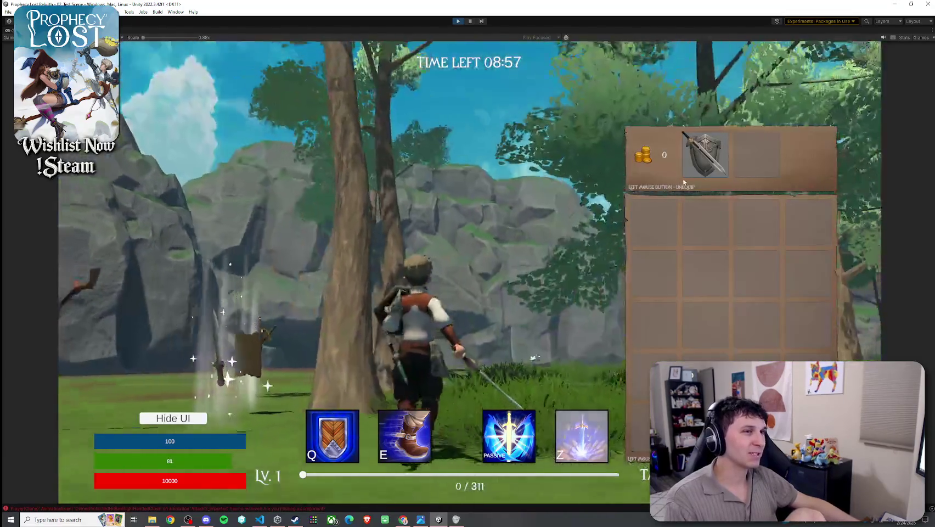
pyautogui.press('i')
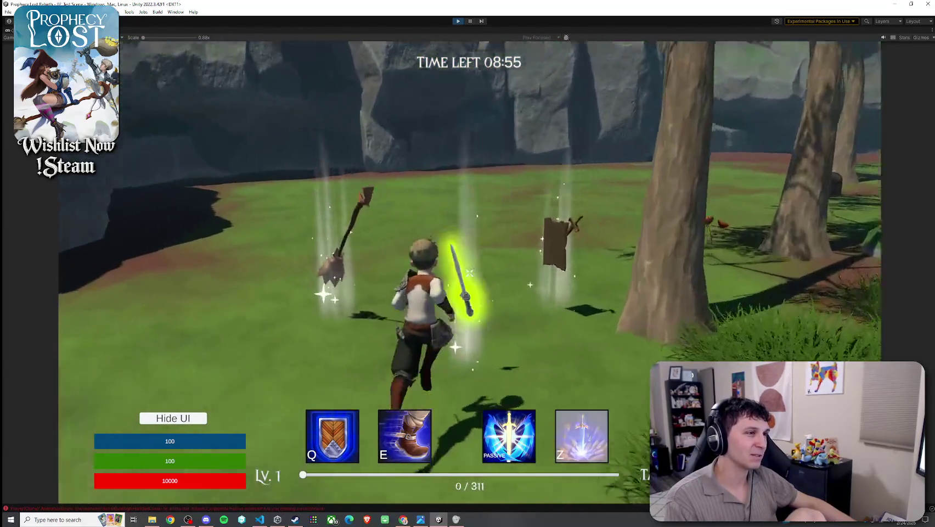
pyautogui.press('i')
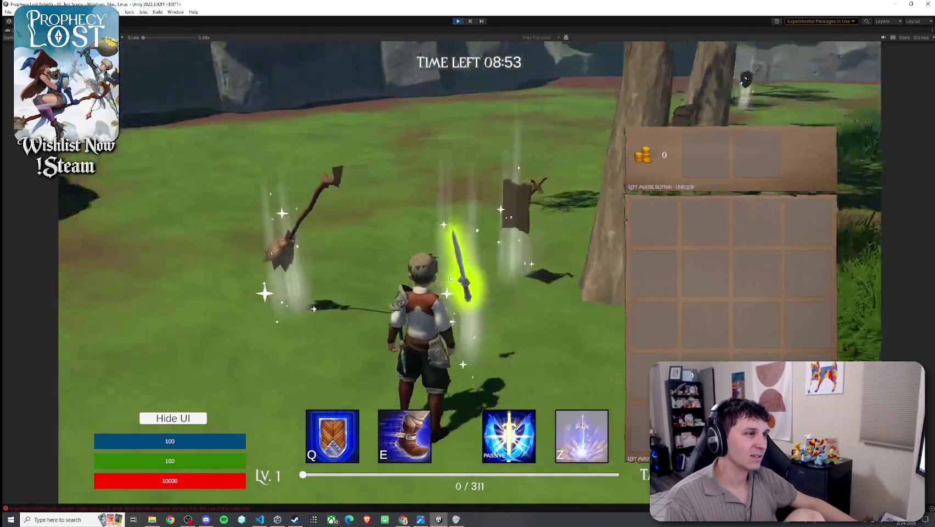
pyautogui.press('i')
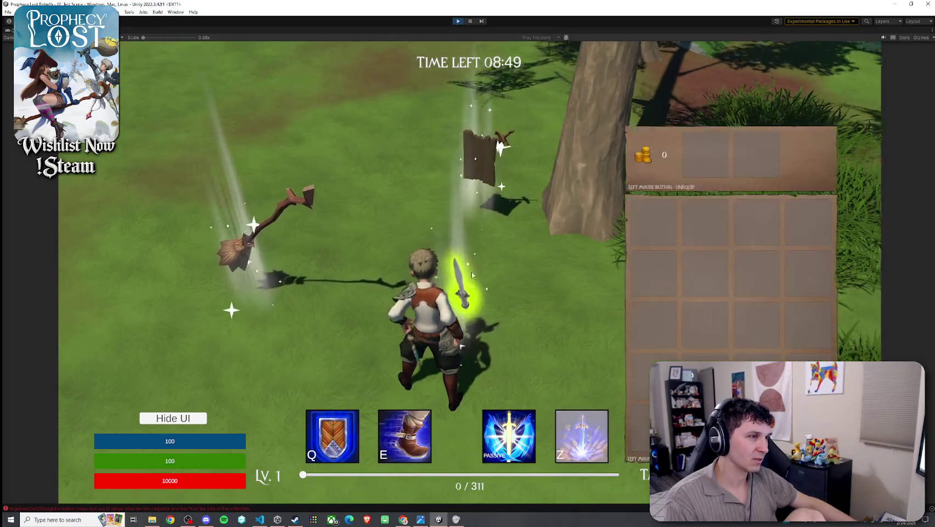
pyautogui.press('i')
pyautogui.press('i')
pyautogui.press('i')
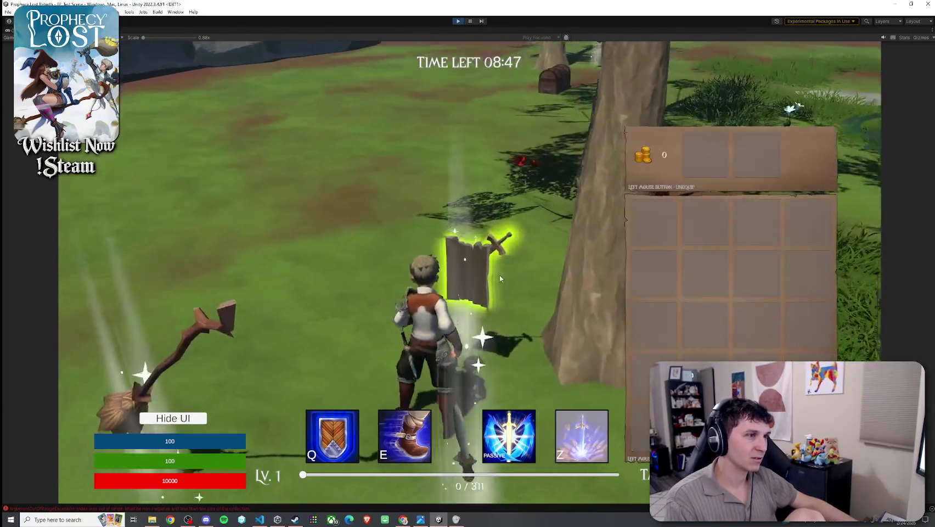
pyautogui.press('i')
pyautogui.press('i')
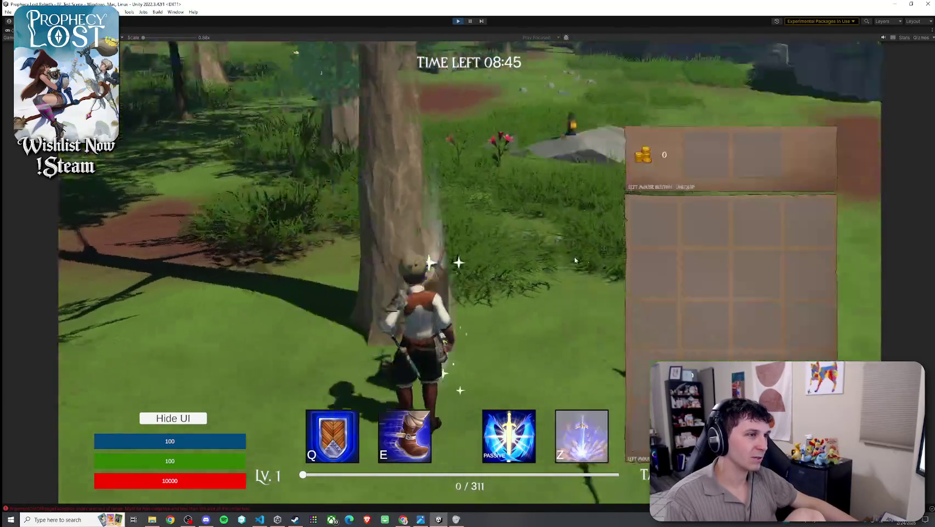
pyautogui.press('i')
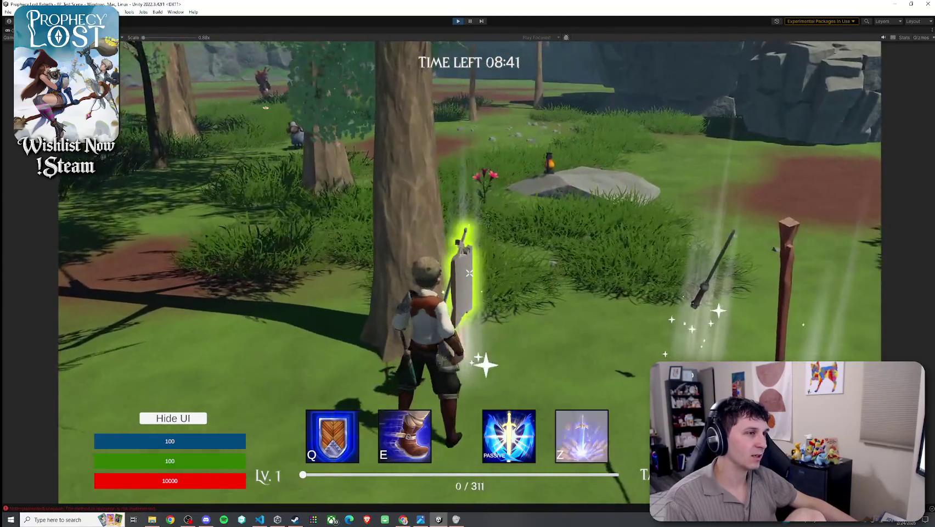
# Step: Release the mouse from the game and stop the play session
pyautogui.press('i')
pyautogui.press('super')
pyautogui.click(457, 21)
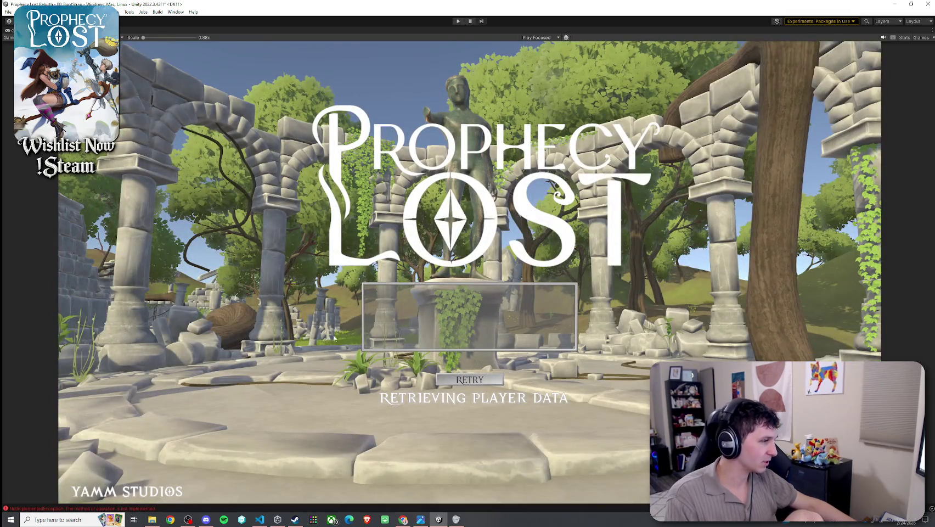
# Step: Open the Console error's line in Player.cs in VS Code, then return to Unity
pyautogui.click(101, 509)
pyautogui.doubleClick(230, 383)
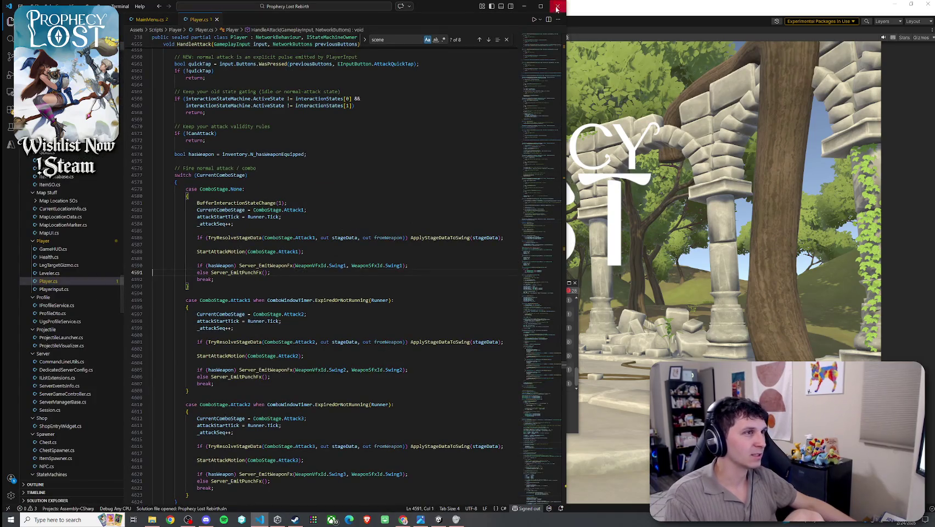
pyautogui.hotkey('alt', 'Tab')
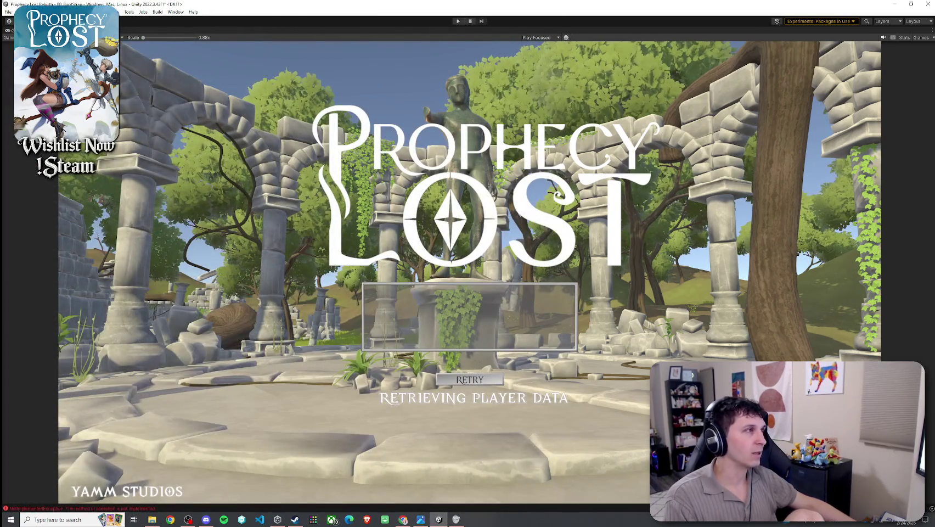
# Step: Restore the normal editor layout from the maximized Game view
pyautogui.click(129, 12)
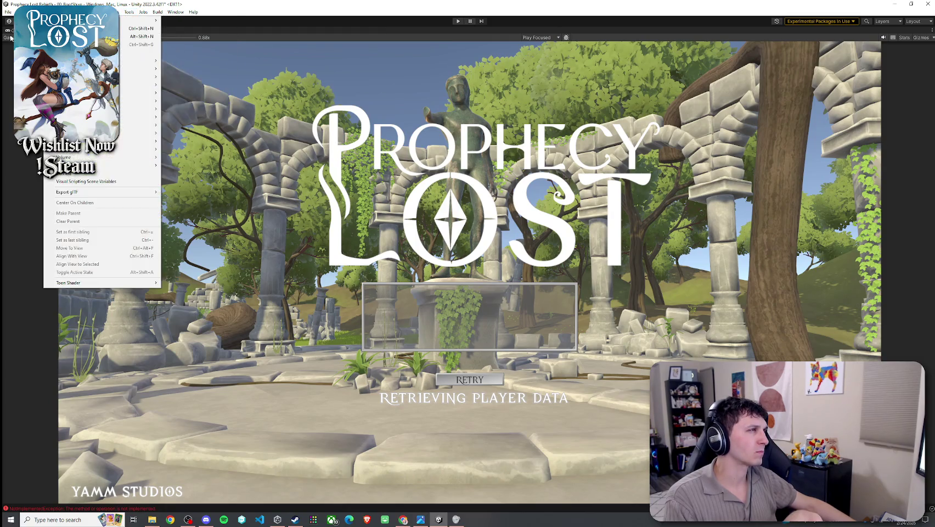
pyautogui.press('Escape')
pyautogui.hotkey('shift', 'space')
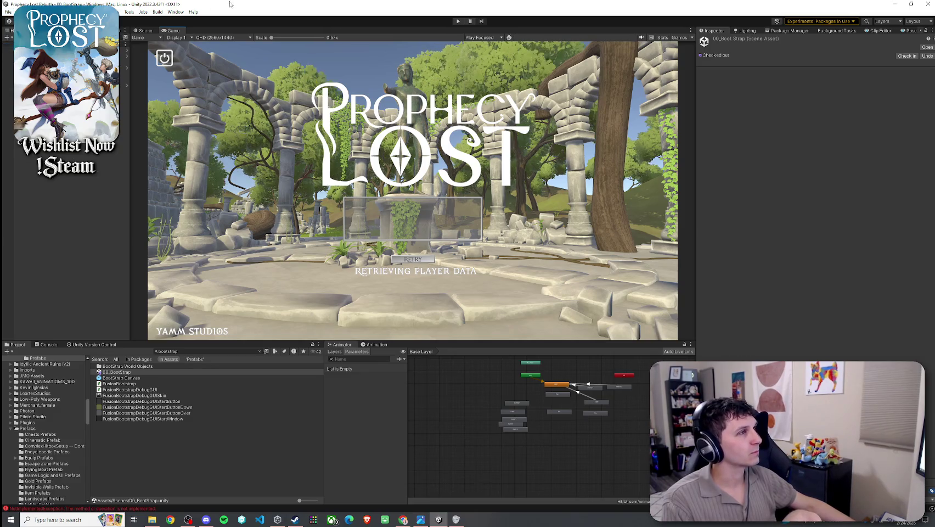
# Step: Switch to the Scene view, search the Project for 'test sce' and open 02_Test Scene
pyautogui.click(145, 31)
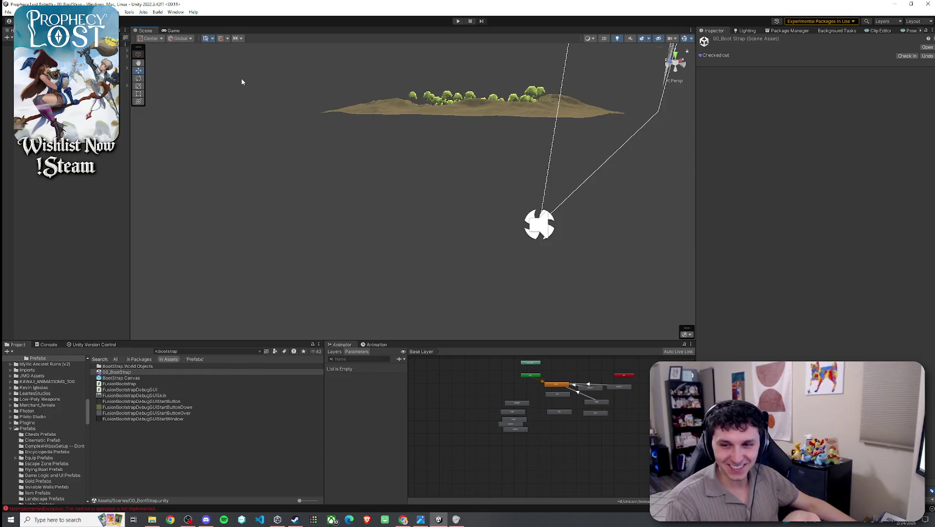
pyautogui.click(214, 352)
pyautogui.press('BackSpace')
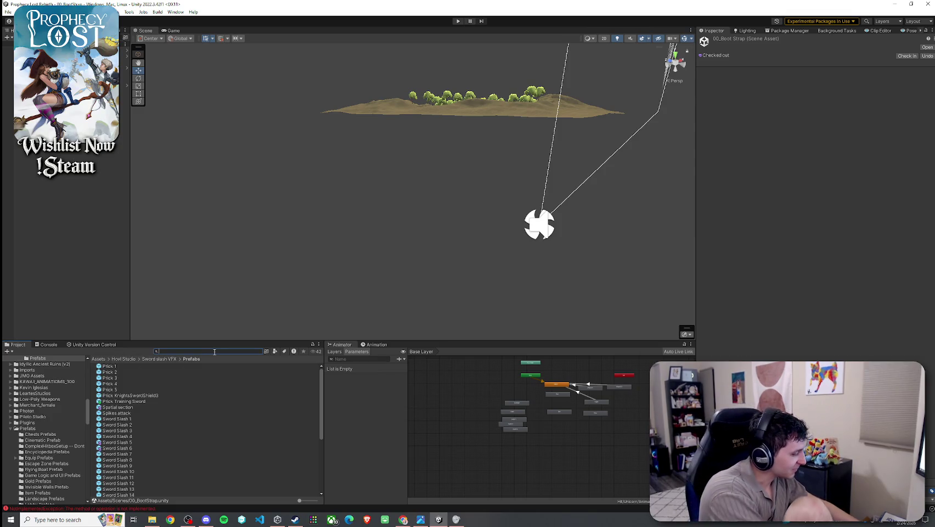
pyautogui.click(8, 76)
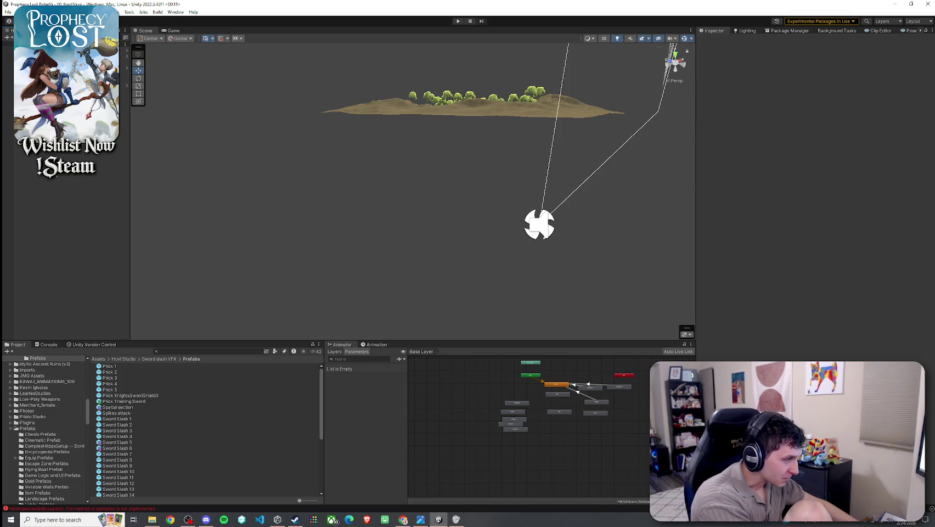
pyautogui.click(175, 351)
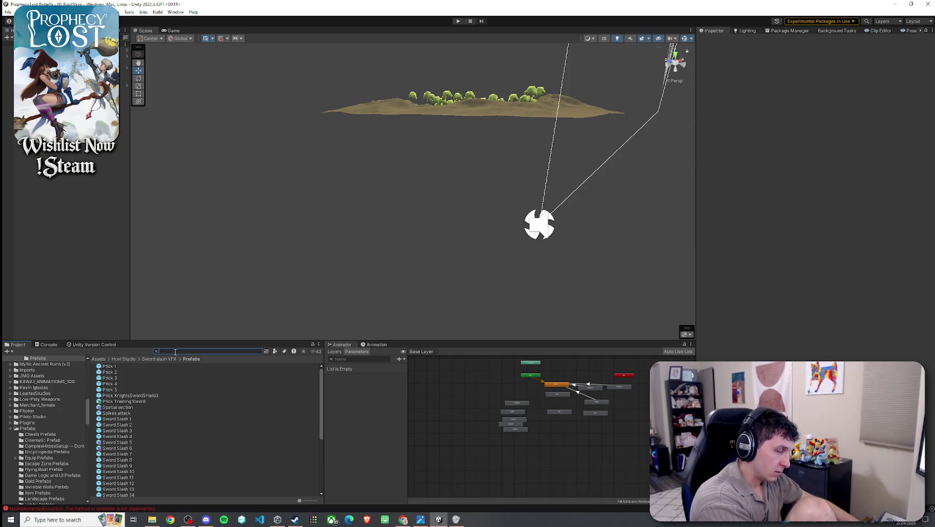
pyautogui.write('test sce')
pyautogui.doubleClick(131, 391)
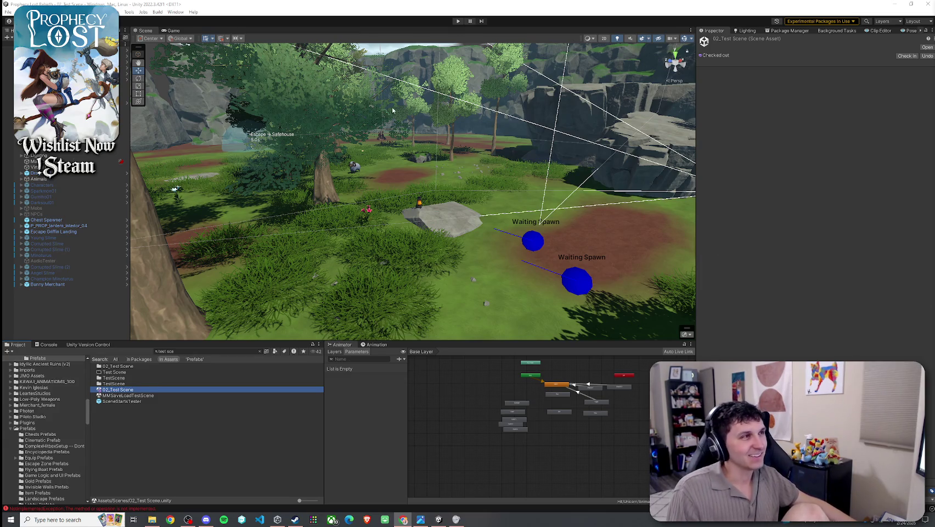
# Step: Glance at the Console, then select Item Database to view its four-item Item SO List
pyautogui.click(171, 4)
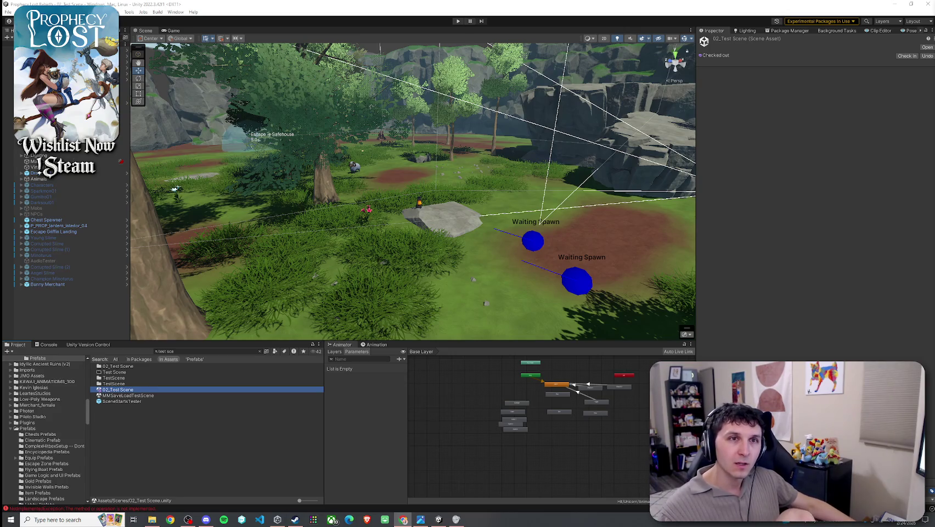
pyautogui.click(837, 21)
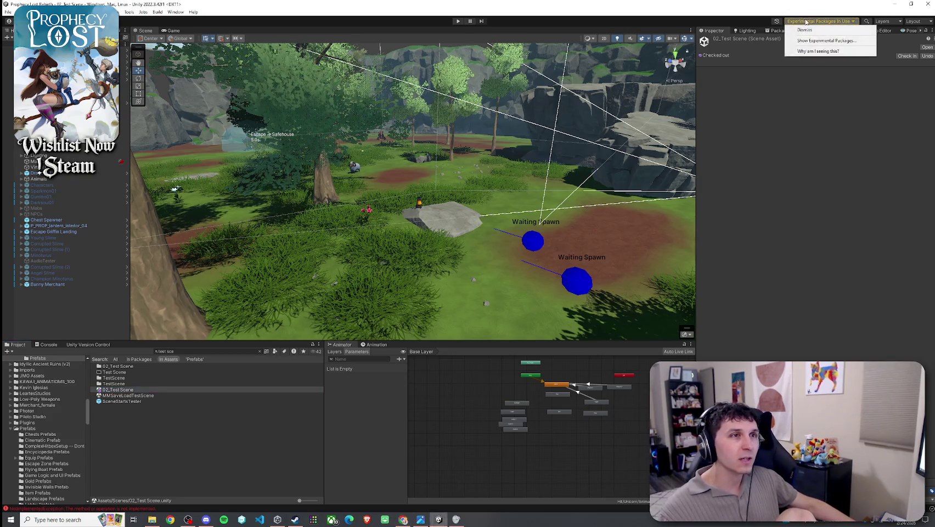
pyautogui.click(49, 344)
pyautogui.click(15, 346)
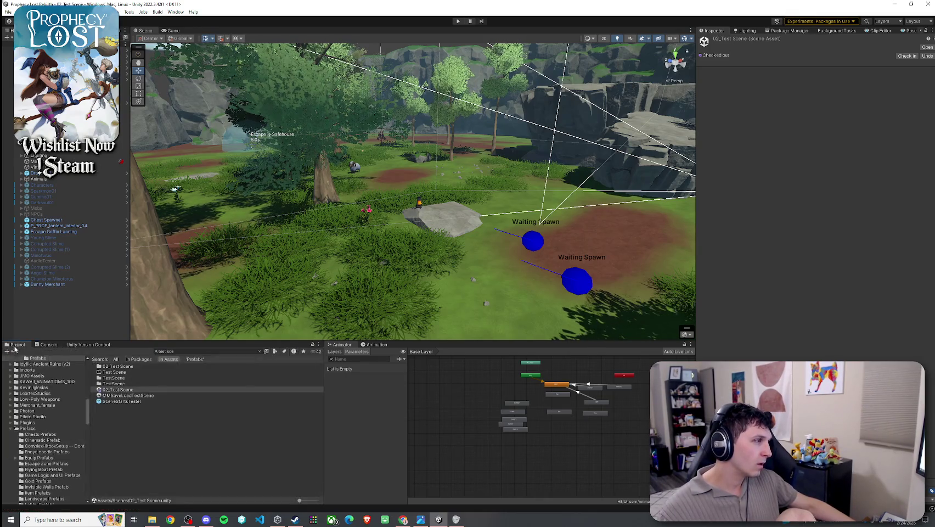
pyautogui.click(33, 49)
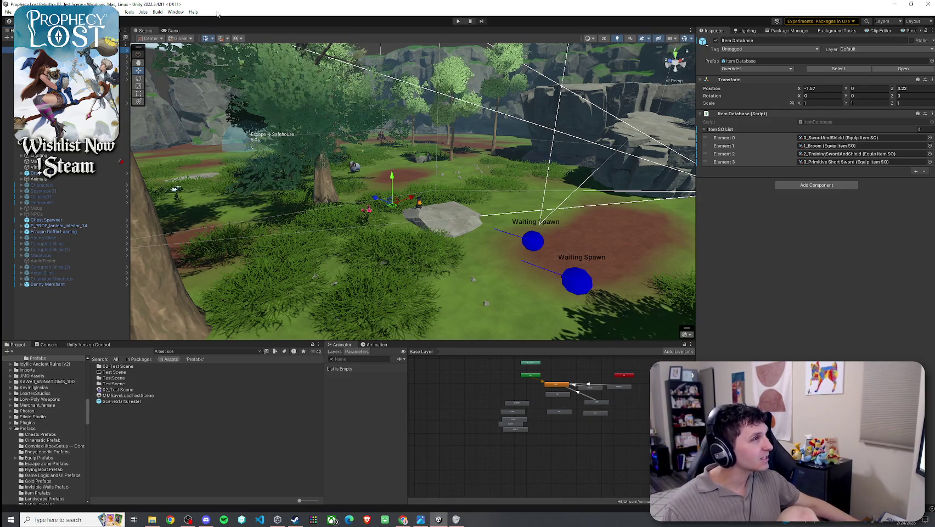
pyautogui.click(8, 12)
pyautogui.press('Escape')
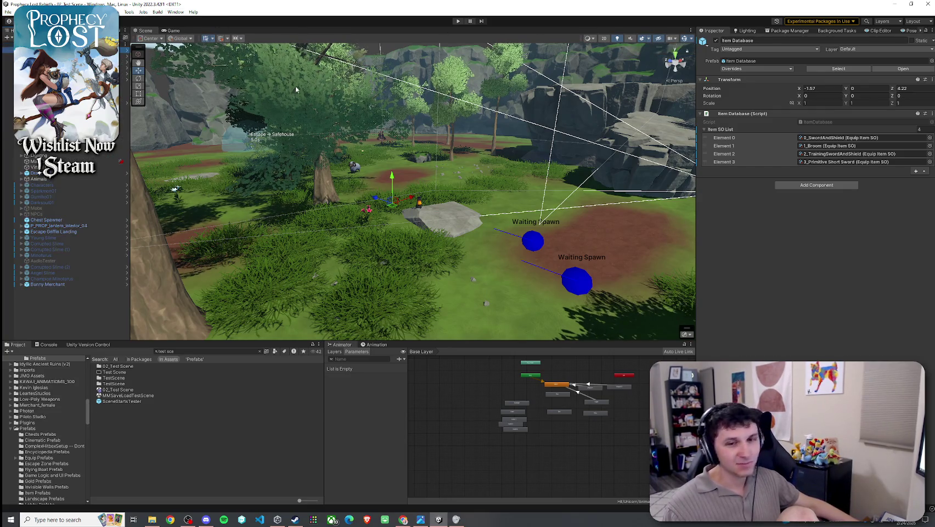
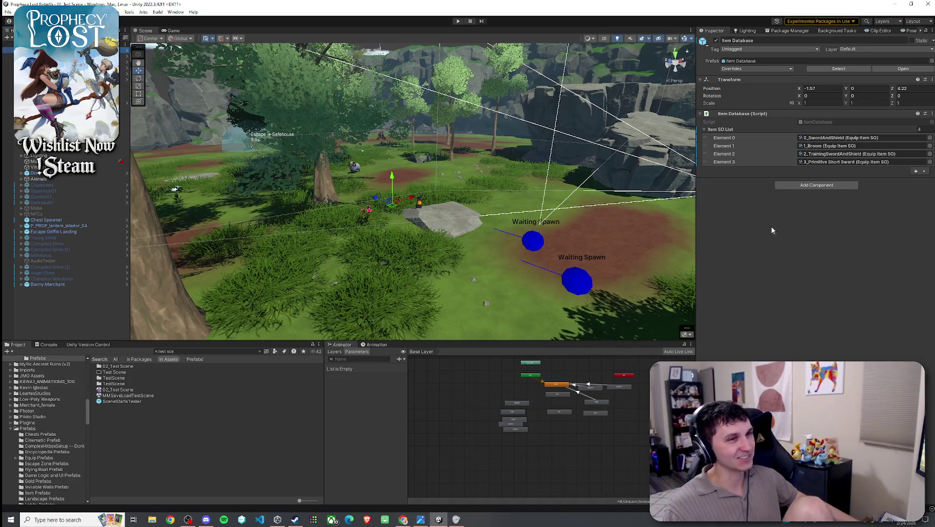
# Step: Ping the sword-and-shield and Primitive Short Sword item assets in the Item Database
pyautogui.click(810, 162)
pyautogui.click(810, 154)
pyautogui.click(810, 146)
pyautogui.click(810, 137)
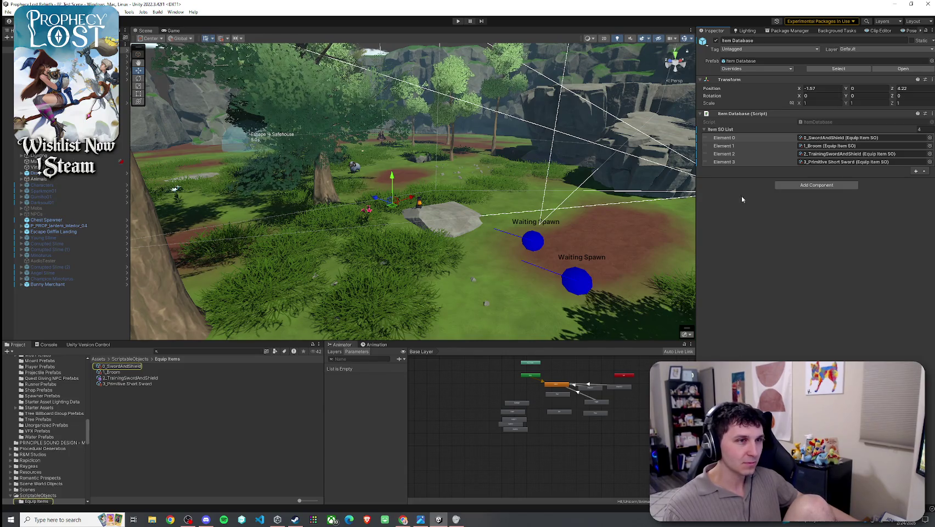
pyautogui.click(822, 162)
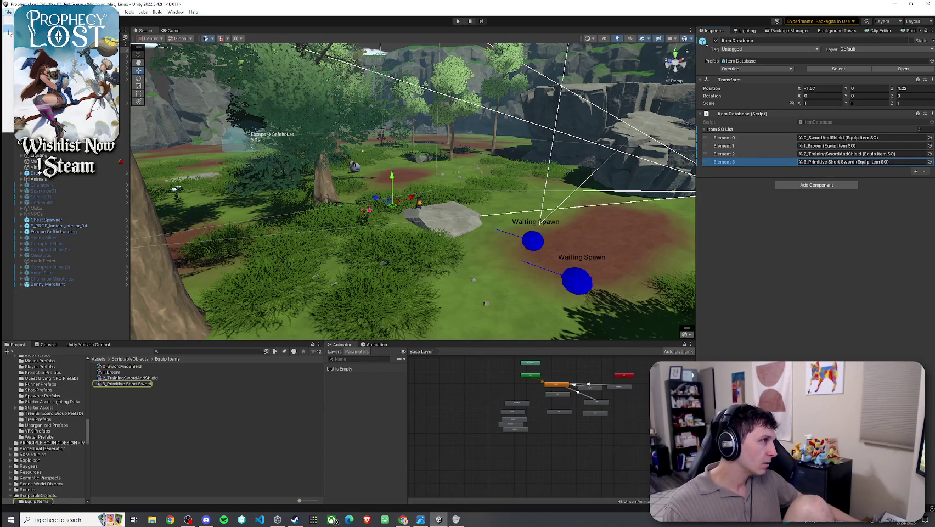
# Step: Switch to the Game view, enable Tools > Always Play From Scene 0, and enter Play mode
pyautogui.click(170, 31)
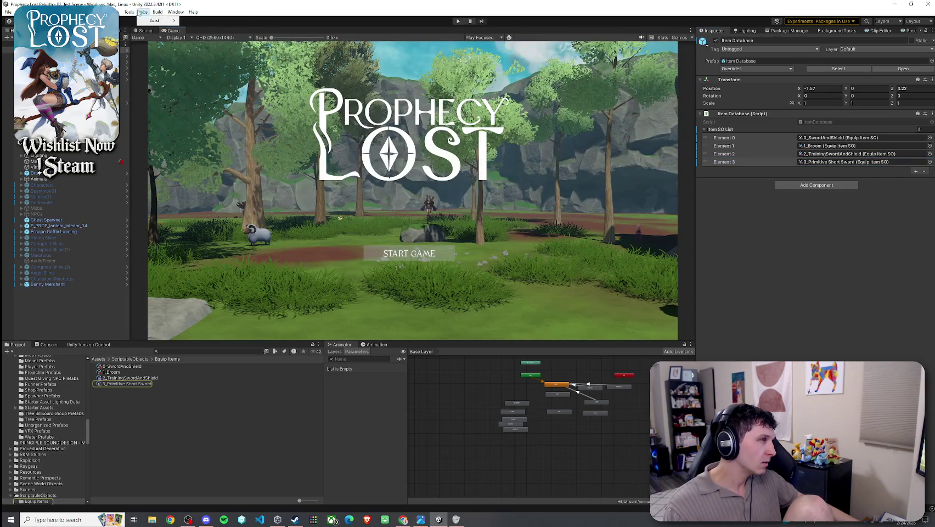
pyautogui.moveTo(129, 12)
pyautogui.click(166, 90)
pyautogui.click(129, 12)
pyautogui.click(166, 90)
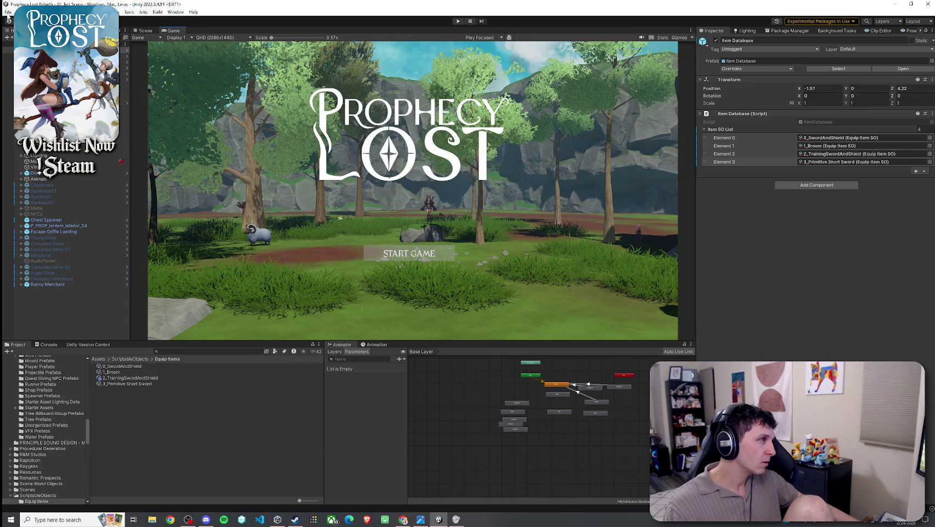
pyautogui.click(458, 21)
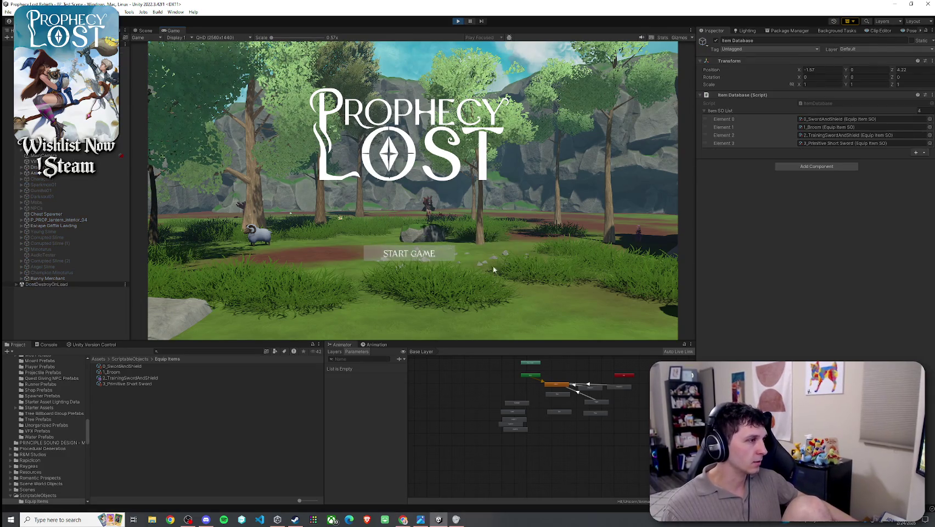
pyautogui.click(826, 137)
# Step: Start the game and assign Prick Training Sword as 2_TrainingSwordAndShield's Weapon Swing 3 VFX Prefab
pyautogui.click(130, 378)
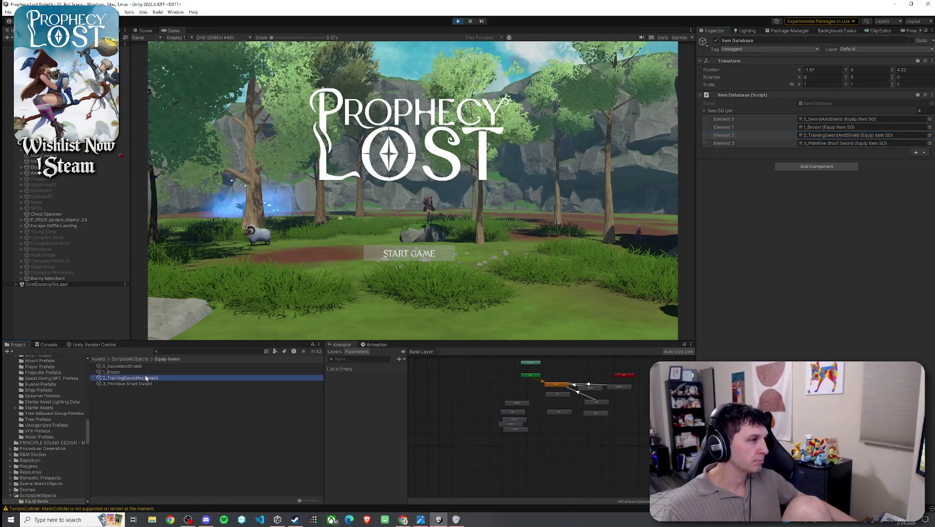
pyautogui.click(426, 247)
pyautogui.scroll(-3, 924, 324)
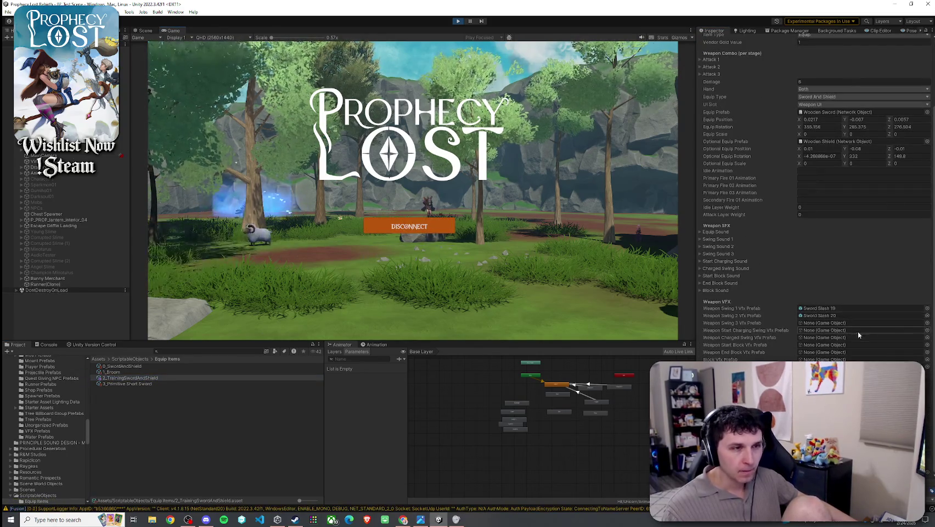
pyautogui.click(927, 323)
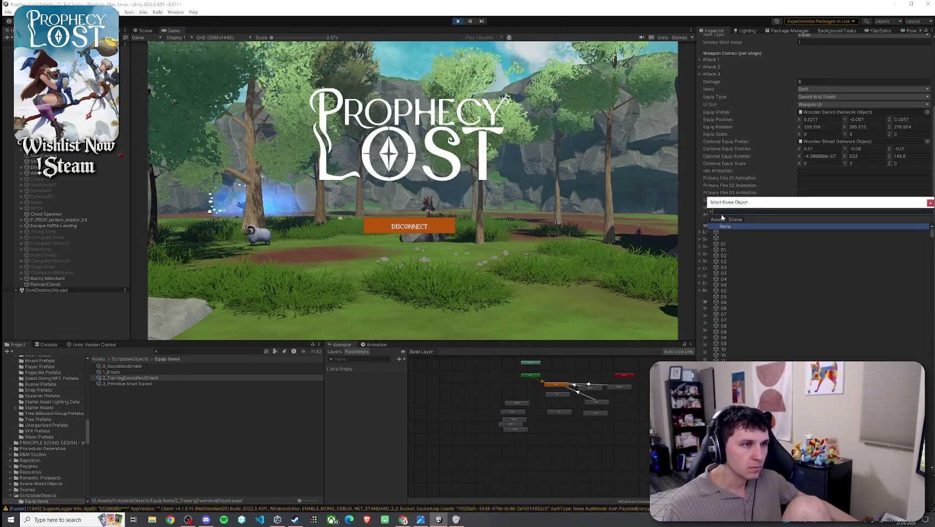
pyautogui.write('training s')
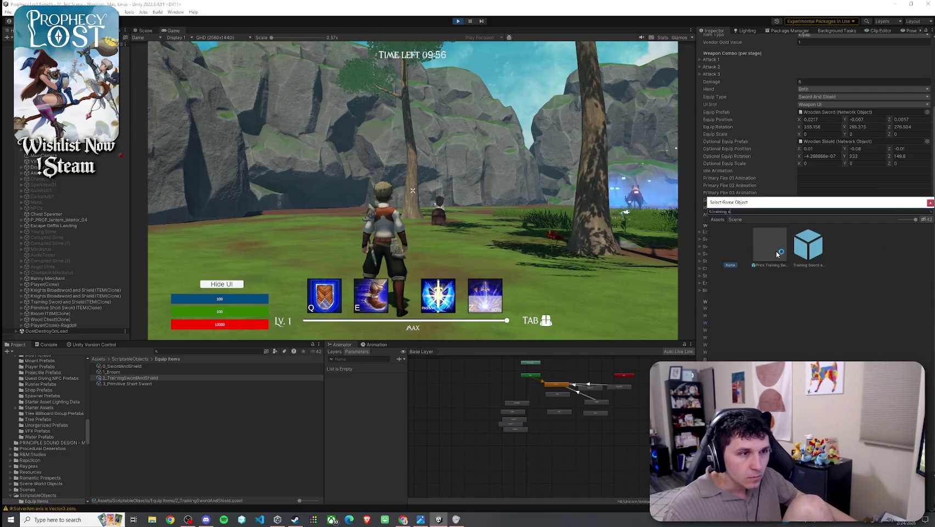
pyautogui.doubleClick(776, 252)
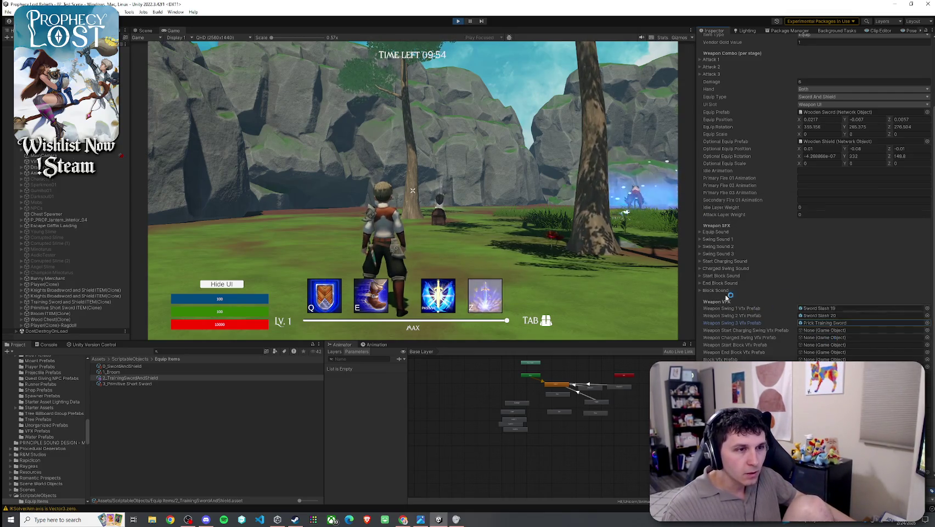
pyautogui.click(412, 193)
pyautogui.press('Tab')
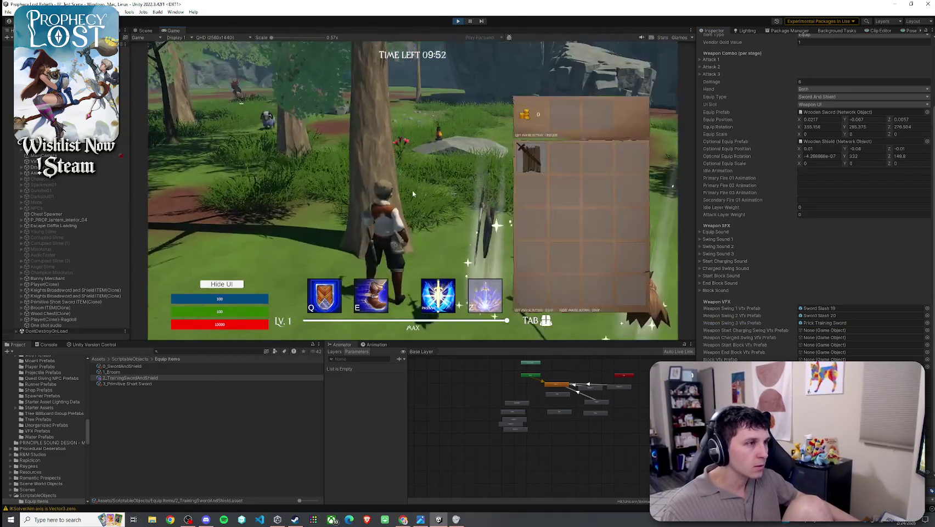
# Step: Close the inventory and test sword swings, jumping onto the rock and raising the shield
pyautogui.press('Tab')
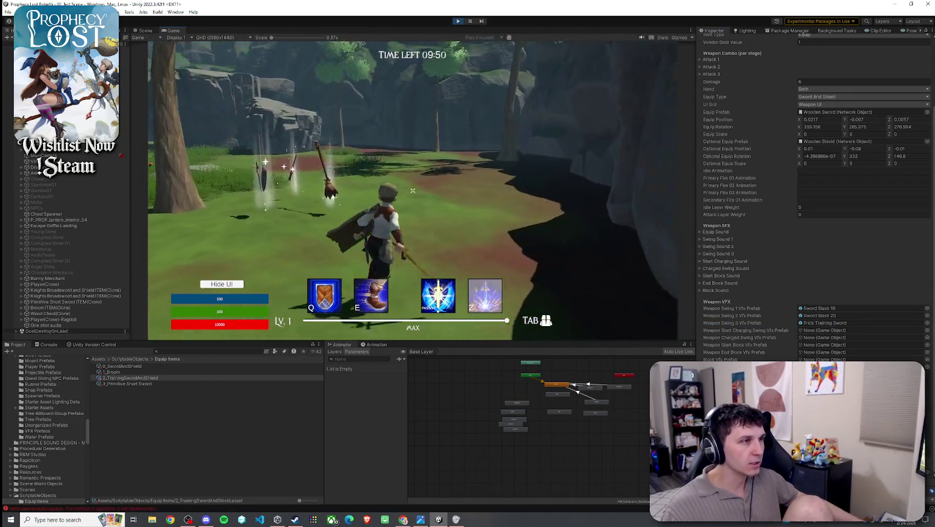
pyautogui.click(413, 190)
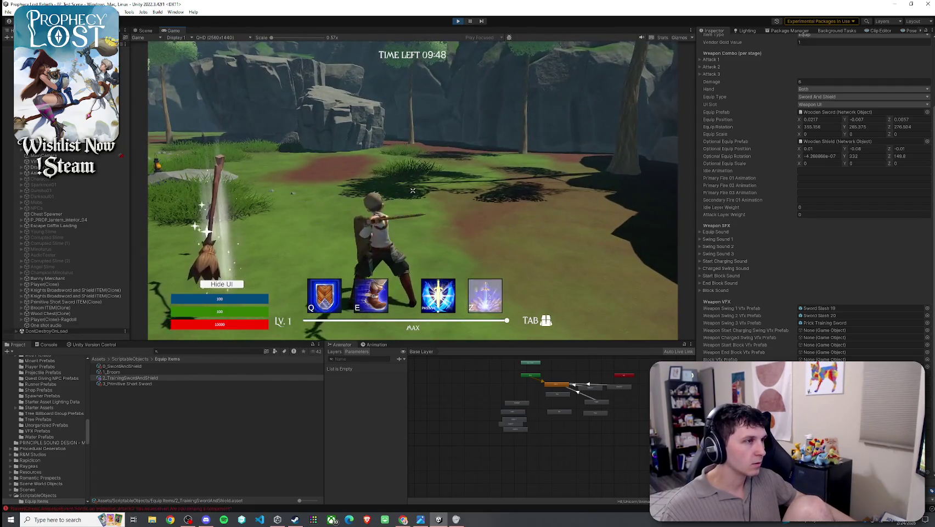
pyautogui.click(413, 190)
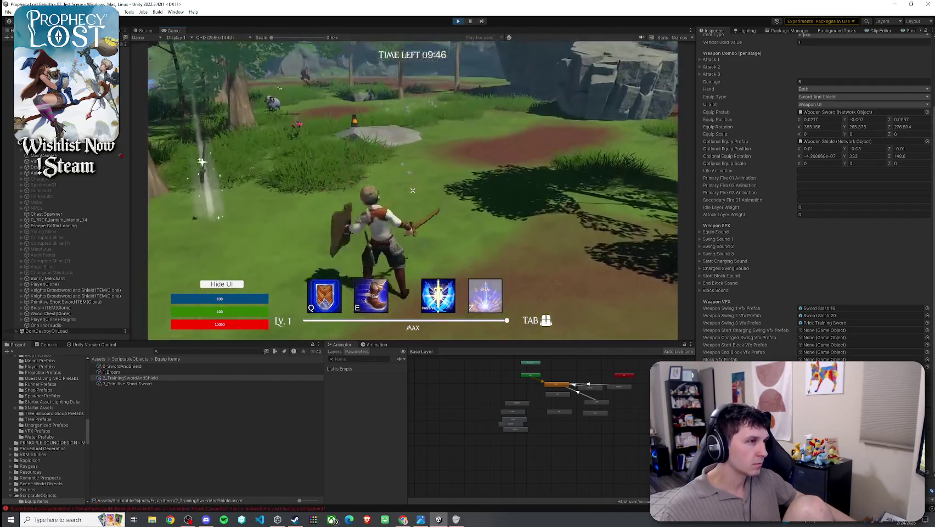
pyautogui.click(412, 190)
pyautogui.click(412, 190)
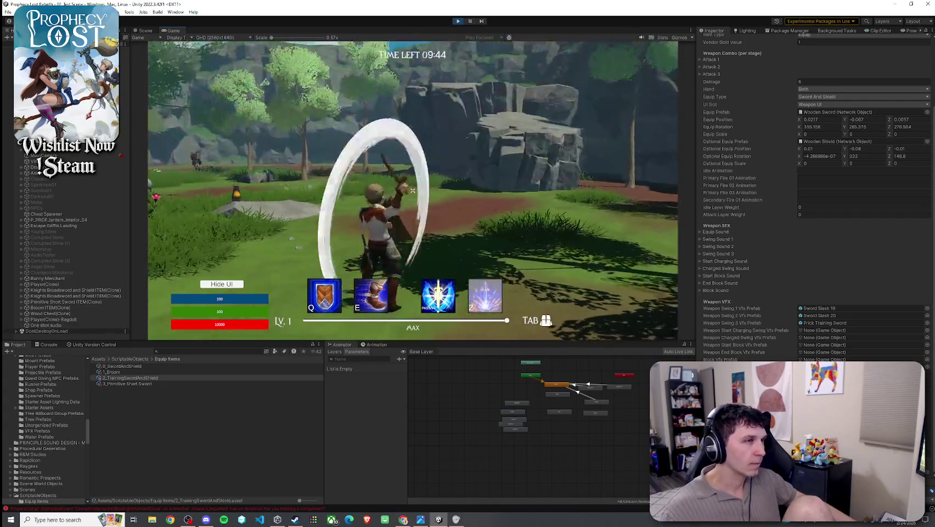
pyautogui.click(413, 191)
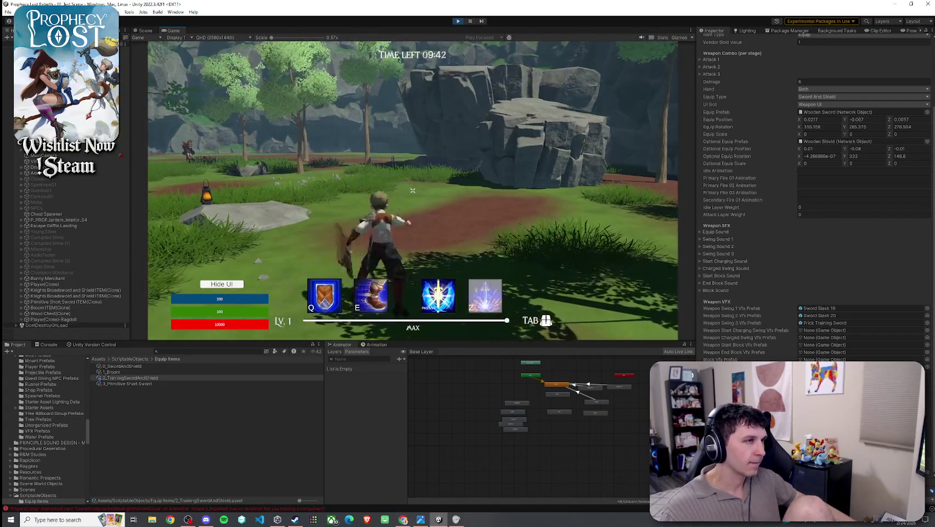
pyautogui.click(413, 190)
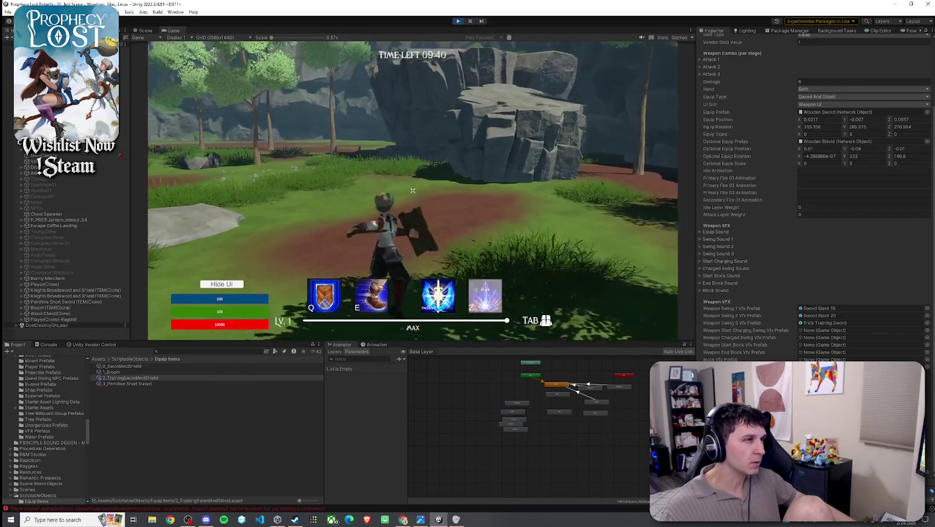
pyautogui.click(412, 190)
pyautogui.press('w')
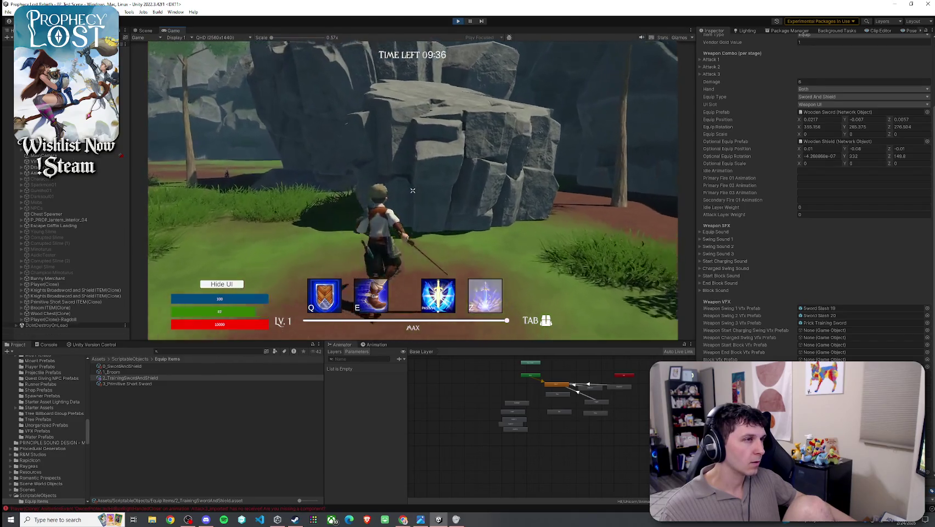
pyautogui.press('space')
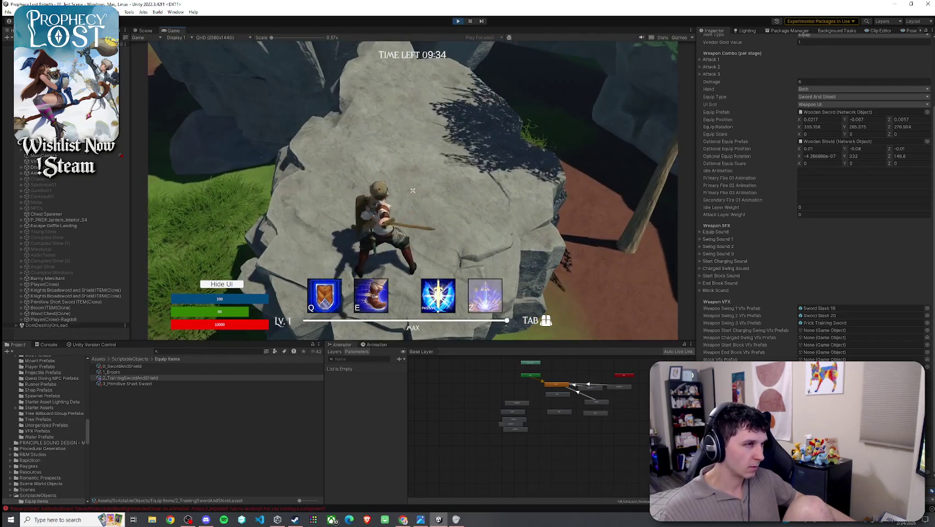
pyautogui.click(413, 190)
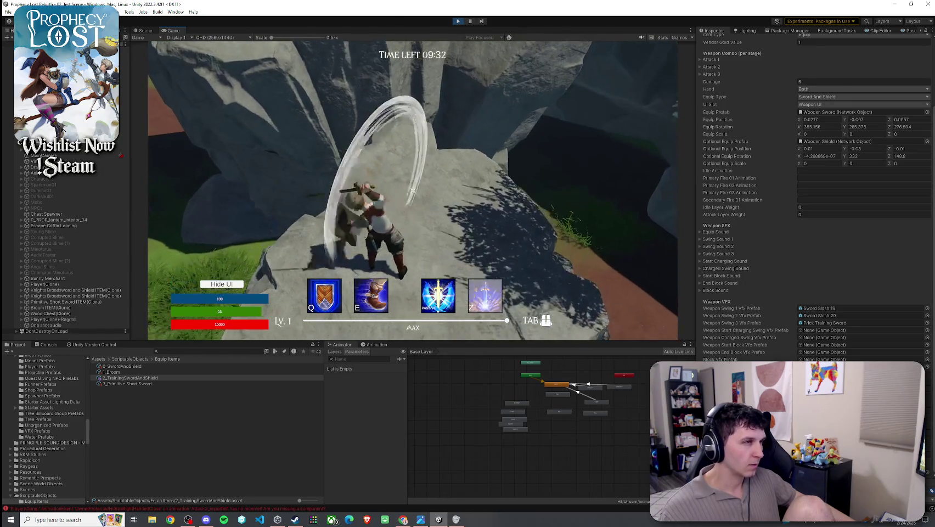
pyautogui.click(413, 190)
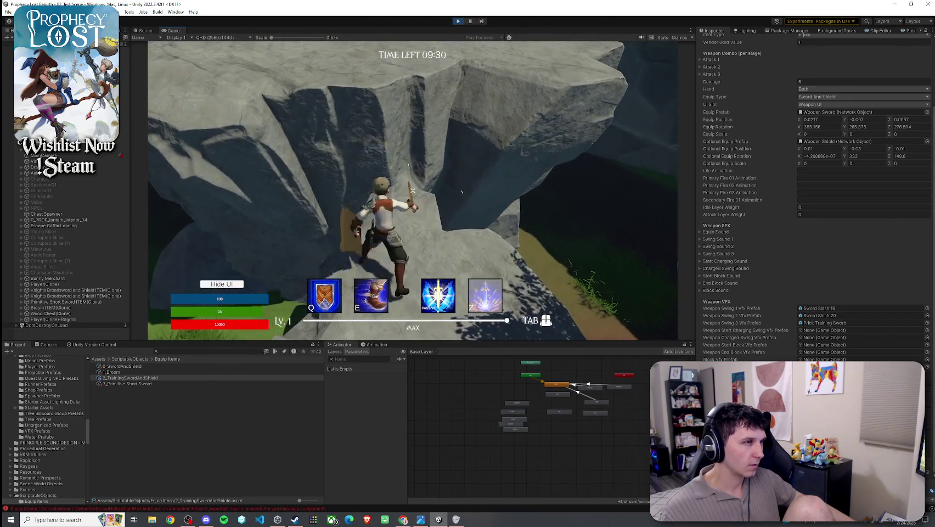
pyautogui.click(412, 190)
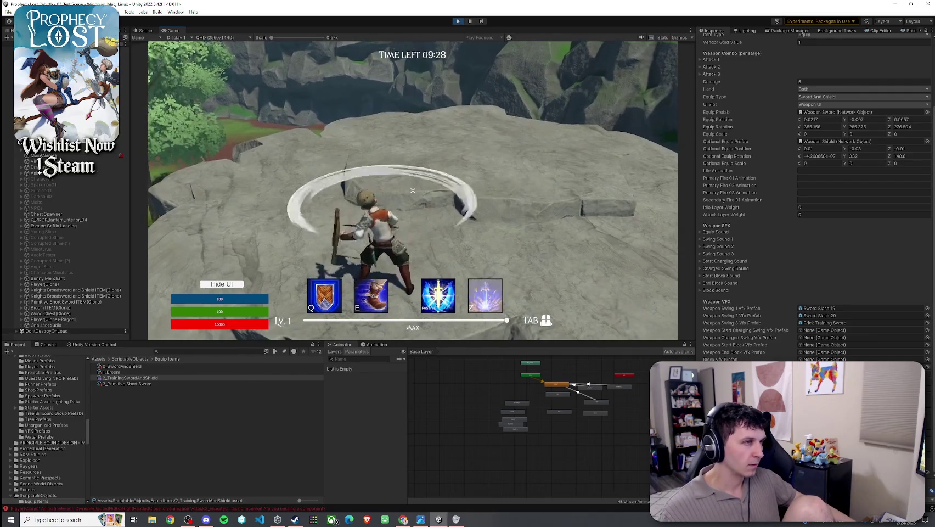
pyautogui.rightClick(413, 191)
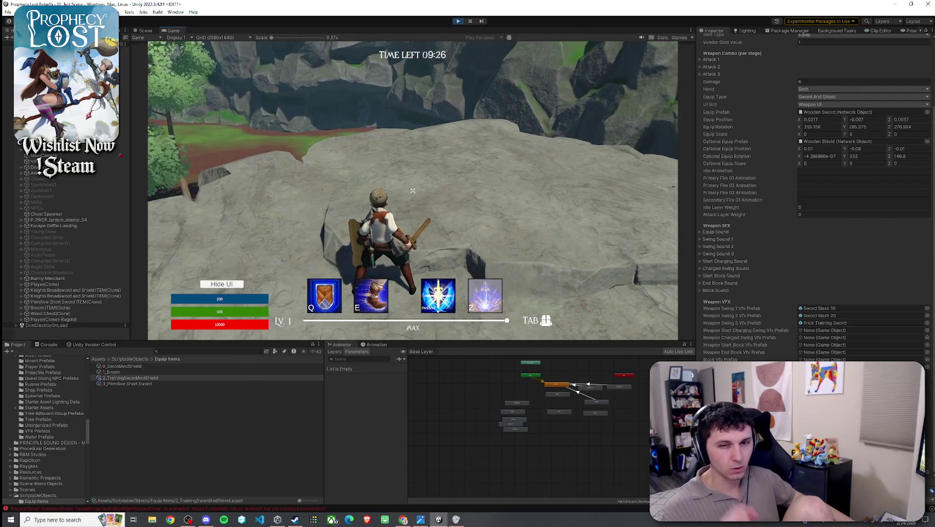
# Step: Keep attacking toward the trees to watch the slash effects, including a spinning attack
pyautogui.press('super')
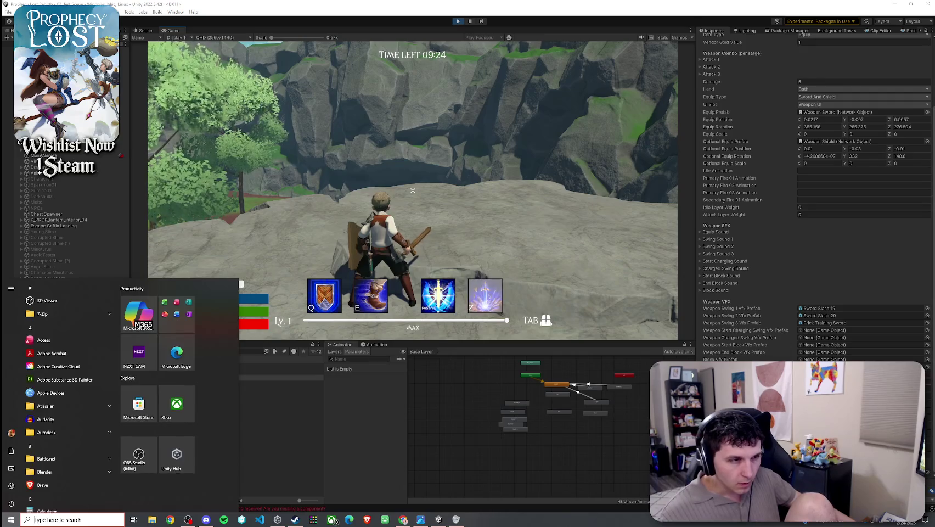
pyautogui.press('super')
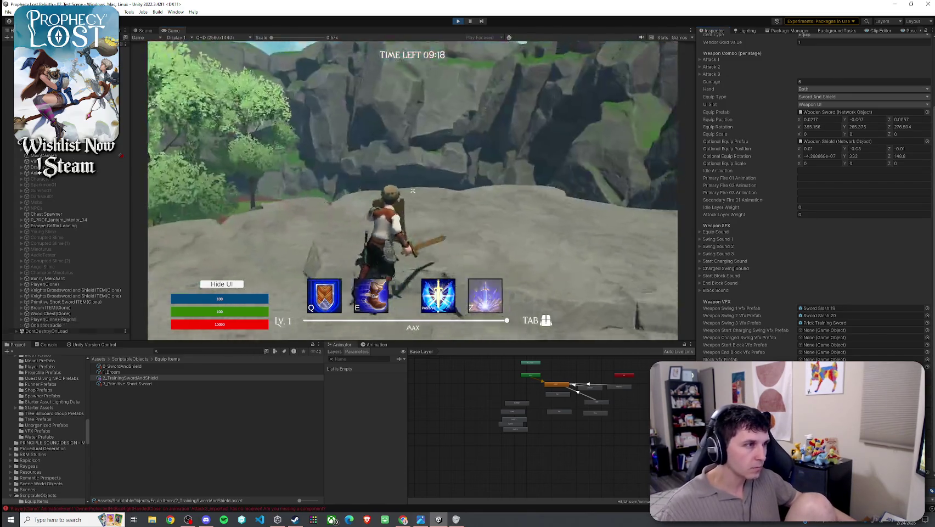
pyautogui.click(576, 280)
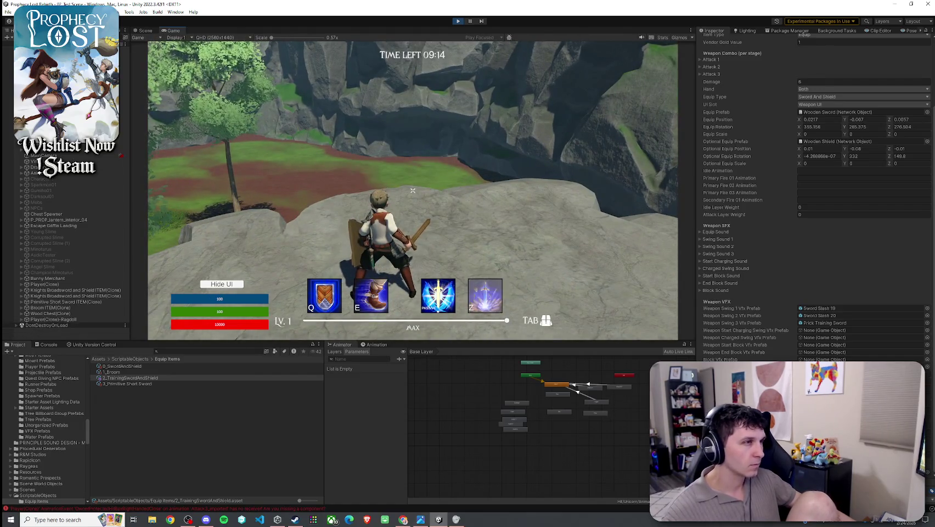
pyautogui.click(413, 191)
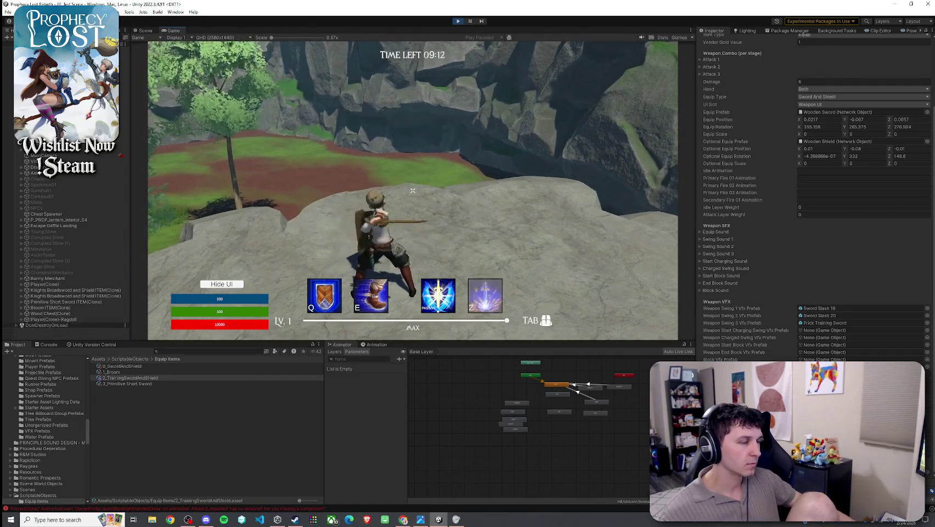
pyautogui.click(412, 190)
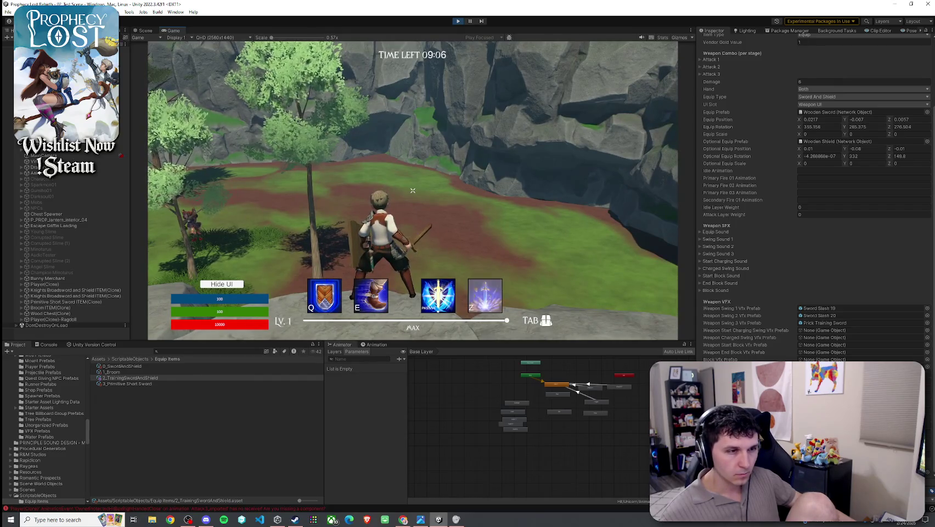
pyautogui.click(413, 191)
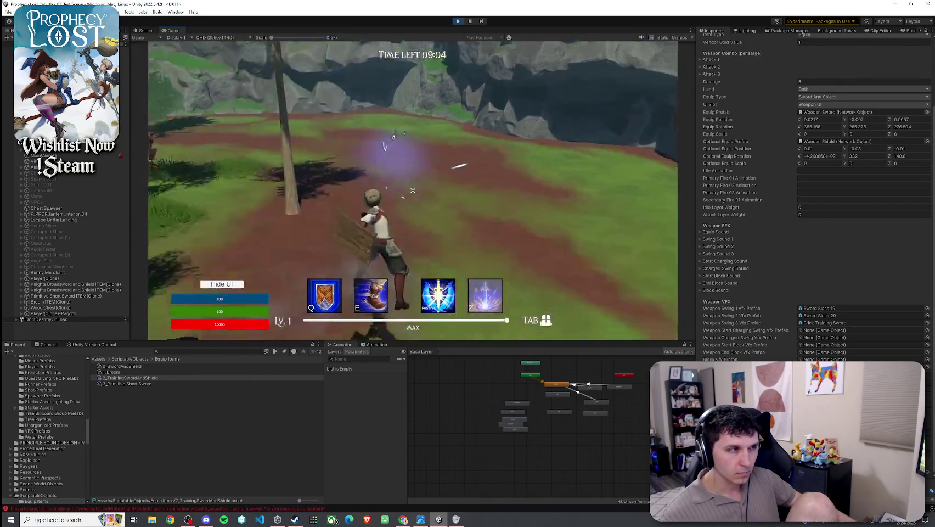
pyautogui.click(412, 191)
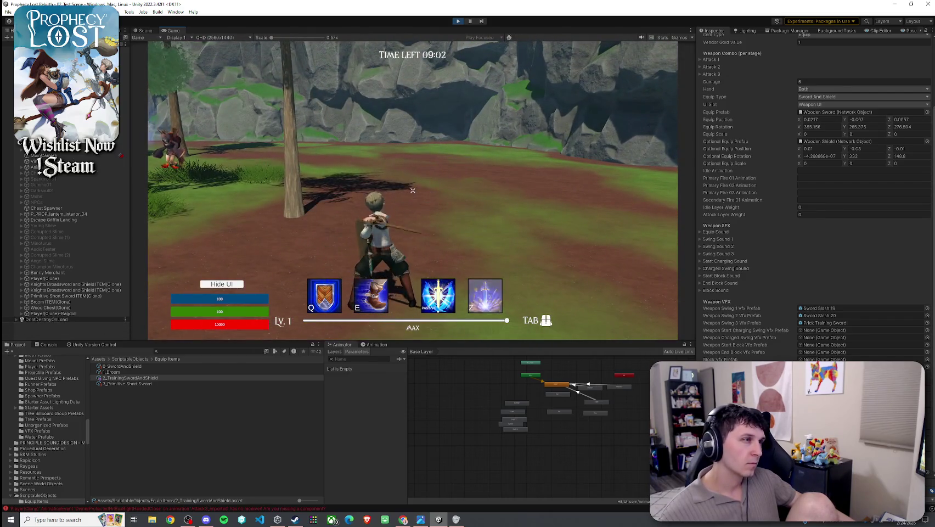
pyautogui.click(413, 190)
pyautogui.press('super')
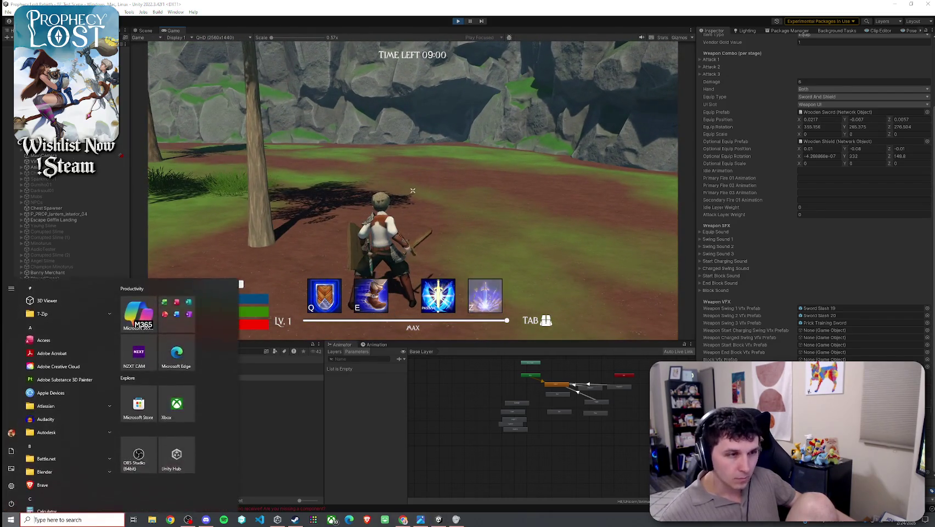
pyautogui.press('super')
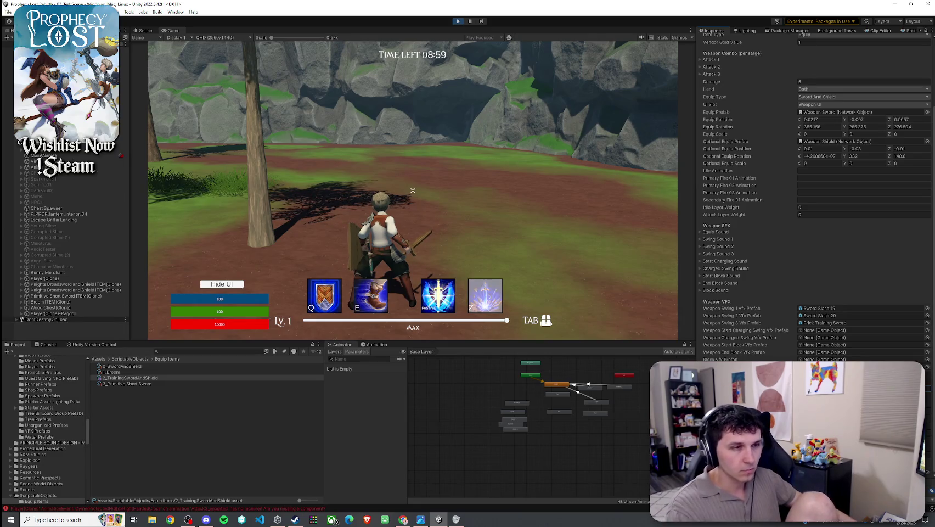
pyautogui.click(561, 243)
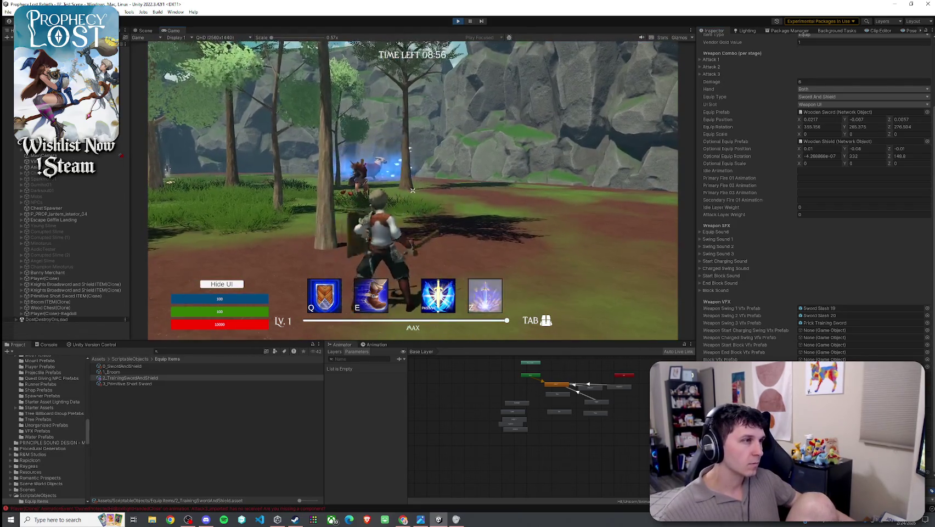
pyautogui.click(413, 191)
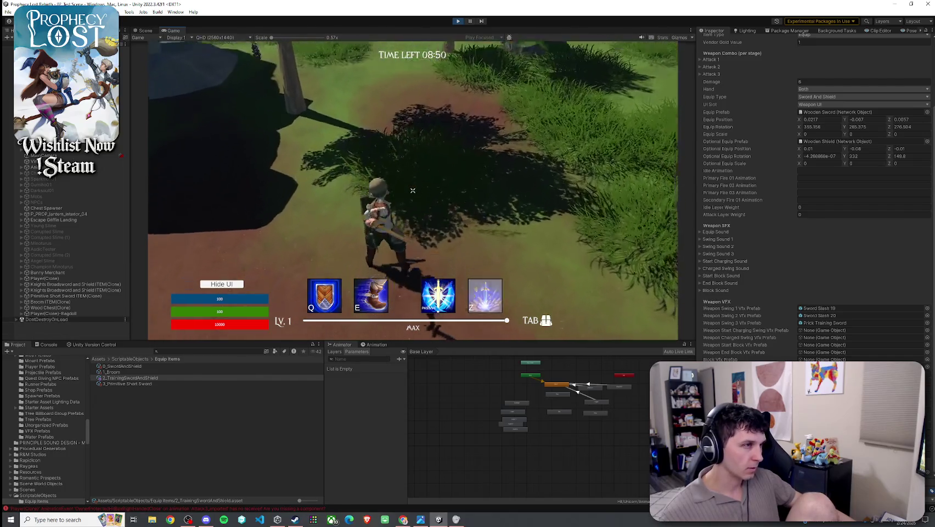
pyautogui.click(413, 190)
pyautogui.click(413, 190)
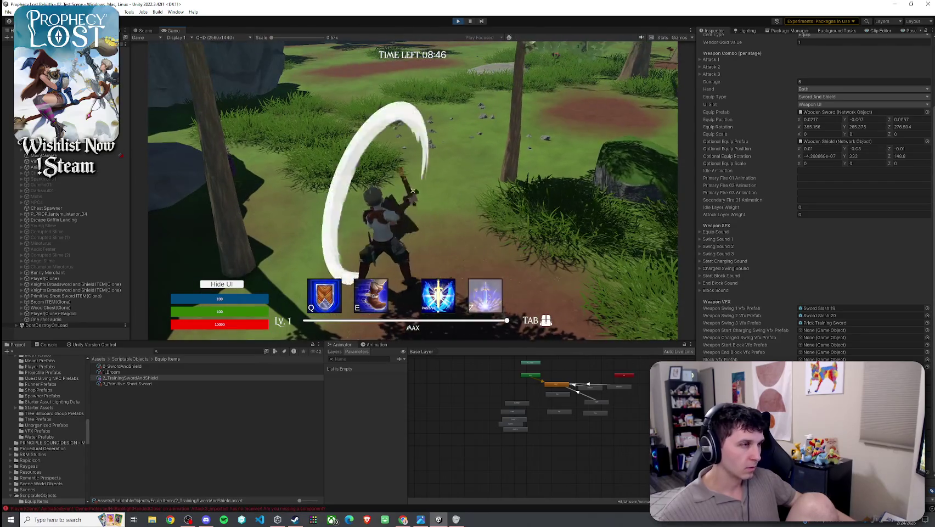
# Step: Run across the field chaining sword combos to trigger the hit sparkles
pyautogui.press('w')
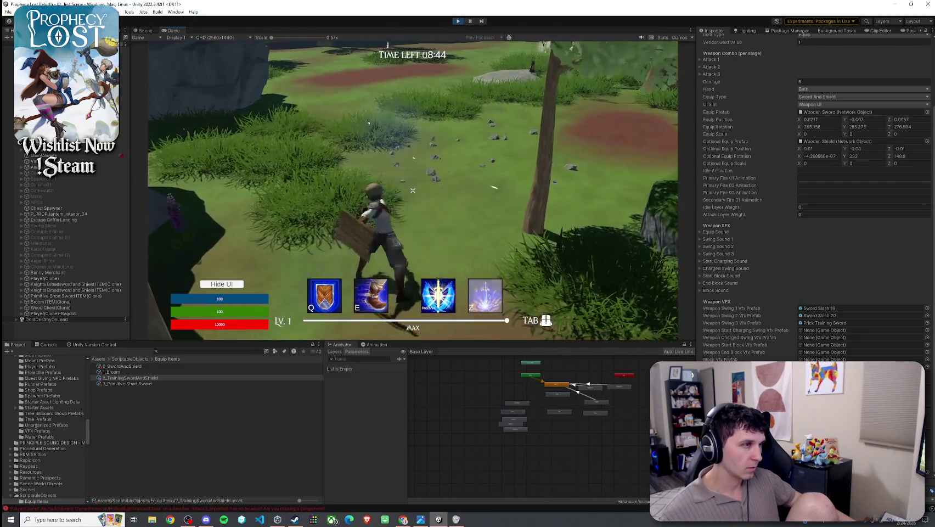
pyautogui.press('super')
pyautogui.press('super')
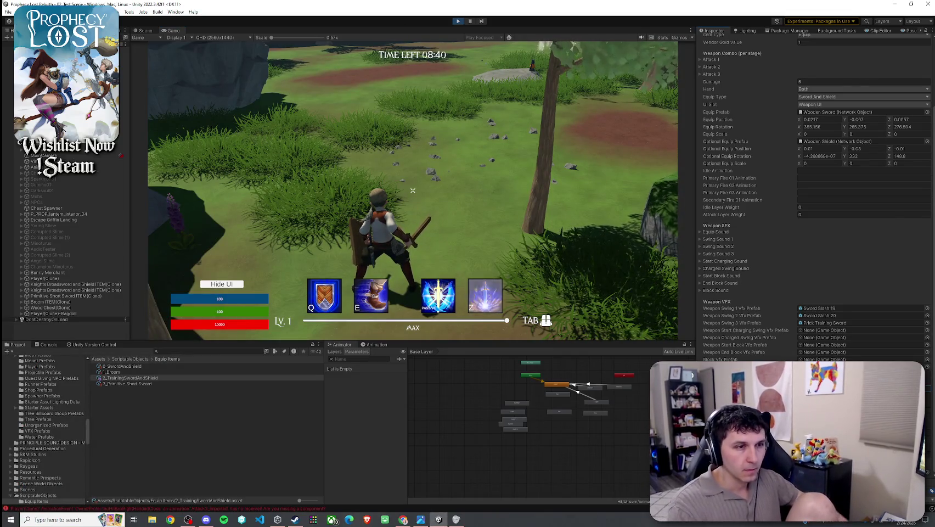
pyautogui.click(412, 190)
pyautogui.click(413, 190)
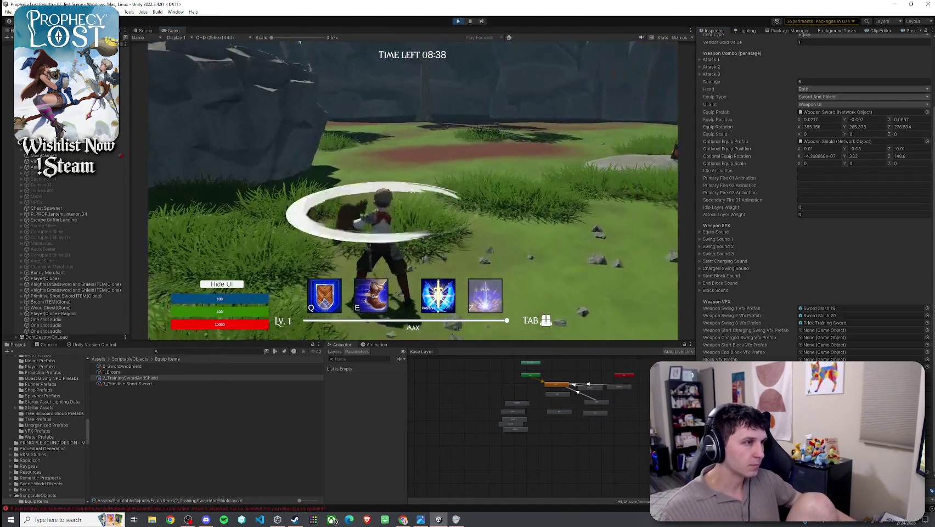
pyautogui.click(412, 190)
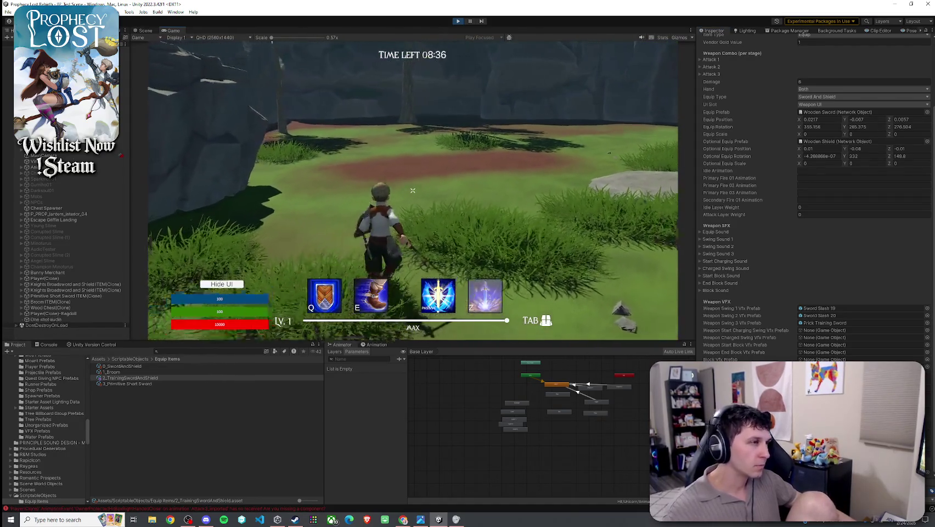
pyautogui.click(413, 190)
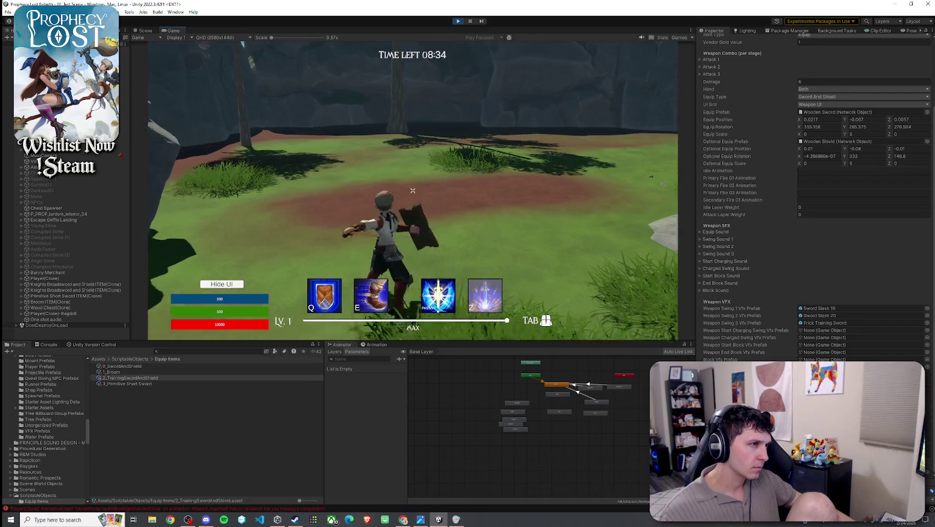
pyautogui.click(413, 191)
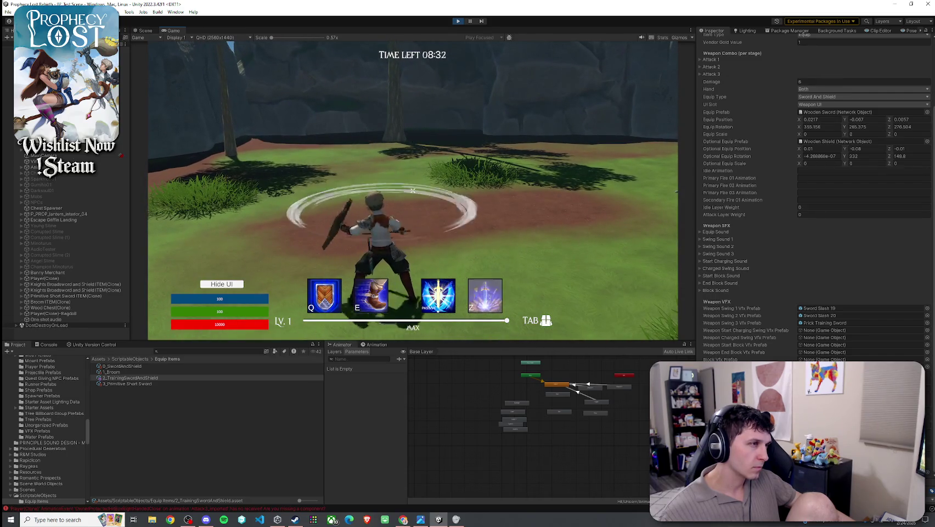
pyautogui.click(413, 190)
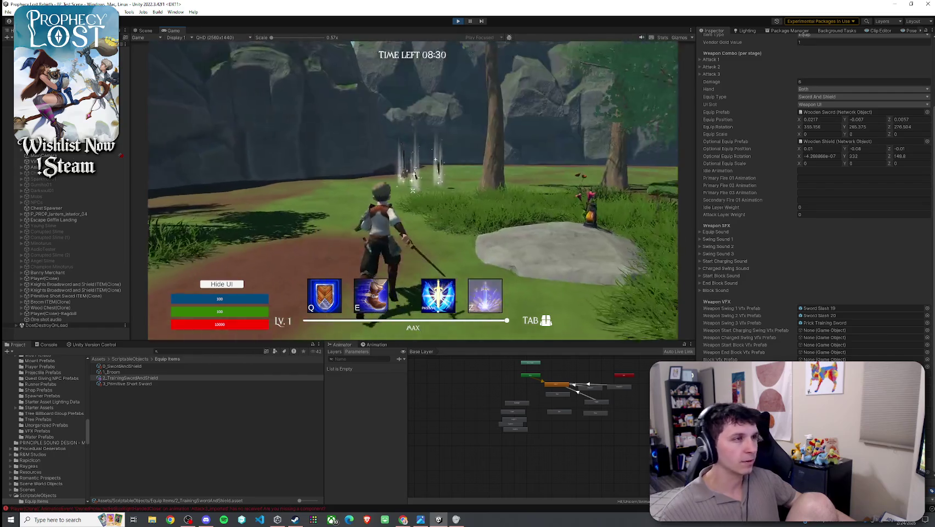
pyautogui.click(413, 191)
pyautogui.click(413, 191)
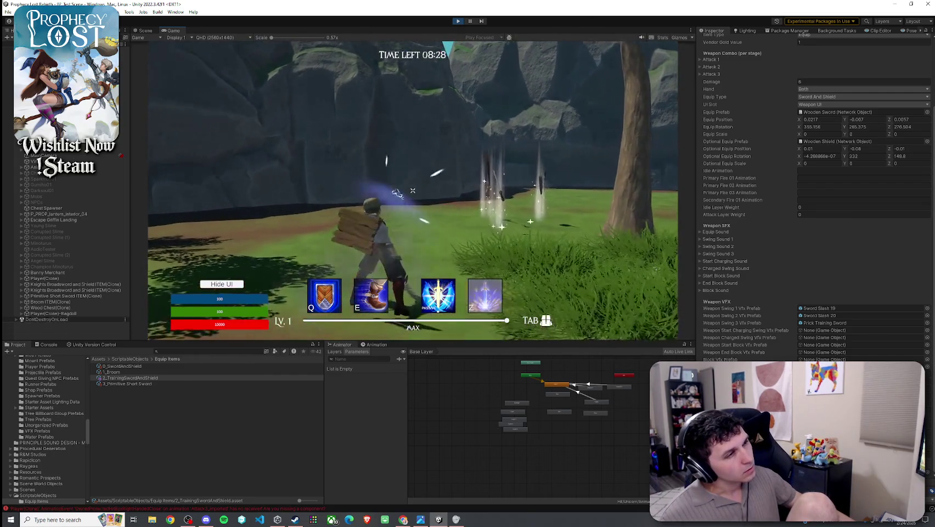
# Step: Ping the third swing's Prick Training Sword prefab in the Project window
pyautogui.press('super')
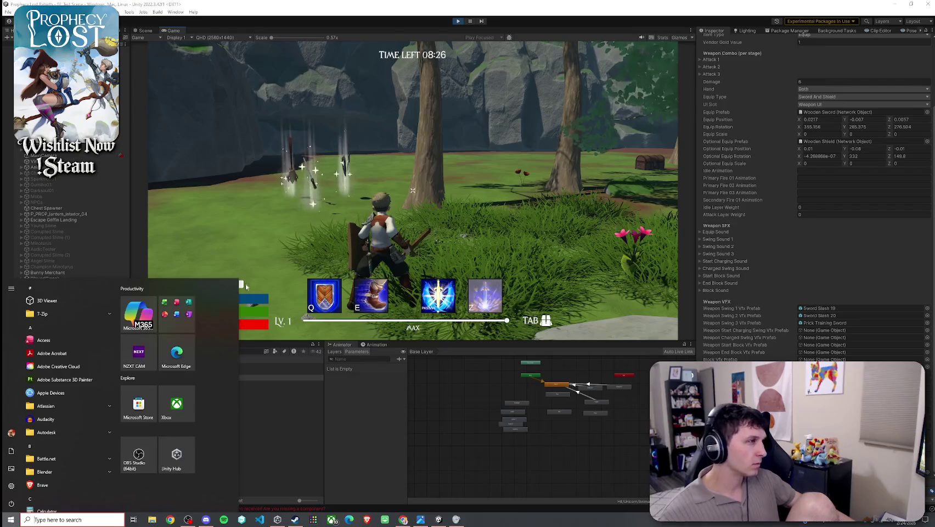
pyautogui.click(242, 302)
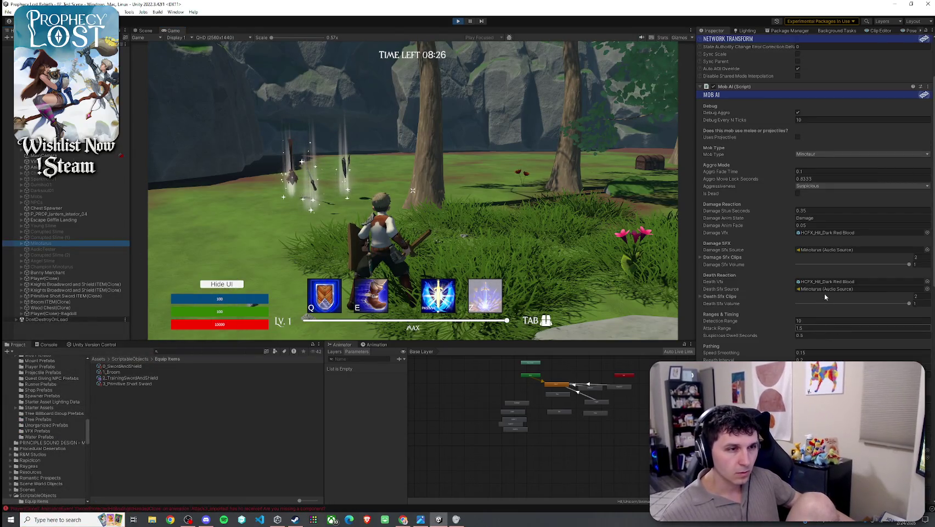
pyautogui.click(138, 378)
pyautogui.click(134, 401)
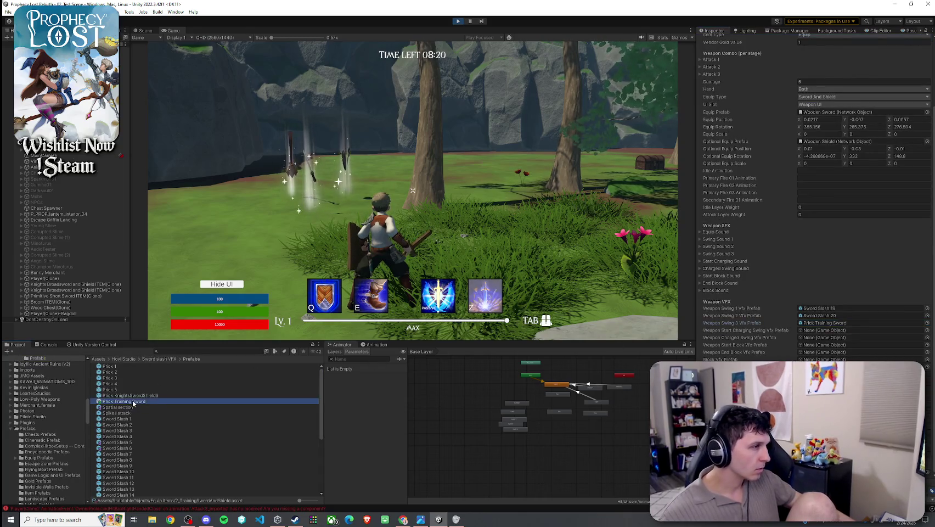
# Step: Open the Prick Training Sword prefab, replay its slash preview and nudge the effect upward
pyautogui.doubleClick(133, 401)
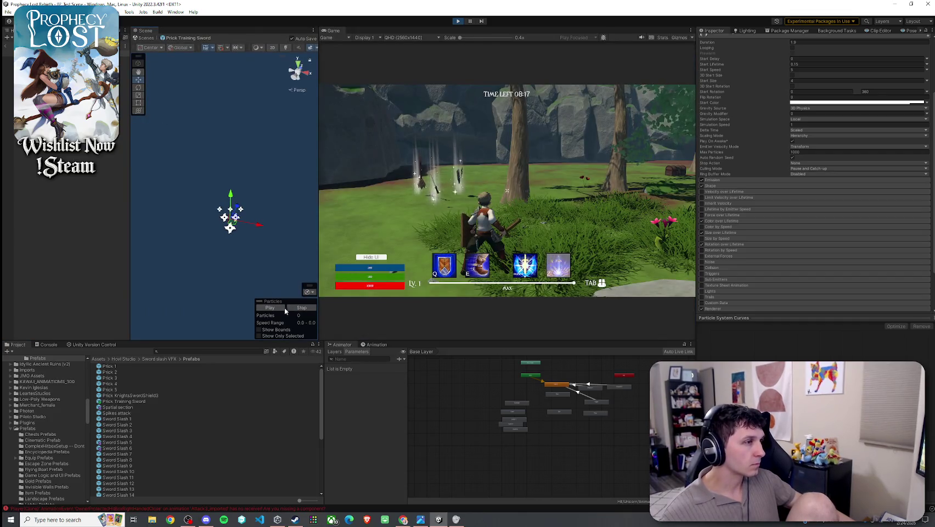
pyautogui.click(284, 308)
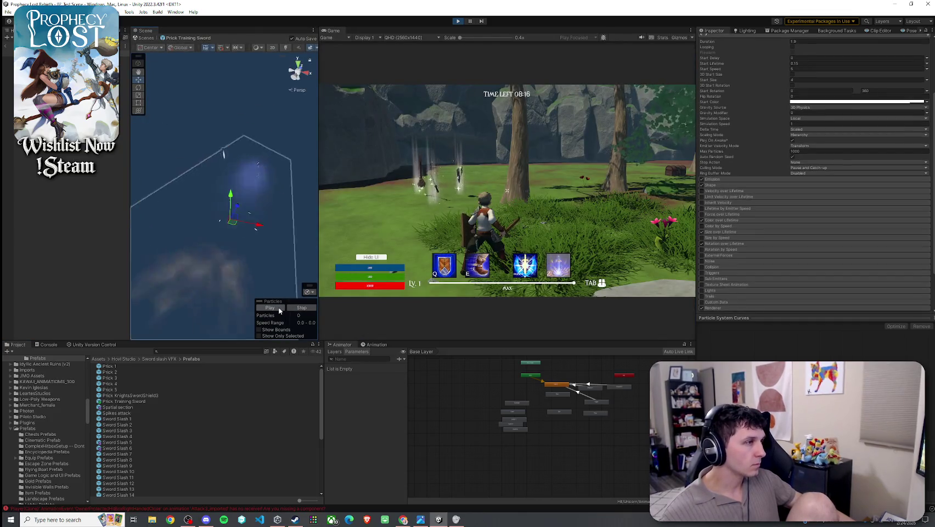
pyautogui.moveTo(241, 220); pyautogui.dragTo(220, 234)
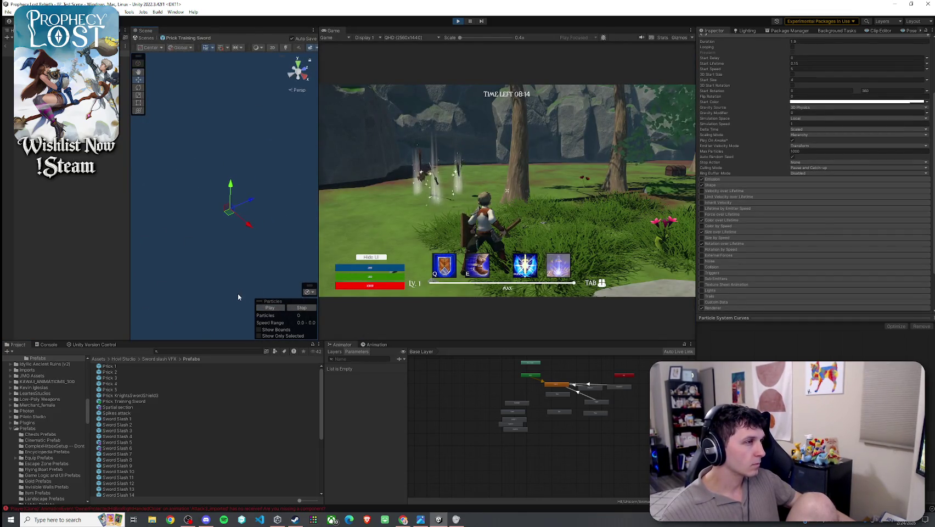
pyautogui.click(271, 309)
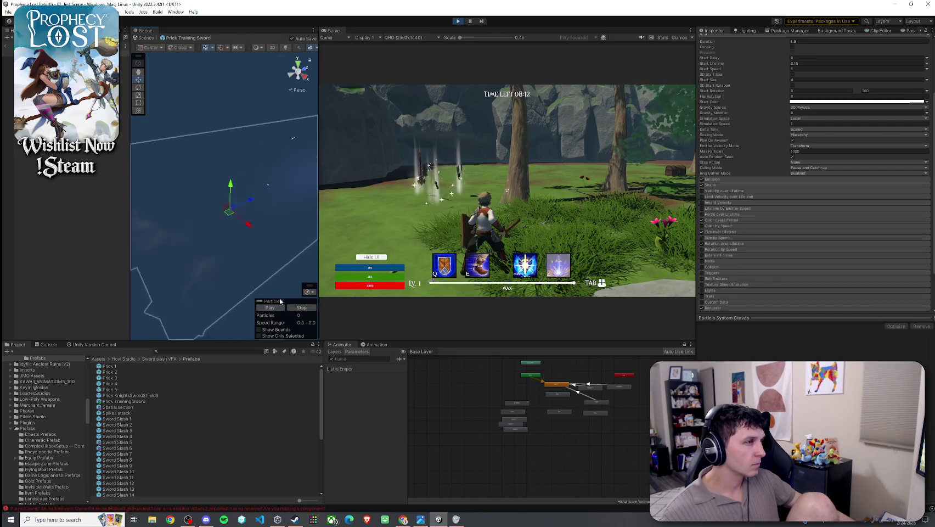
pyautogui.click(276, 308)
pyautogui.click(276, 309)
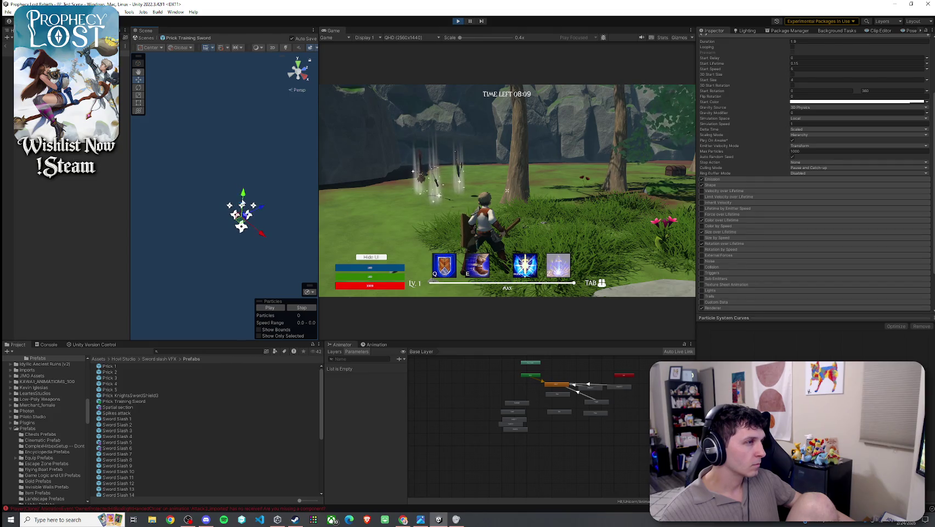
pyautogui.moveTo(243, 186); pyautogui.dragTo(244, 175)
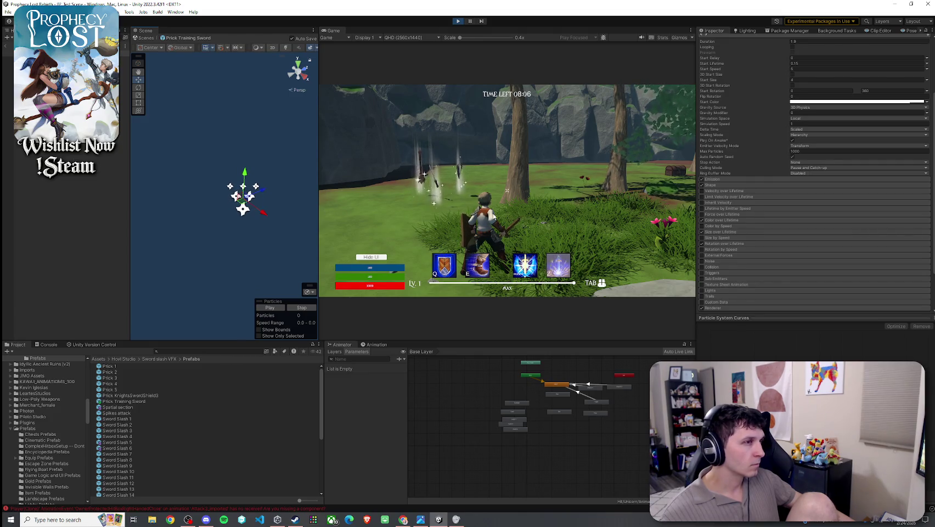
# Step: Attack repeatedly in the running game to review the adjusted slash effect
pyautogui.click(494, 216)
pyautogui.click(465, 179)
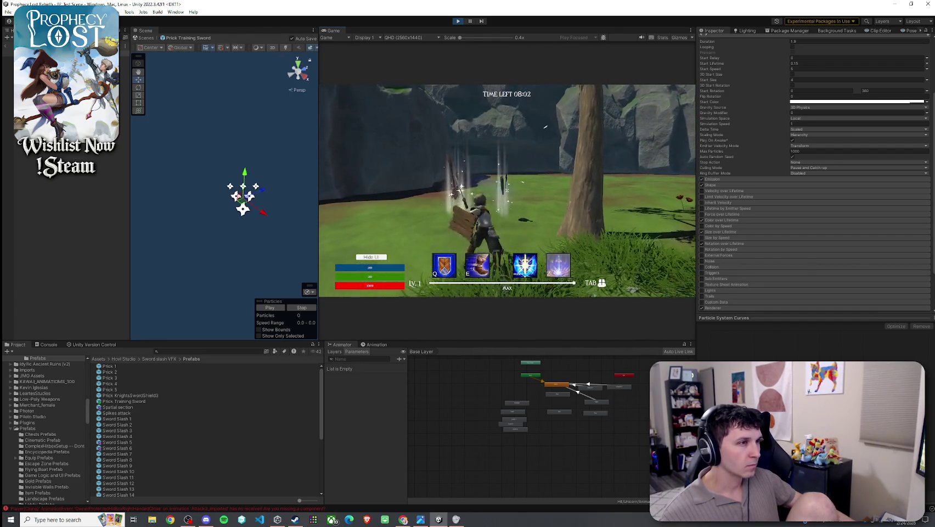
pyautogui.click(507, 190)
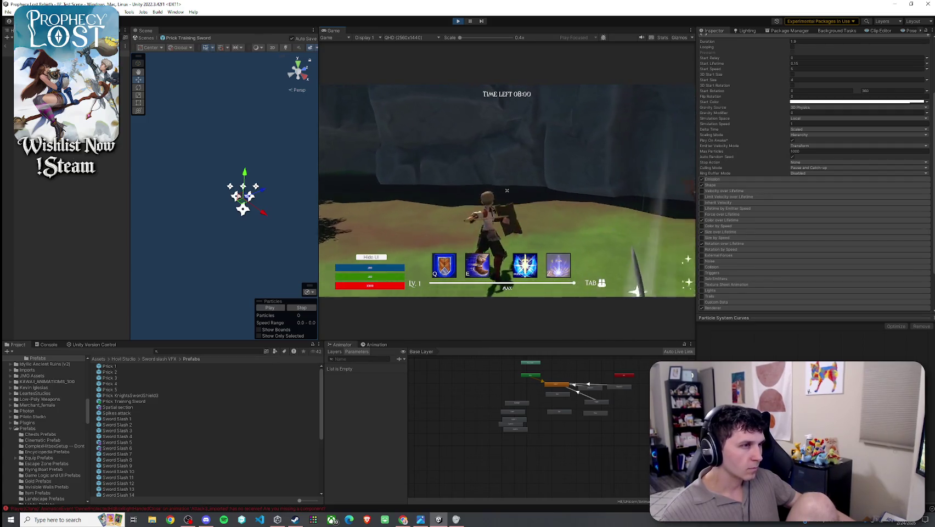
pyautogui.press('super')
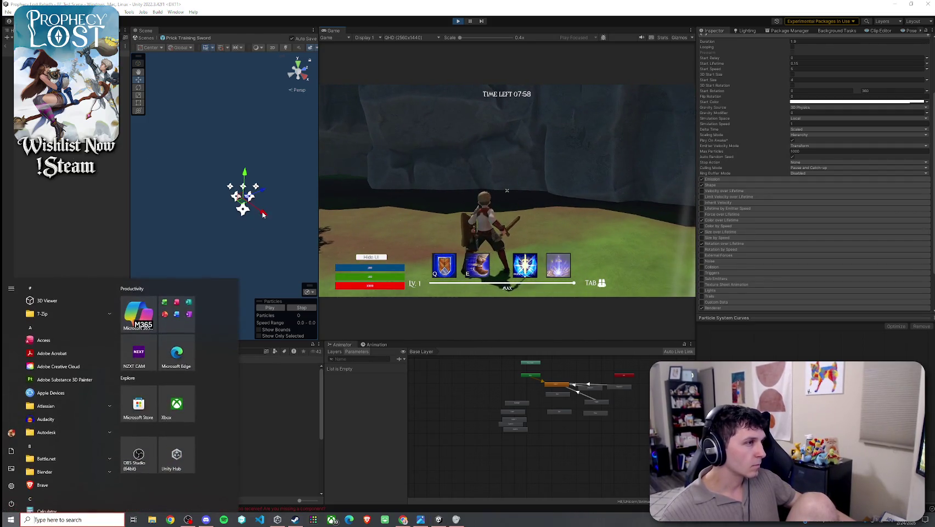
pyautogui.click(263, 214)
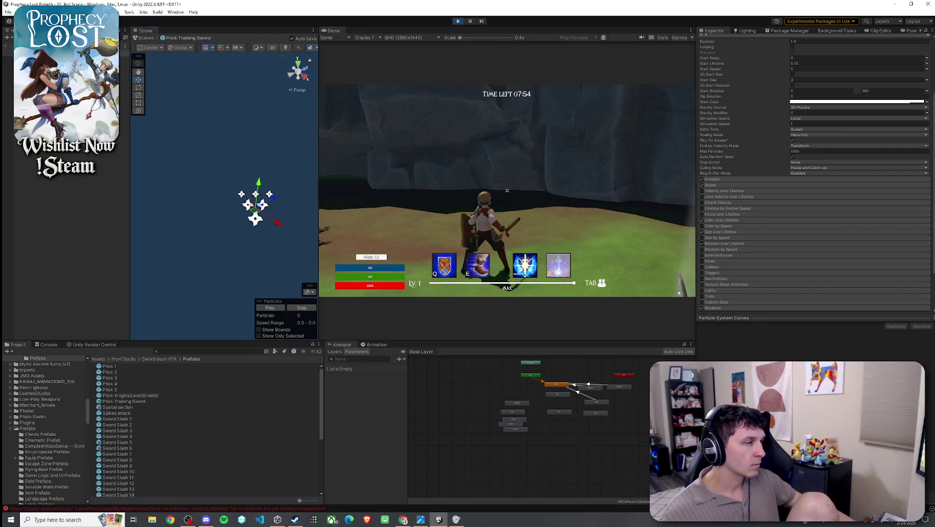
pyautogui.click(507, 191)
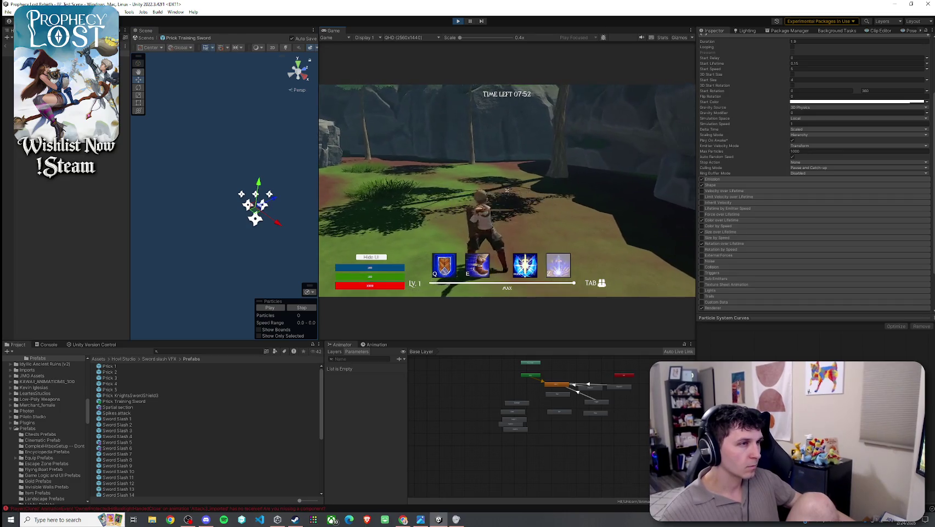
pyautogui.click(507, 191)
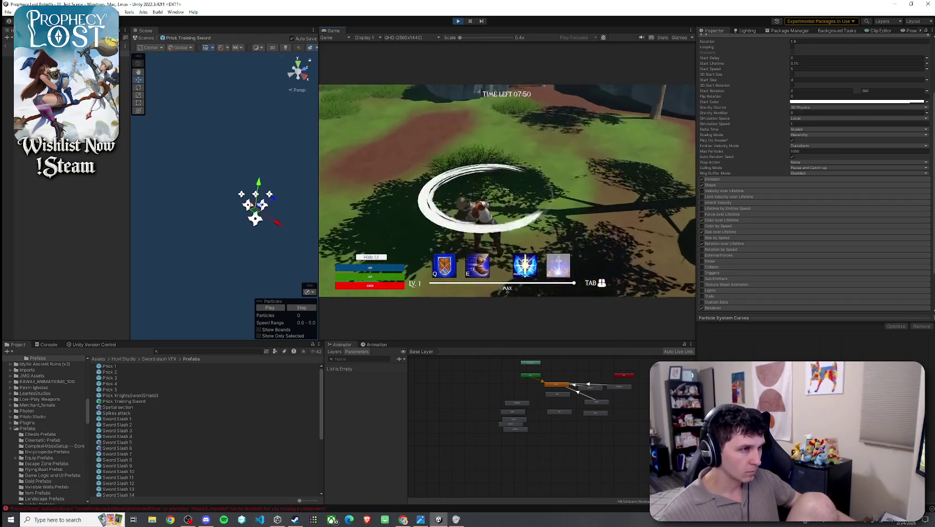
pyautogui.click(507, 190)
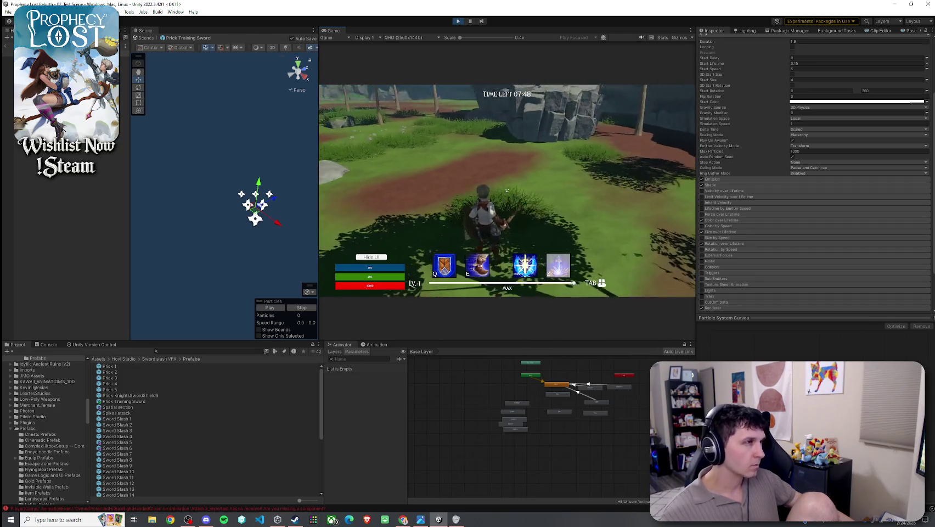
pyautogui.press('super')
pyautogui.scroll(3, 735, 150)
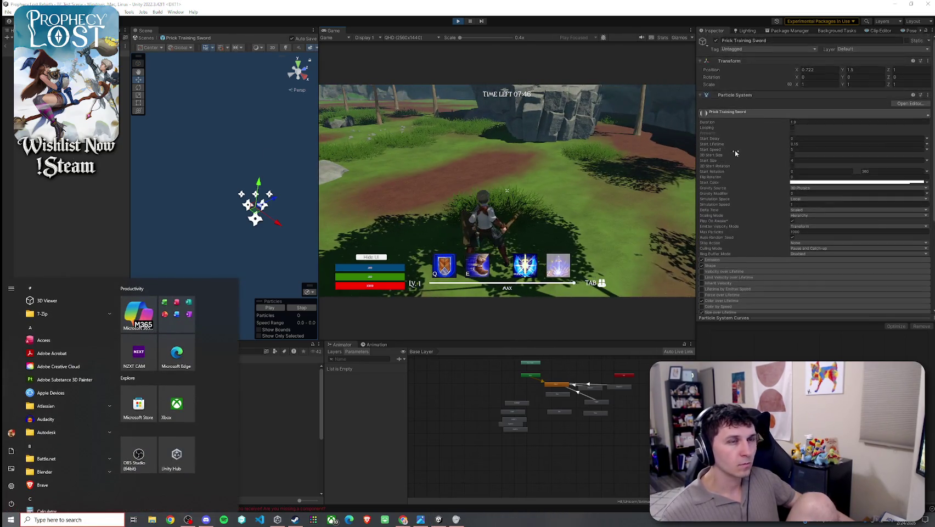
# Step: Select the Prick Training Sword effect object and test its slash in the game
pyautogui.click(290, 185)
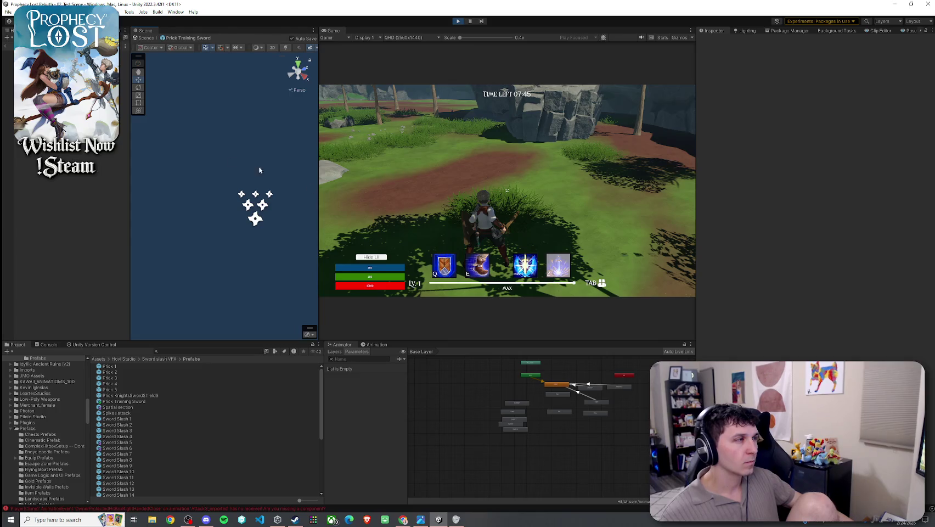
pyautogui.click(255, 208)
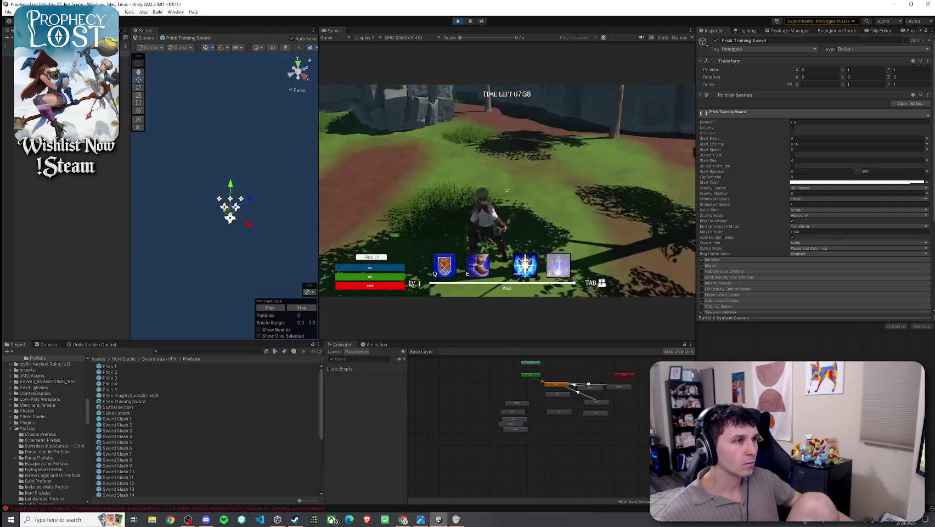
pyautogui.click(507, 191)
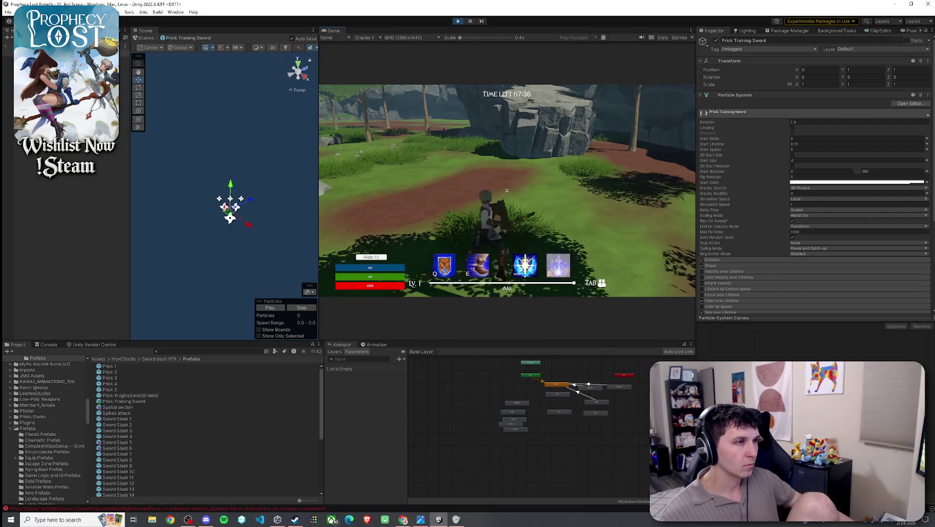
pyautogui.click(507, 190)
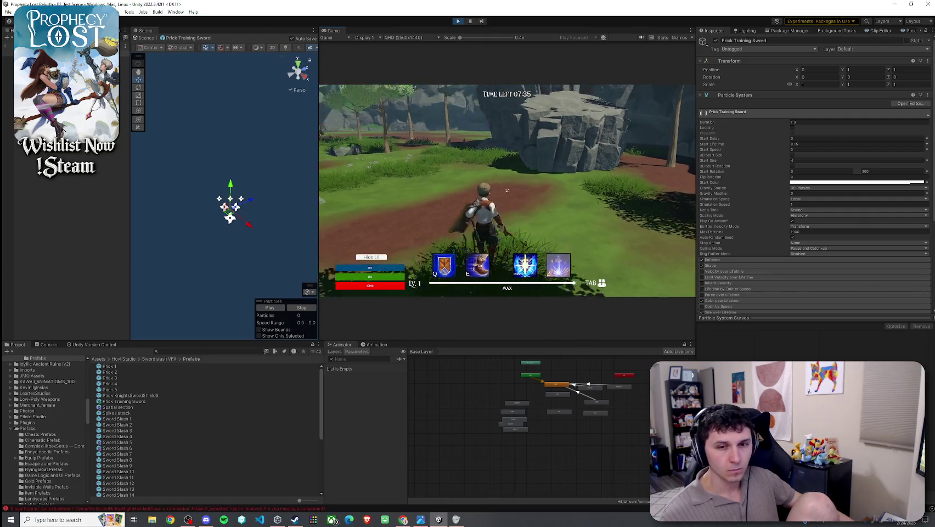
pyautogui.press('super')
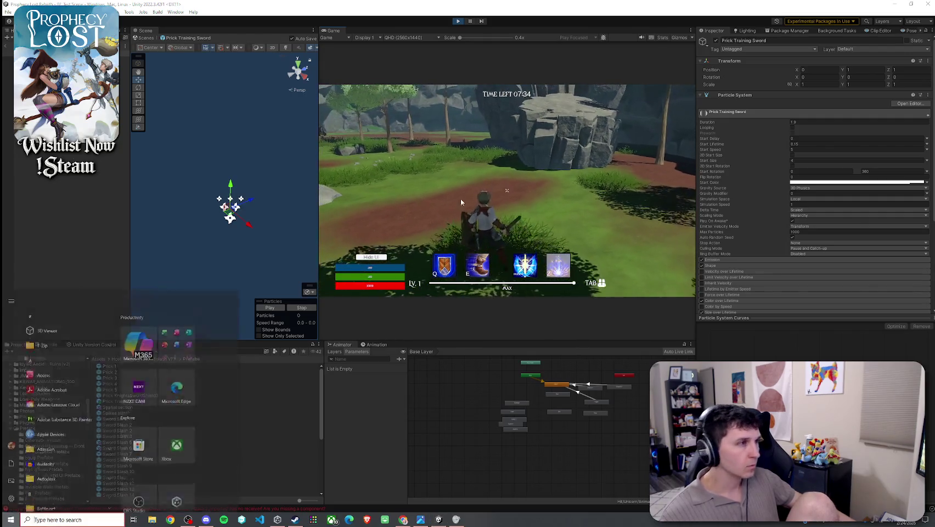
# Step: Swing once more, then return the slash effect to its original position
pyautogui.click(301, 257)
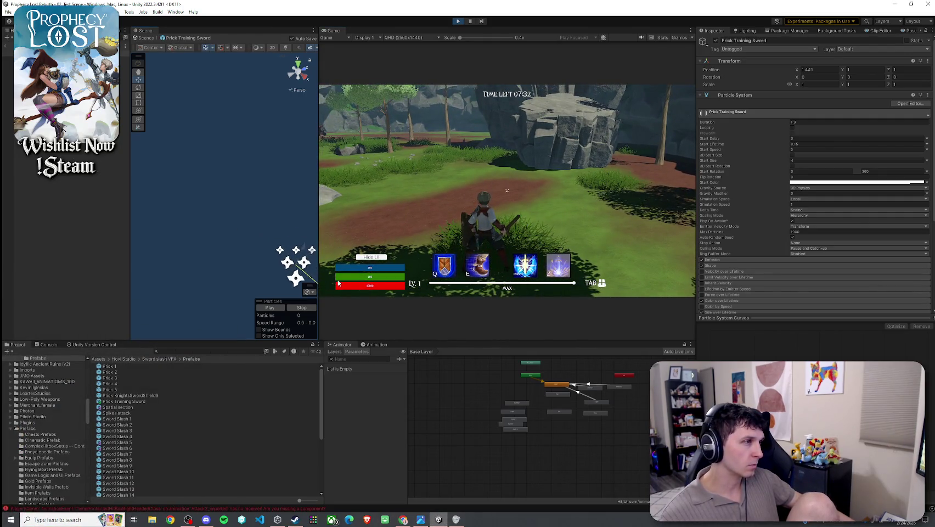
pyautogui.click(483, 213)
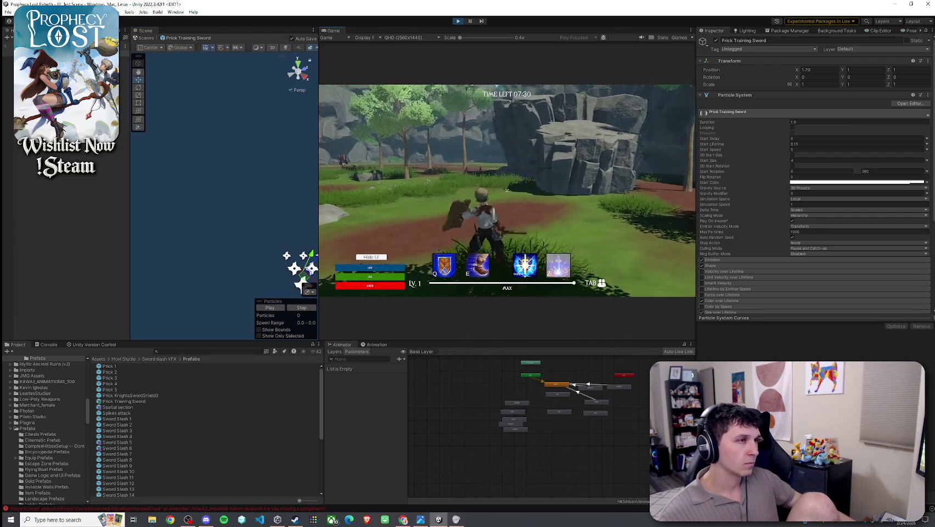
pyautogui.click(507, 191)
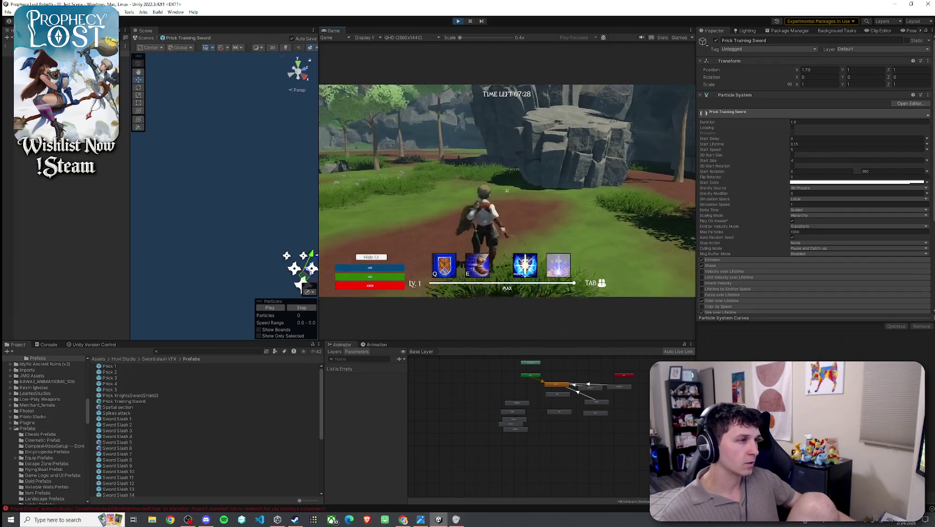
pyautogui.press('super')
pyautogui.click(229, 174)
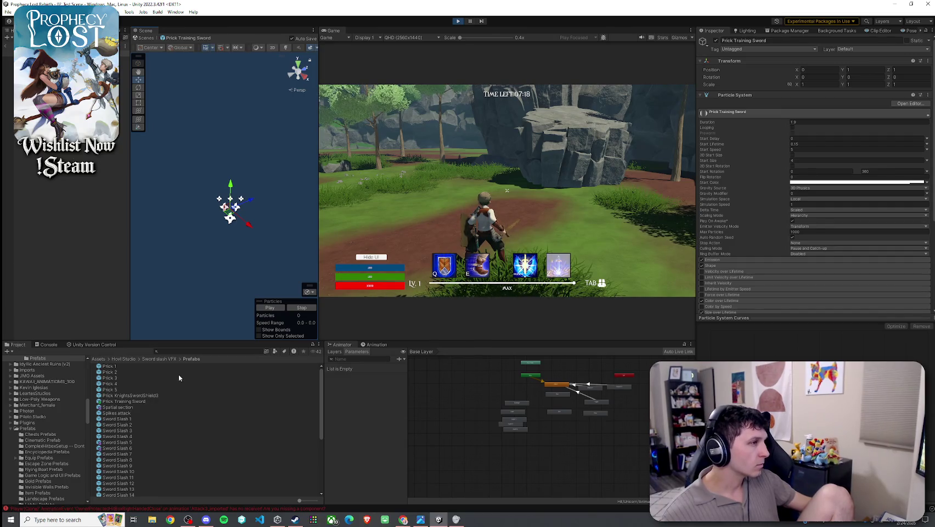
# Step: Search 'training' and select 2_TrainingSwordAndShield to review its Weapon VFX prefabs
pyautogui.write('training')
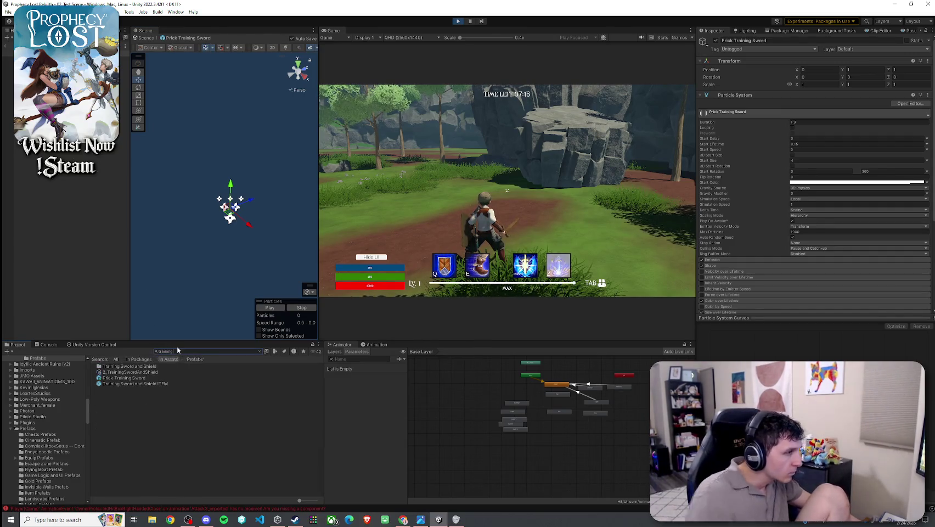
pyautogui.click(130, 372)
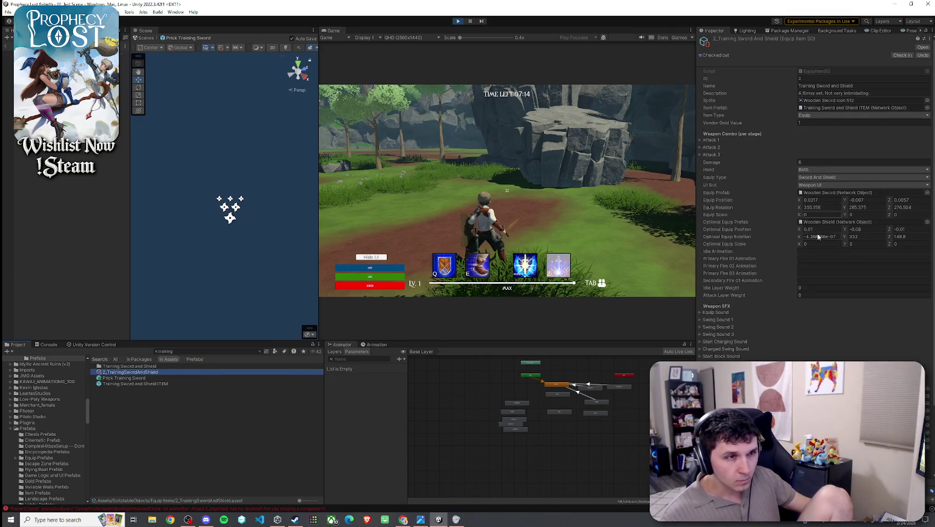
pyautogui.scroll(-3, 824, 225)
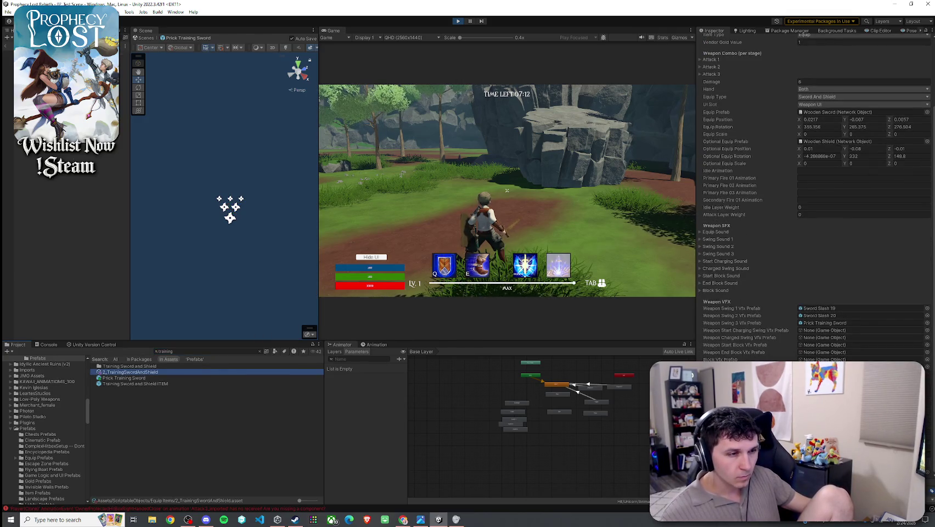
pyautogui.scroll(3, 815, 220)
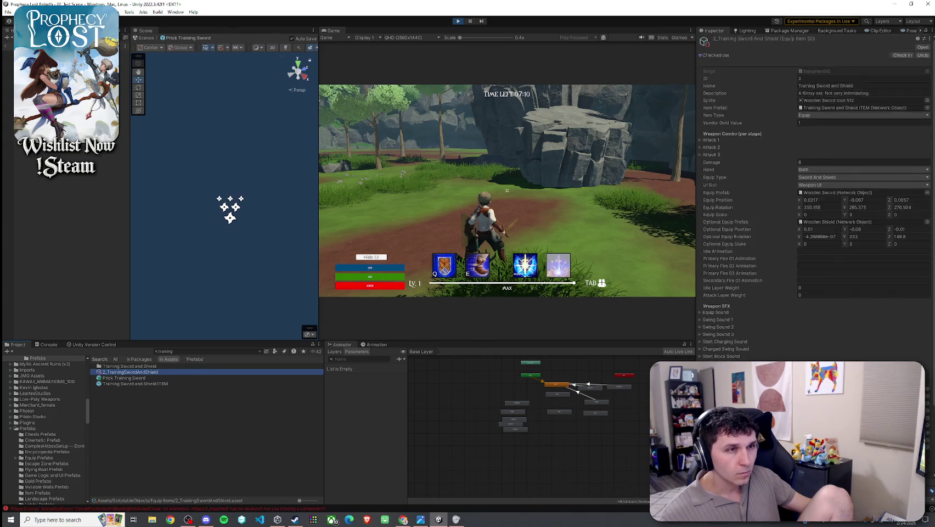
pyautogui.scroll(-3, 815, 220)
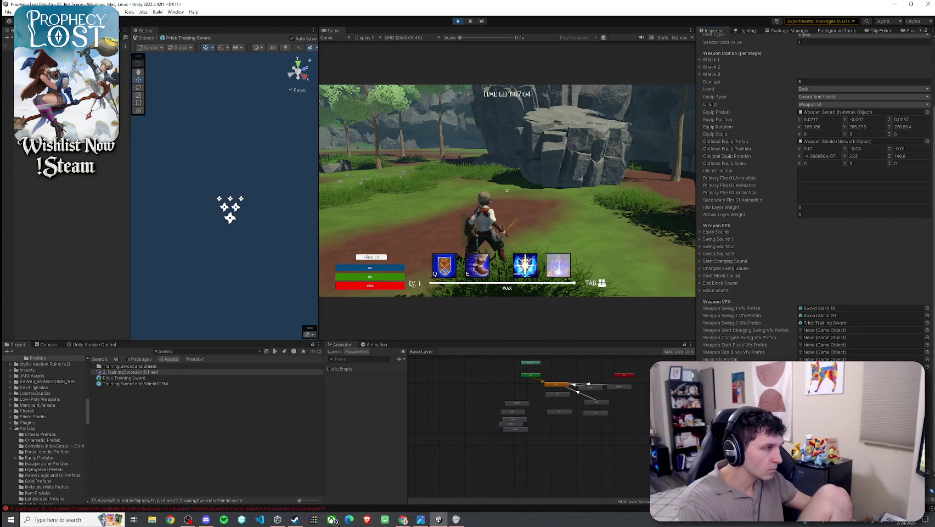
# Step: Run forward and swing to test the slash, then select the Prick Training Sword prefab
pyautogui.press('w')
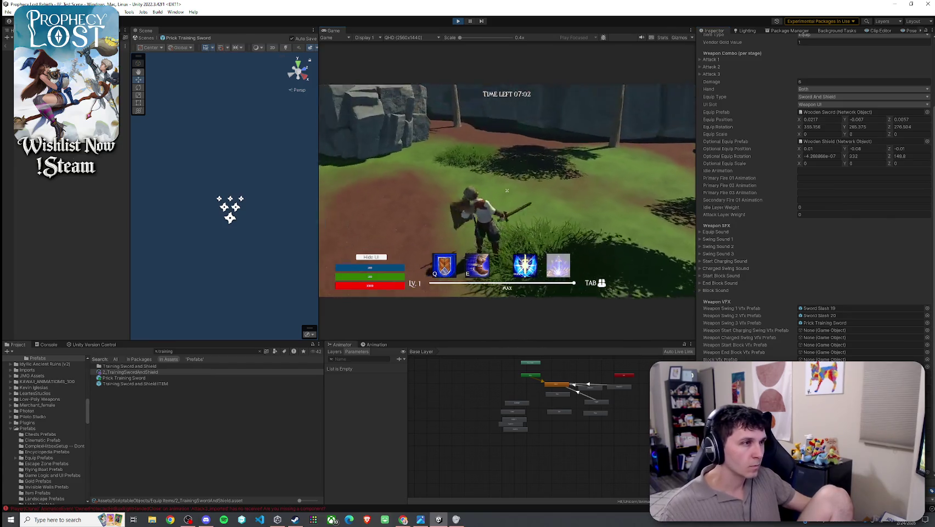
pyautogui.click(507, 191)
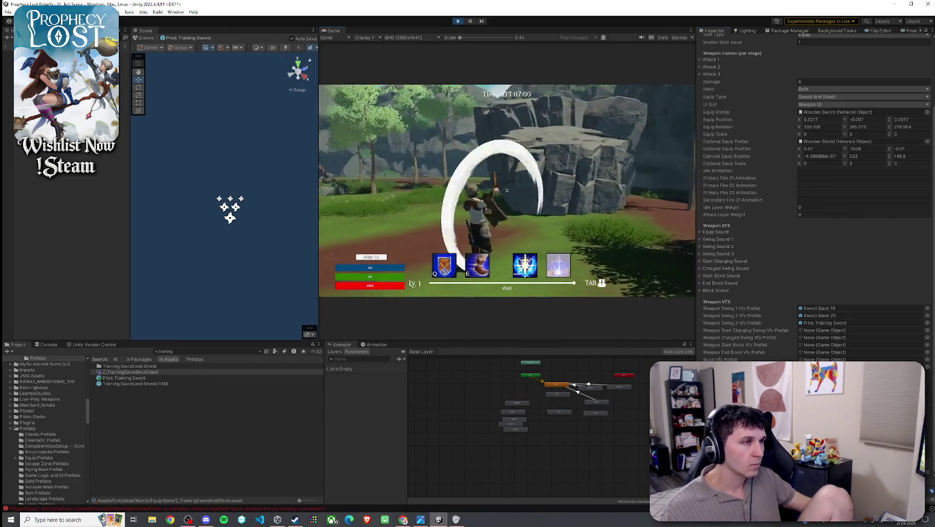
pyautogui.press('super')
pyautogui.press('Escape')
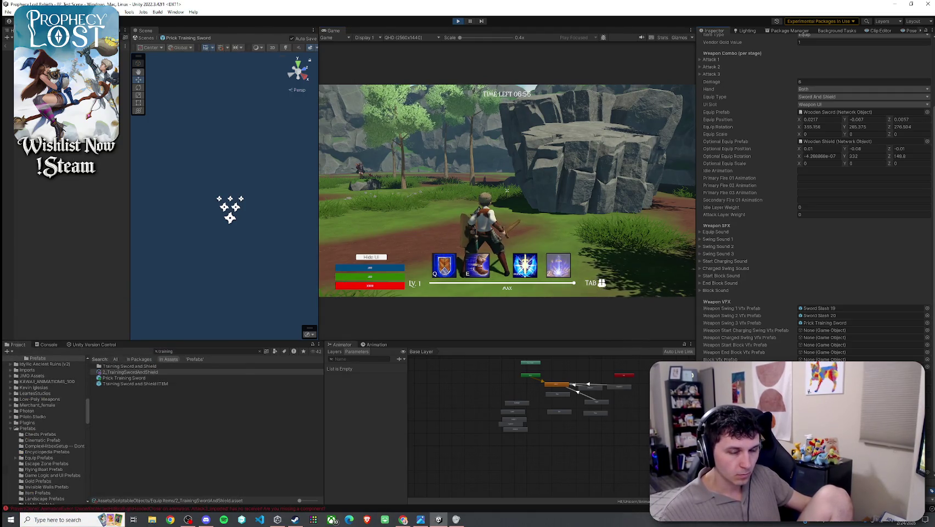
pyautogui.scroll(3, 780, 257)
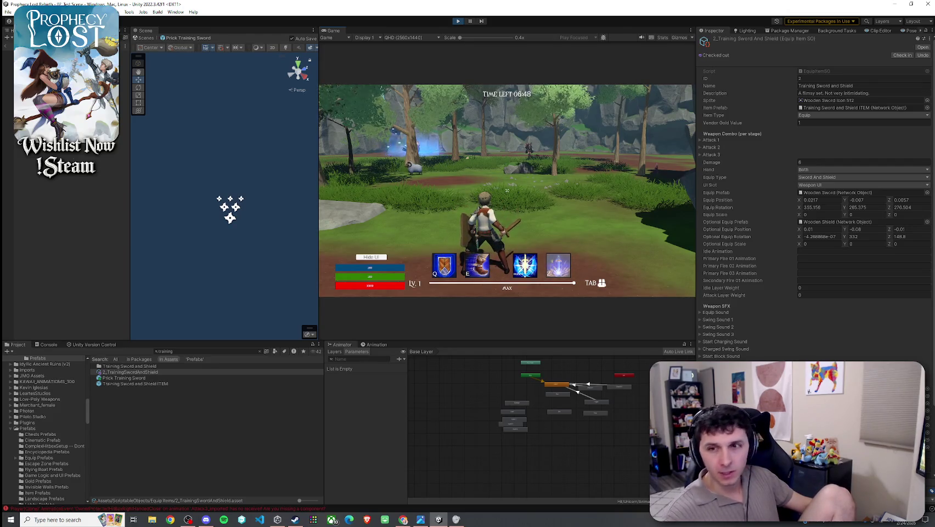
pyautogui.click(507, 191)
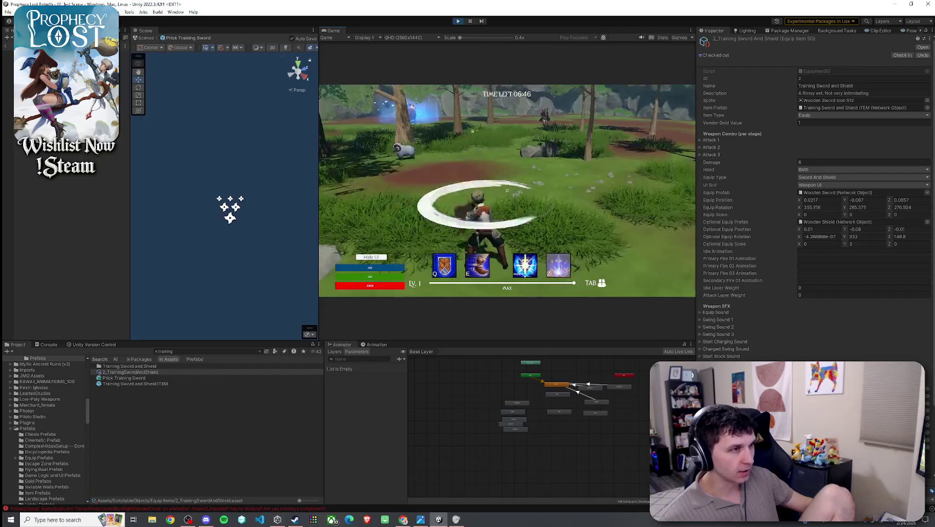
pyautogui.press('super')
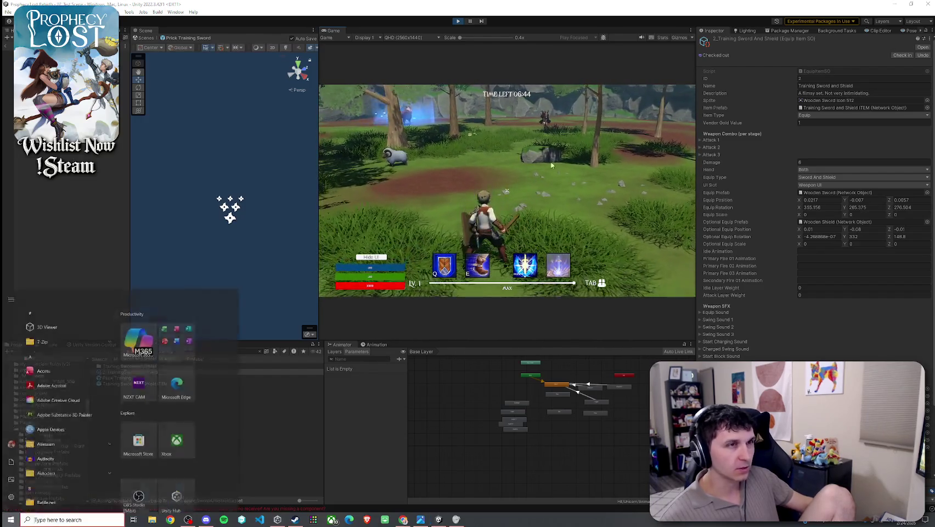
pyautogui.press('super')
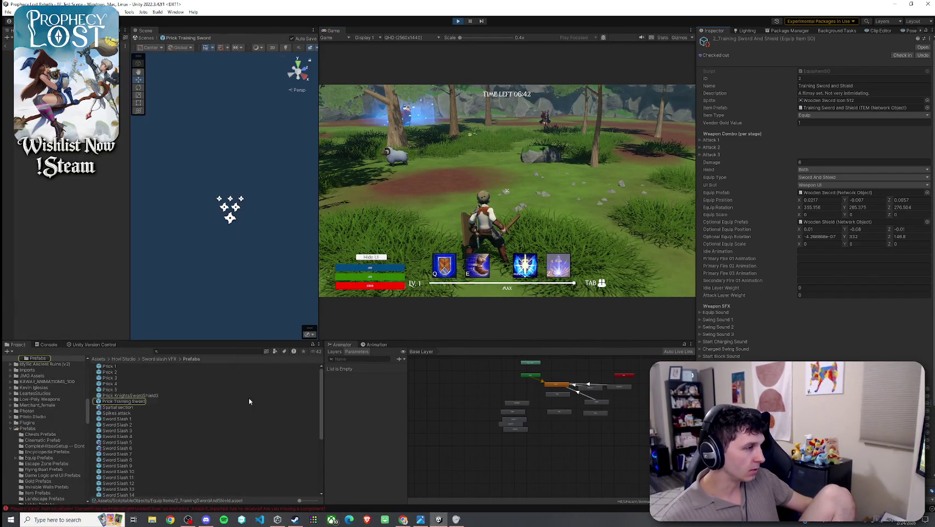
pyautogui.click(141, 401)
# Step: Replay the slash preview and expand the Glow system's emission and Color over Lifetime settings
pyautogui.click(270, 308)
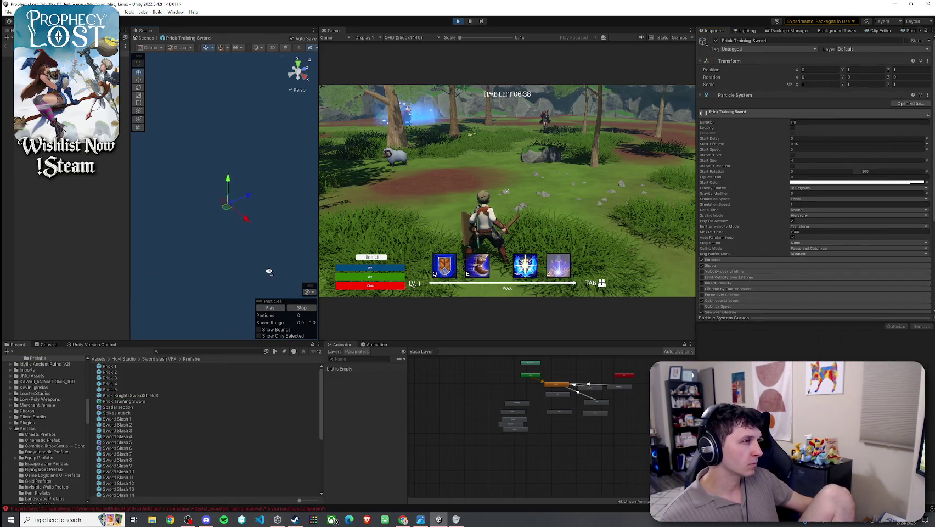
pyautogui.click(271, 308)
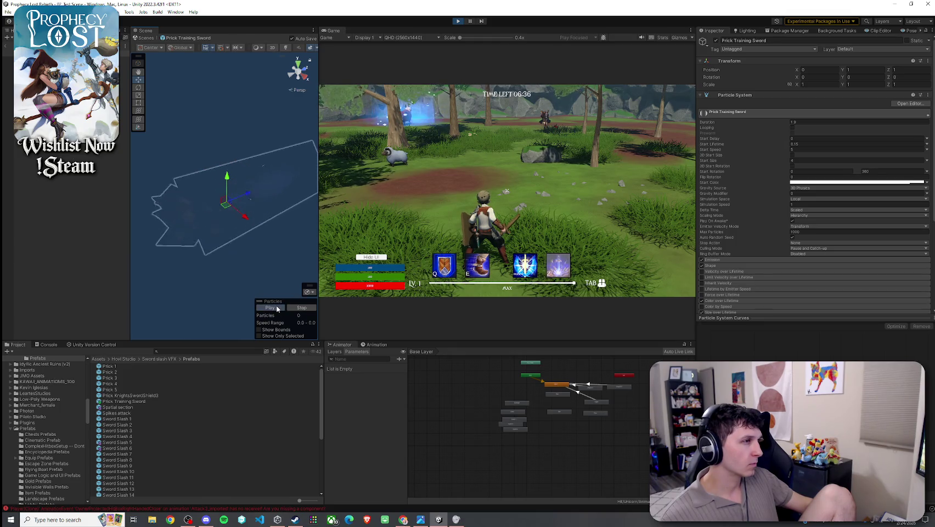
pyautogui.press('Up')
pyautogui.press('Up')
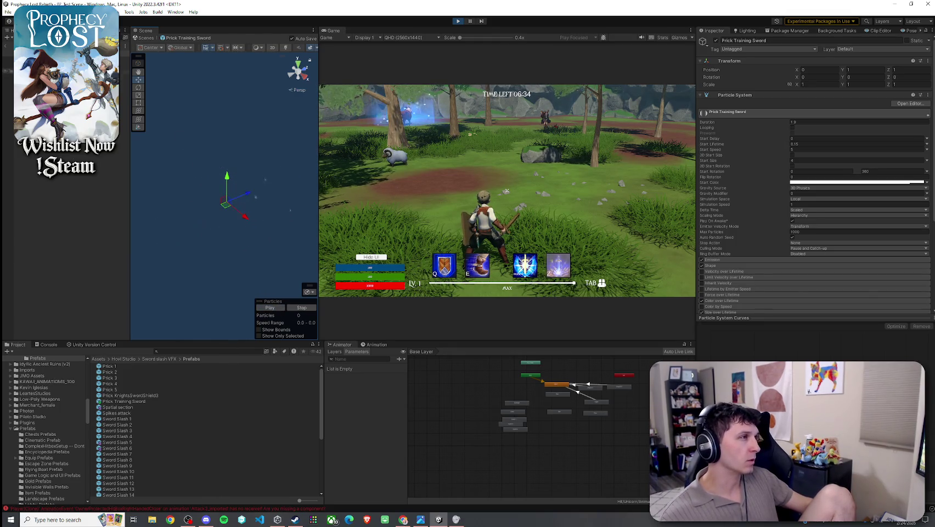
pyautogui.scroll(-2, 769, 209)
pyautogui.click(721, 220)
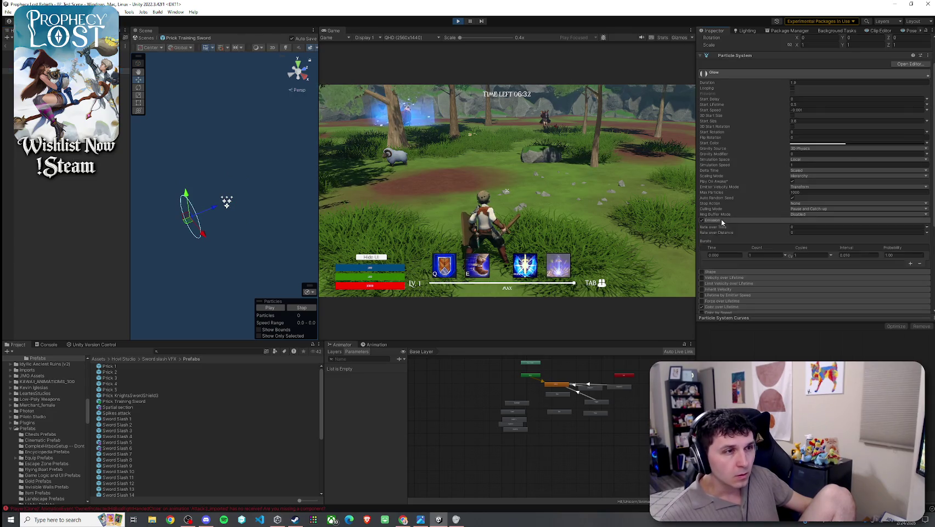
pyautogui.scroll(-4, 730, 220)
pyautogui.click(723, 215)
pyautogui.scroll(-2, 724, 217)
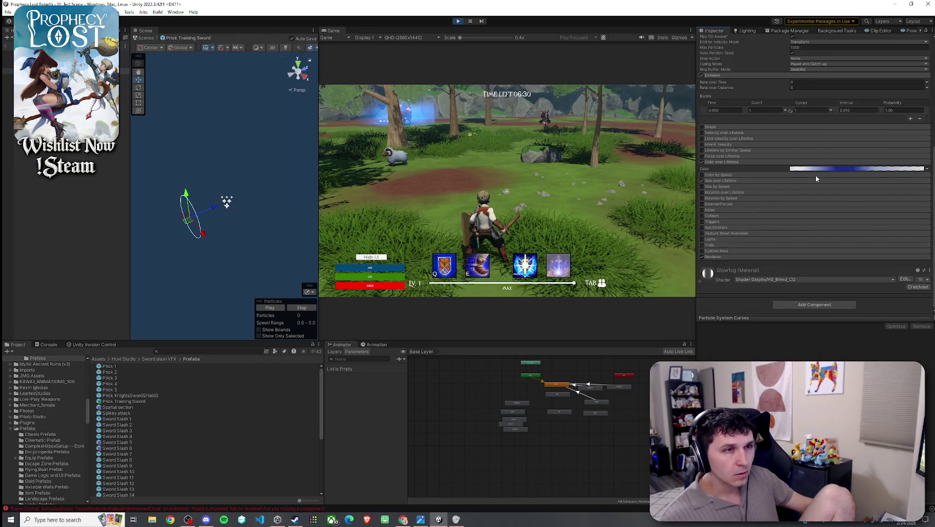
# Step: Set the Color over Lifetime gradient key to light grey (186) and close the editors
pyautogui.click(844, 167)
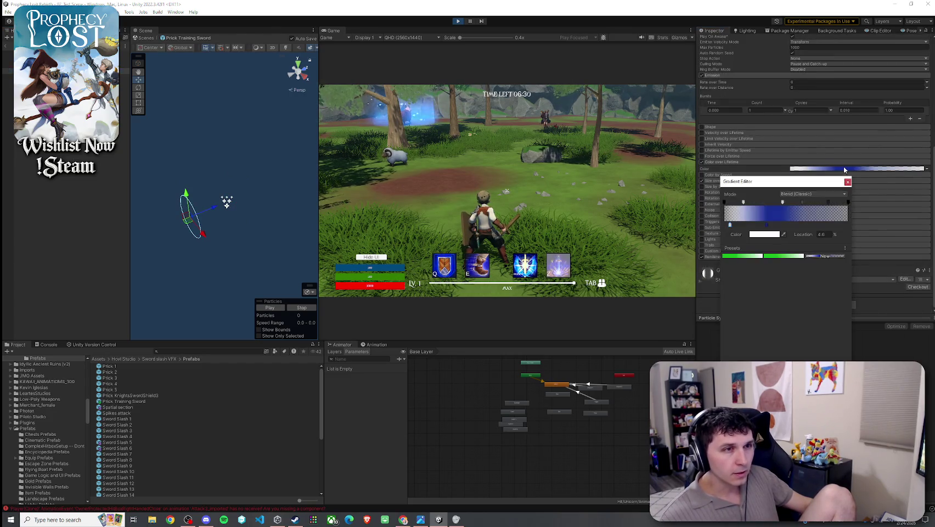
pyautogui.click(767, 234)
pyautogui.moveTo(804, 294); pyautogui.dragTo(773, 286)
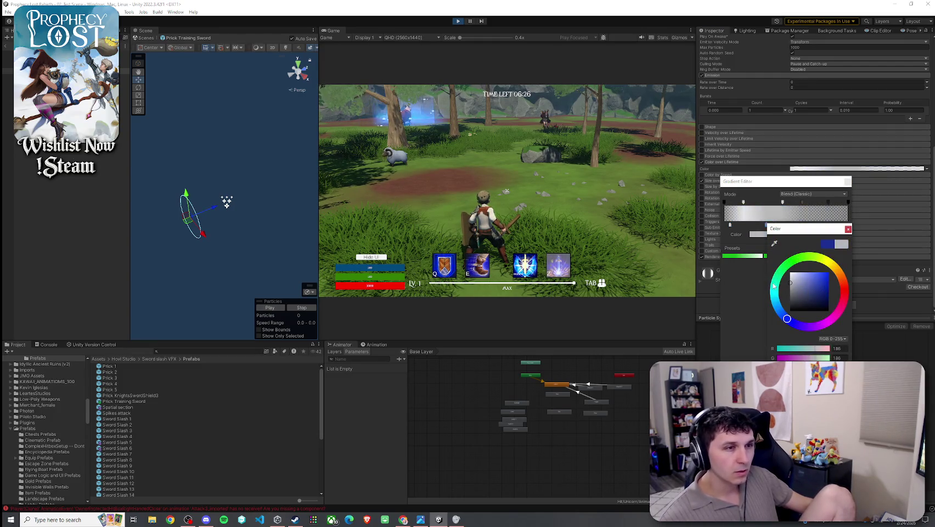
pyautogui.click(848, 228)
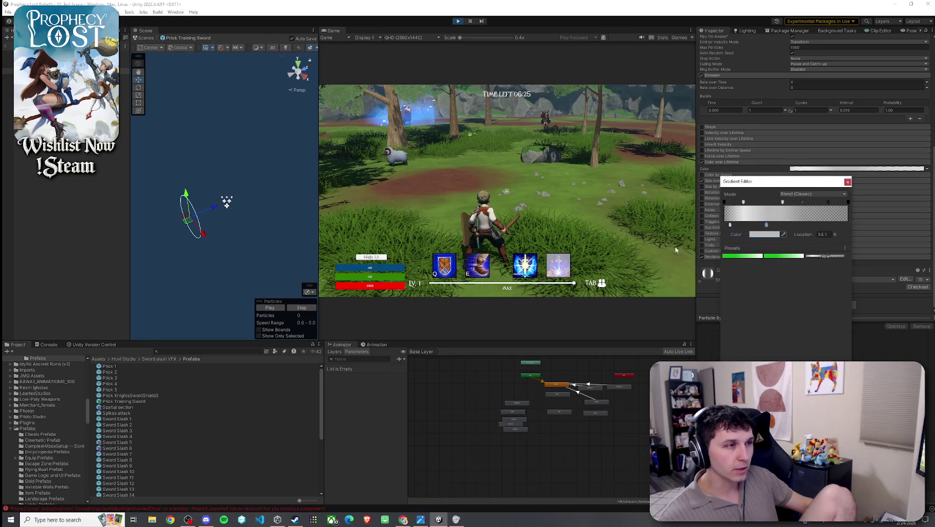
pyautogui.click(278, 321)
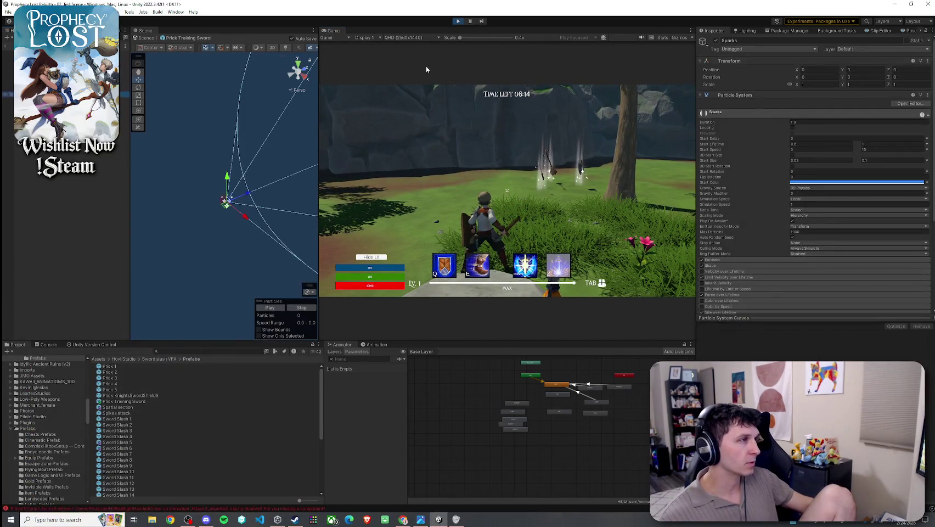
# Step: Move the selection from the Trail to the Sparks particle system
pyautogui.click(530, 128)
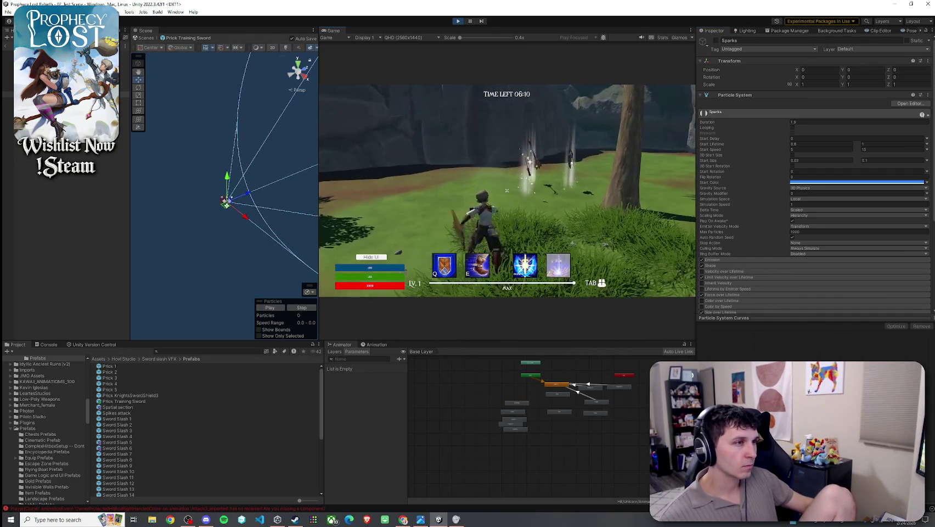
pyautogui.press('super')
pyautogui.press('Escape')
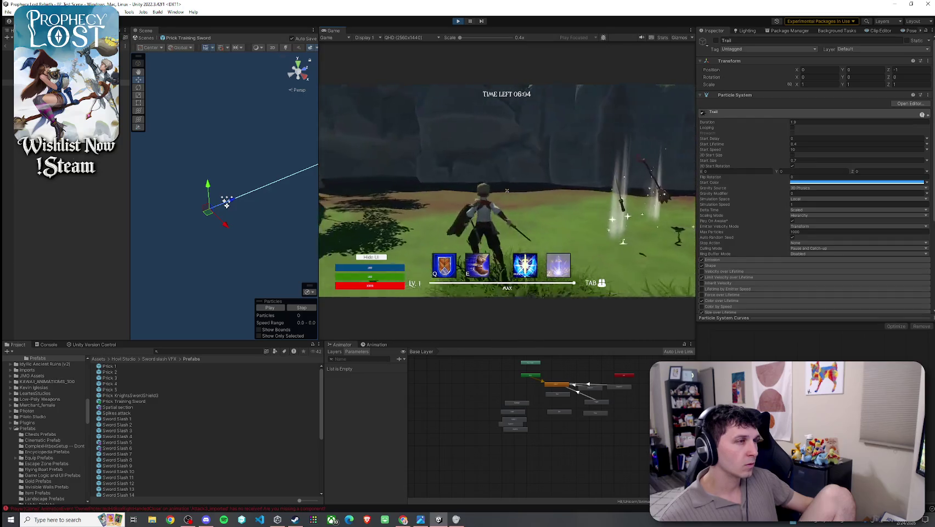
pyautogui.press('super')
pyautogui.press('Escape')
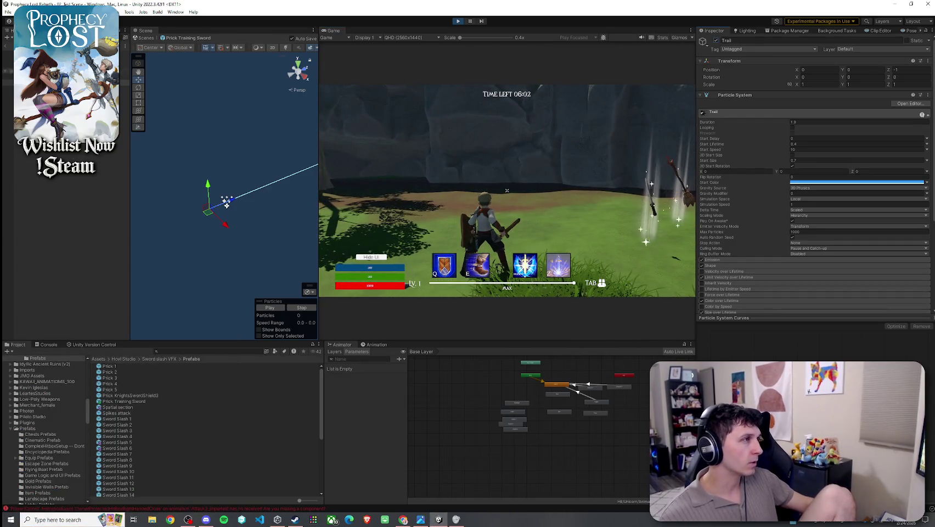
pyautogui.press('Up')
pyautogui.press('Up')
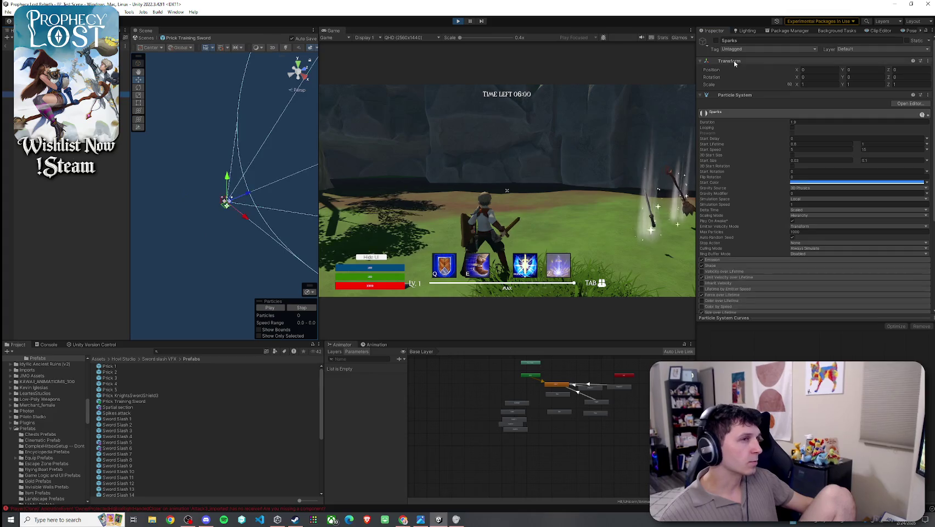
# Step: Give Sparks a white Start Color and set Max Particles to 10
pyautogui.click(840, 182)
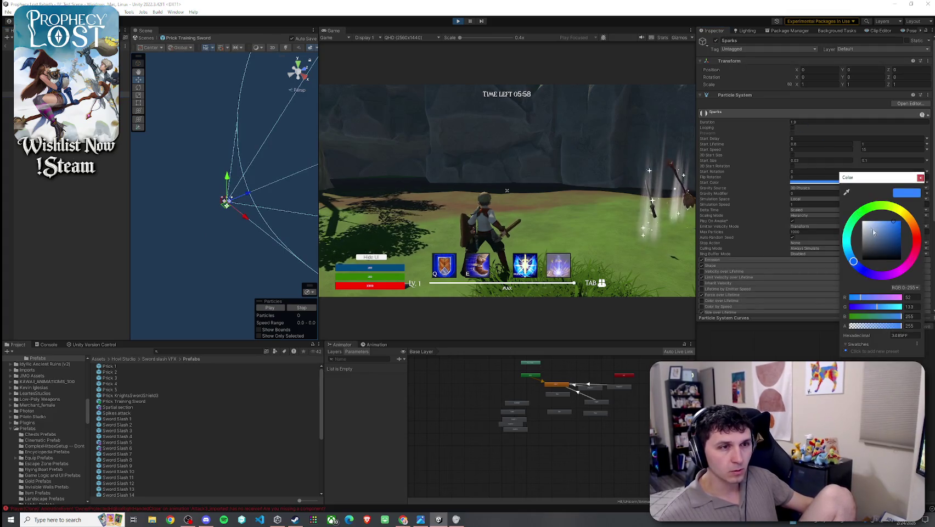
pyautogui.click(824, 212)
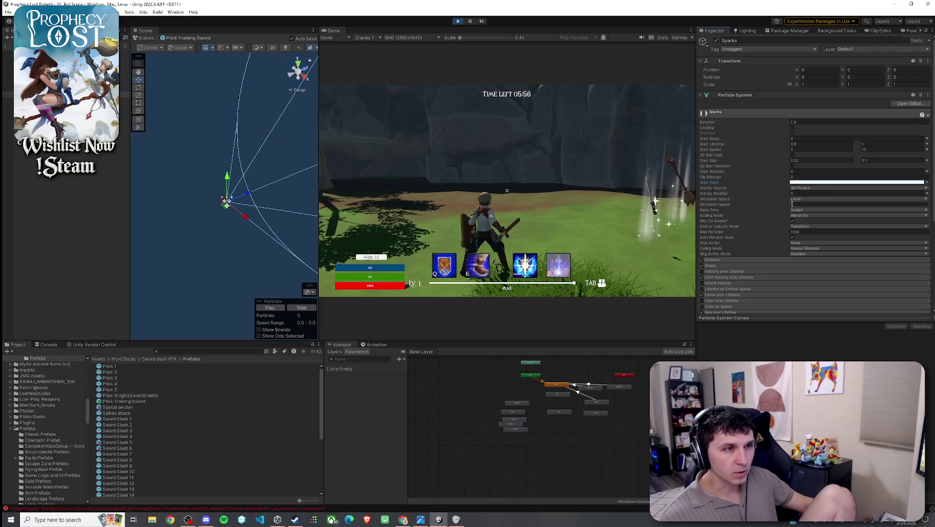
pyautogui.click(818, 231)
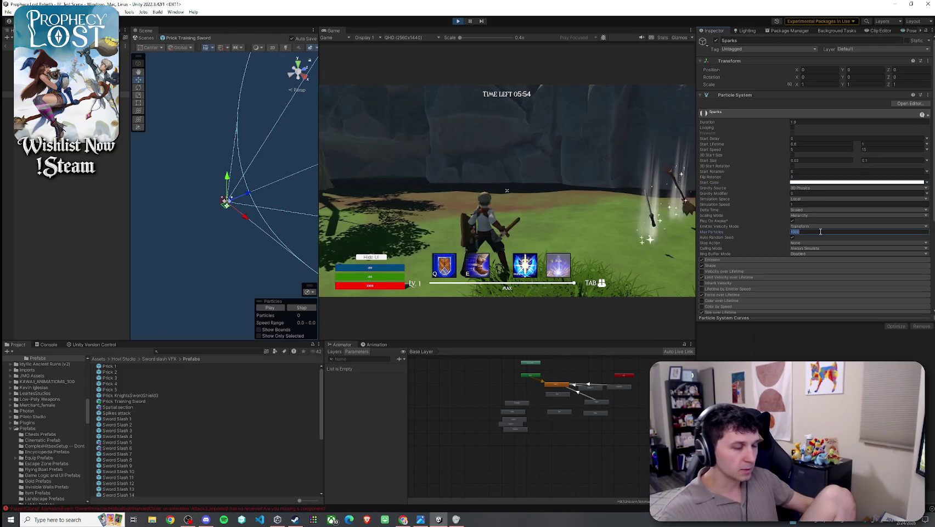
pyautogui.write('10')
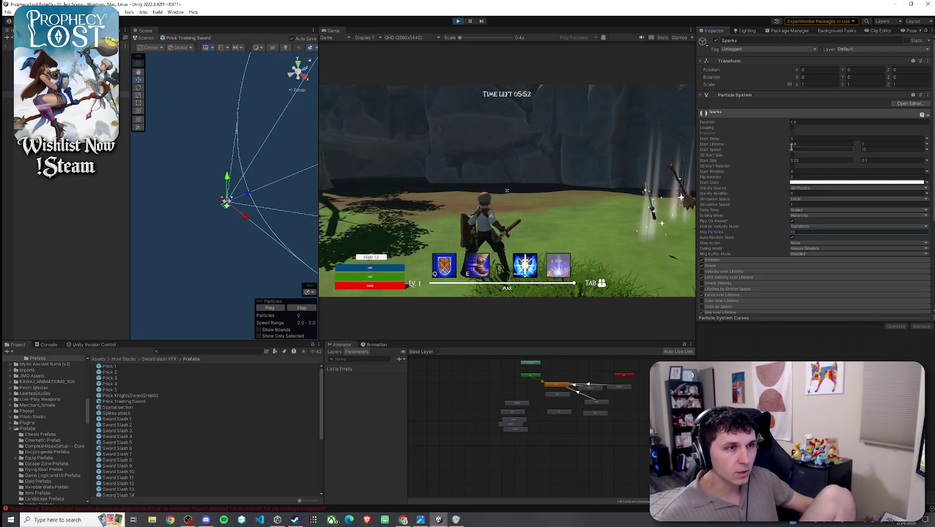
pyautogui.press('Return')
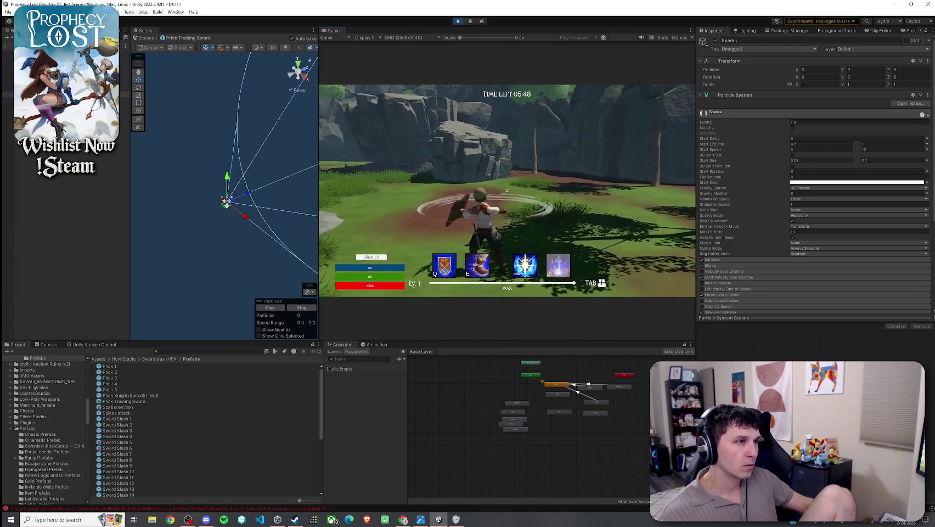
pyautogui.press('super')
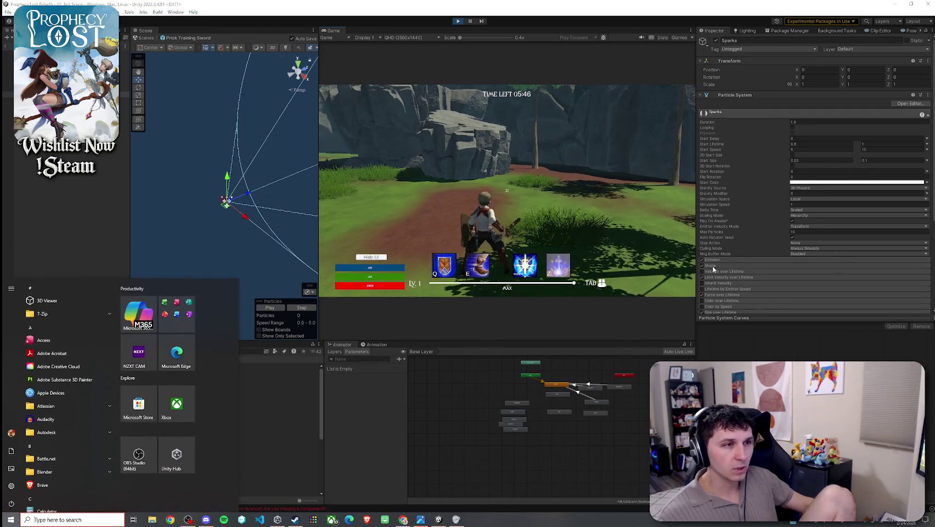
# Step: Expand the Emission, Shape, Velocity over Lifetime and Limit Velocity modules of the first particle system
pyautogui.click(732, 260)
pyautogui.scroll(-5, 733, 271)
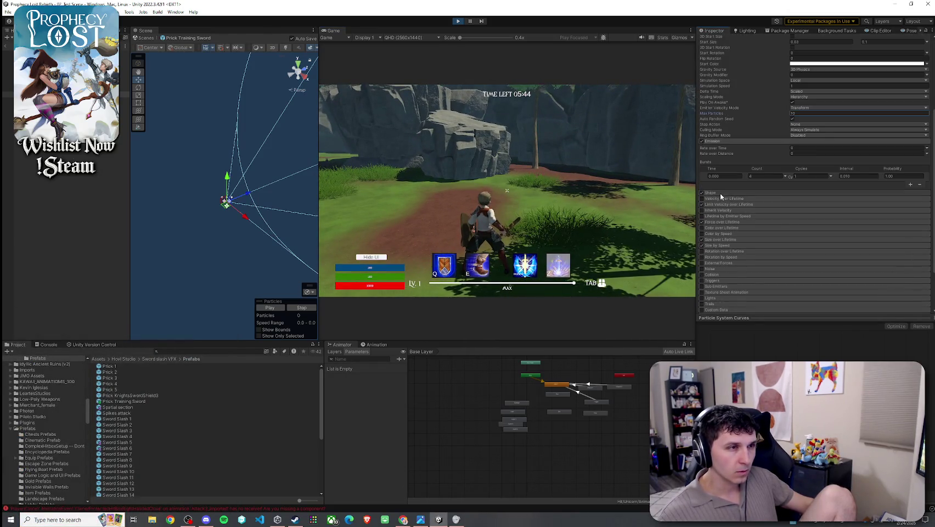
pyautogui.click(721, 193)
pyautogui.scroll(-3, 732, 245)
pyautogui.click(732, 245)
pyautogui.scroll(-2, 726, 210)
pyautogui.click(726, 204)
pyautogui.scroll(-3, 724, 186)
# Step: Review its Force over Lifetime, Size over Lifetime, Size by Speed and Renderer material settings
pyautogui.click(724, 175)
pyautogui.scroll(-1, 731, 219)
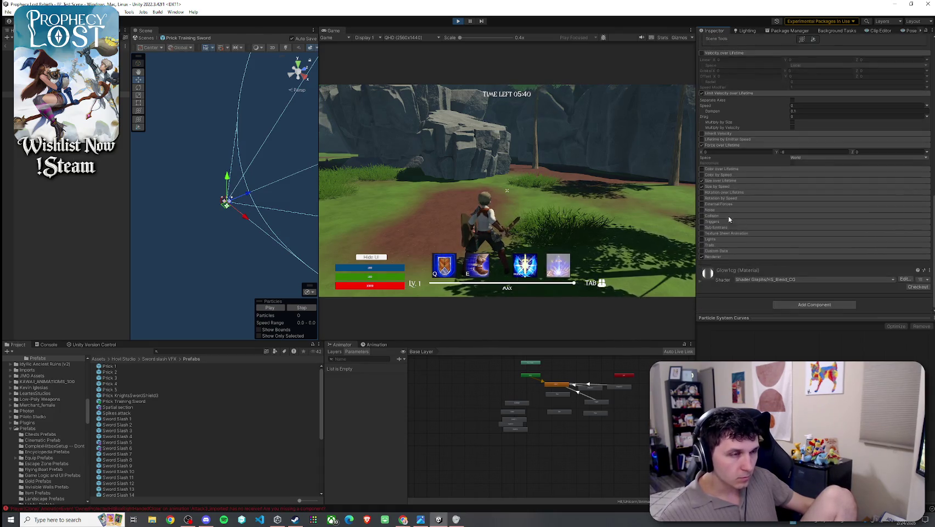
pyautogui.click(720, 182)
pyautogui.scroll(-1, 720, 185)
pyautogui.click(725, 186)
pyautogui.scroll(-2, 735, 229)
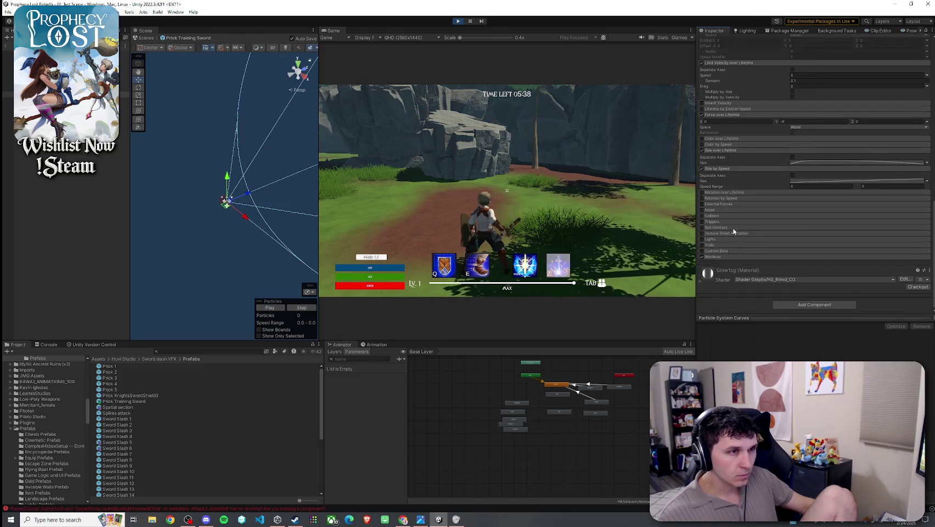
pyautogui.click(732, 256)
pyautogui.scroll(-3, 741, 247)
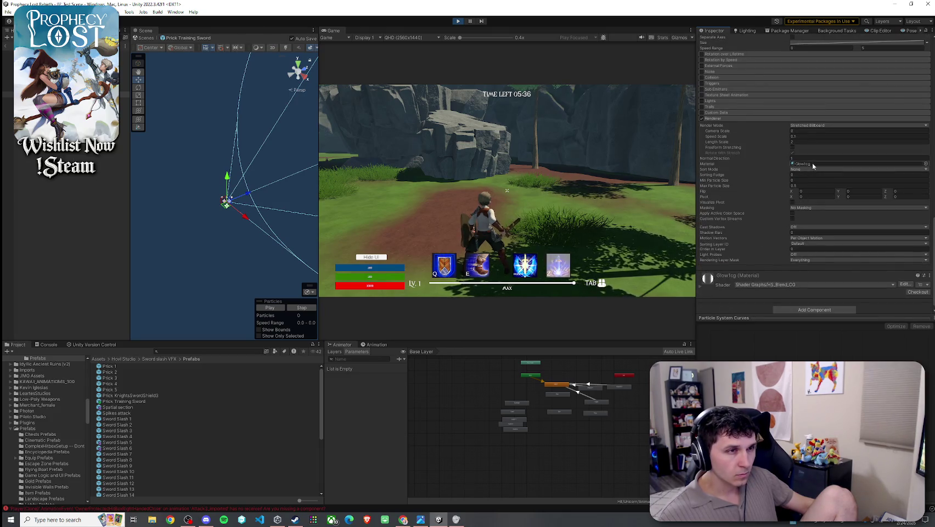
pyautogui.scroll(5, 768, 198)
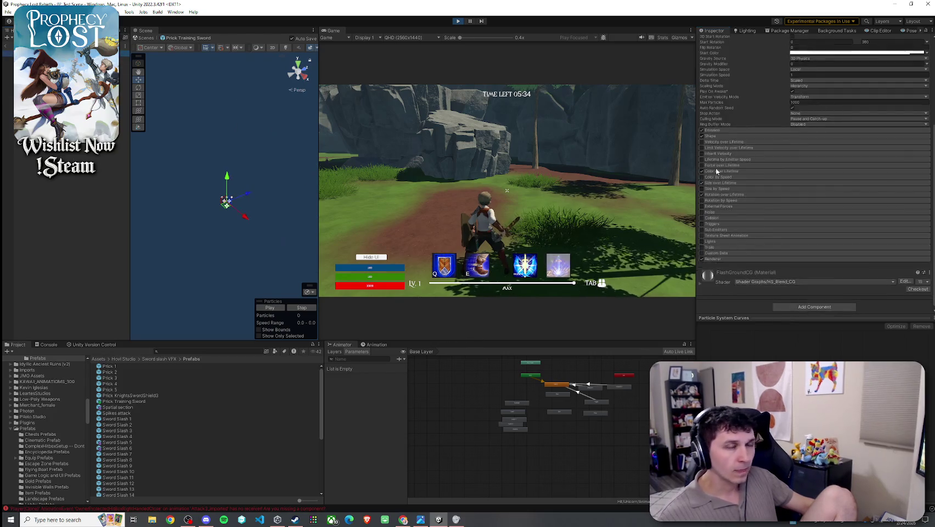
pyautogui.scroll(-2, 733, 152)
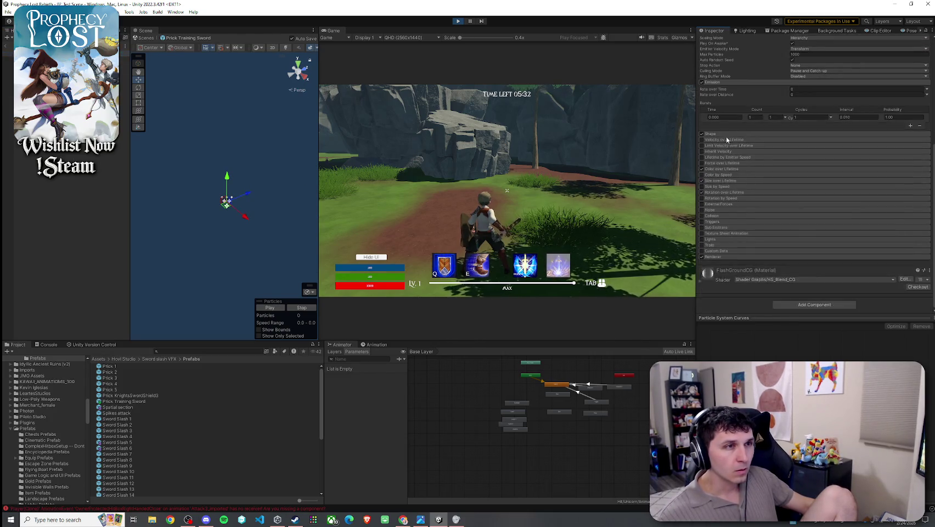
# Step: Check the next system's Shape, Color, Rotation, Size and Renderer modules, then select the Smoke system
pyautogui.click(742, 185)
pyautogui.scroll(-3, 741, 184)
pyautogui.click(727, 176)
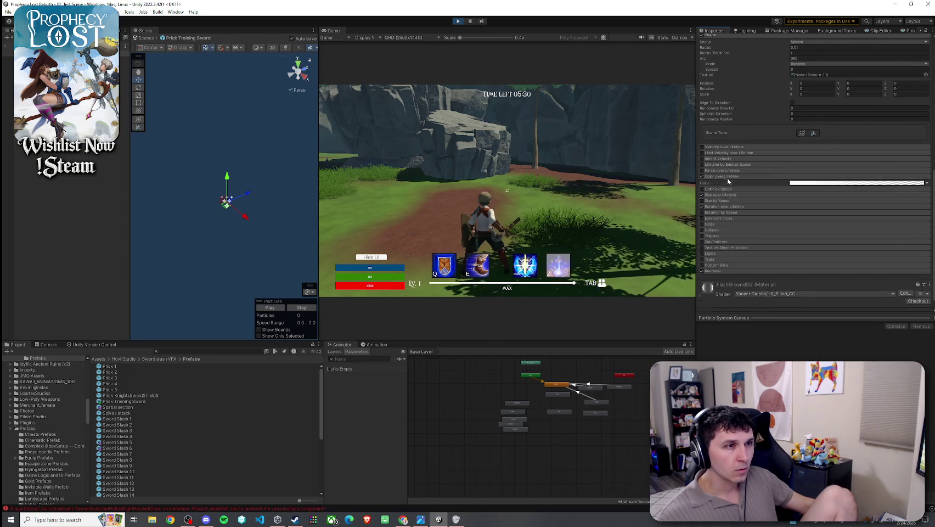
pyautogui.click(729, 204)
pyautogui.click(728, 195)
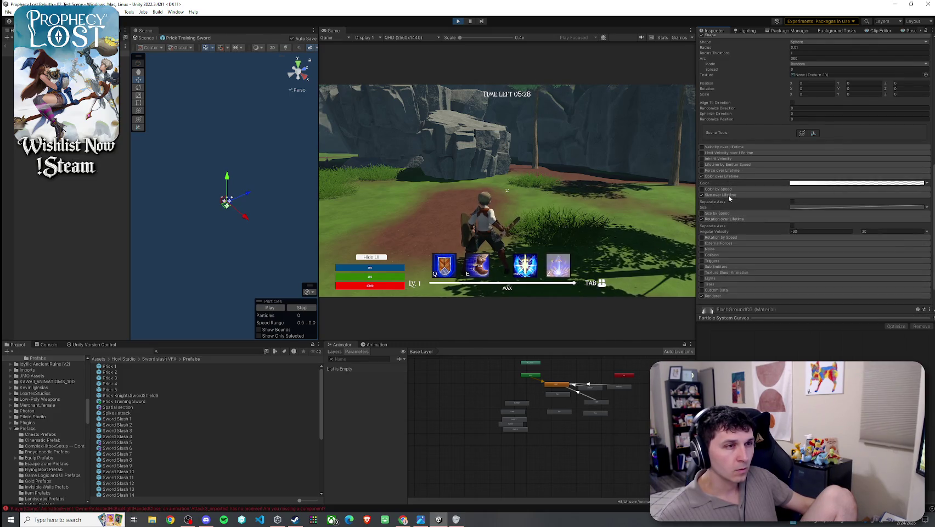
pyautogui.scroll(-2, 741, 208)
pyautogui.click(714, 256)
pyautogui.scroll(-5, 757, 236)
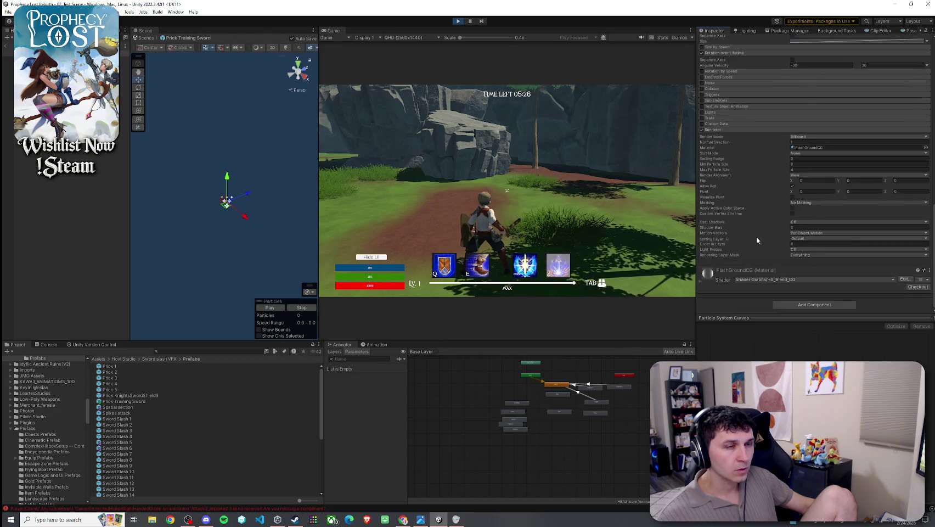
pyautogui.click(8, 57)
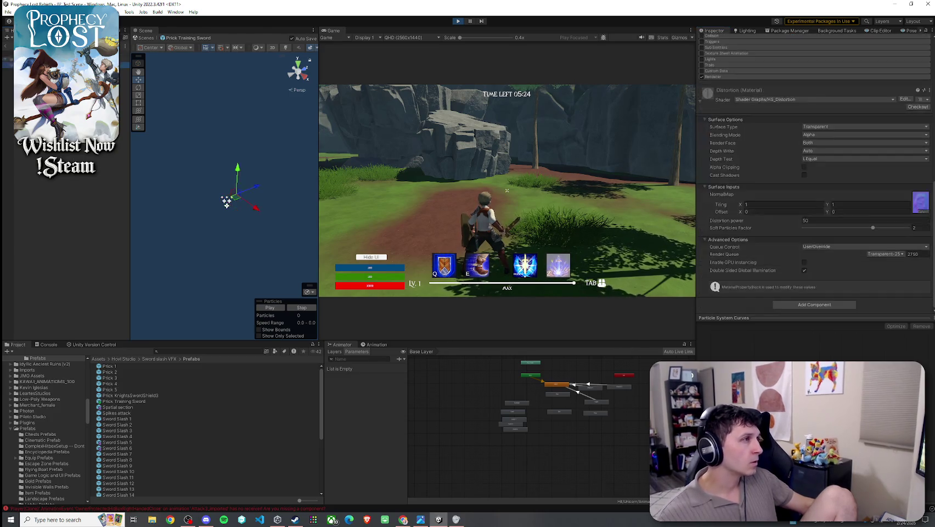
pyautogui.scroll(2, 726, 152)
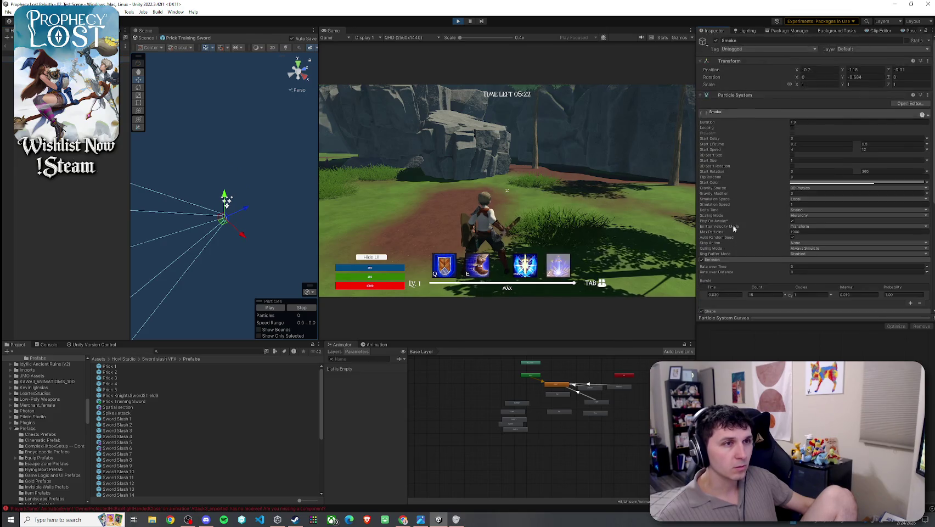
# Step: Inspect the Smoke system's Limit Velocity, Color over Lifetime, Size and Renderer settings
pyautogui.click(726, 206)
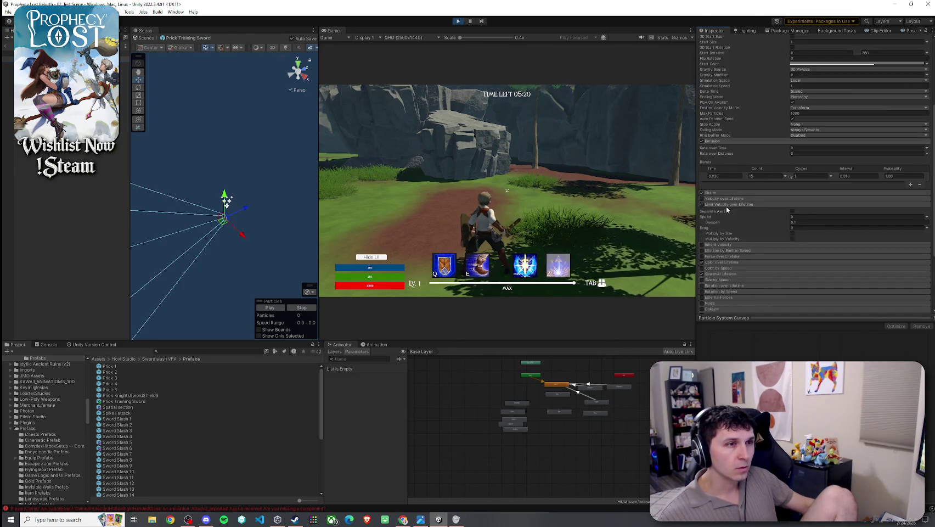
pyautogui.scroll(-5, 726, 206)
pyautogui.click(725, 169)
pyautogui.click(728, 188)
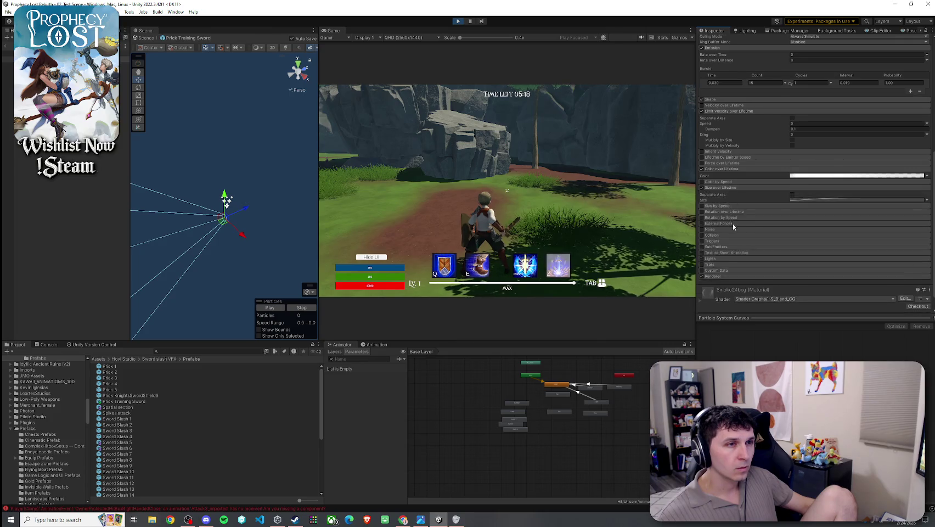
pyautogui.scroll(-2, 731, 221)
pyautogui.click(726, 236)
pyautogui.scroll(-4, 727, 231)
pyautogui.scroll(10, 730, 225)
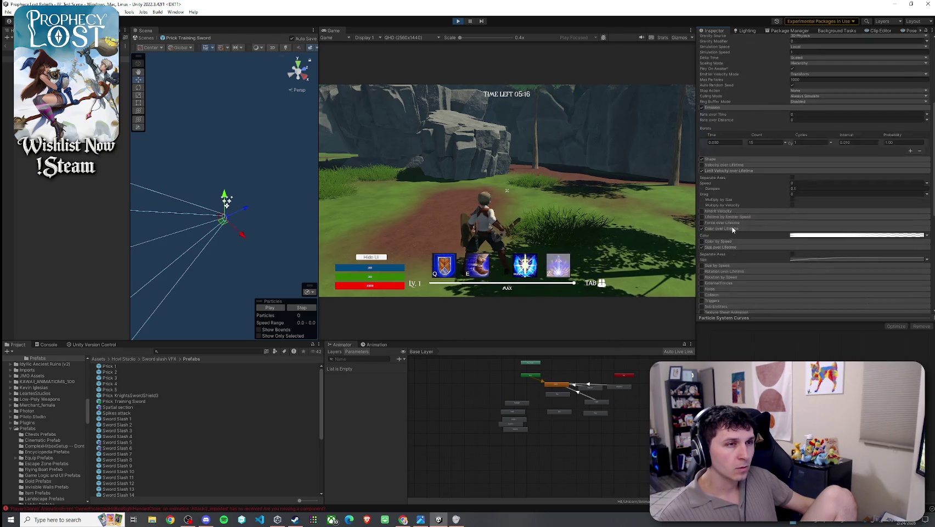
# Step: Lighten the Smoke start colour to mid grey (6F6F6F) and swing the sword to preview it
pyautogui.click(831, 129)
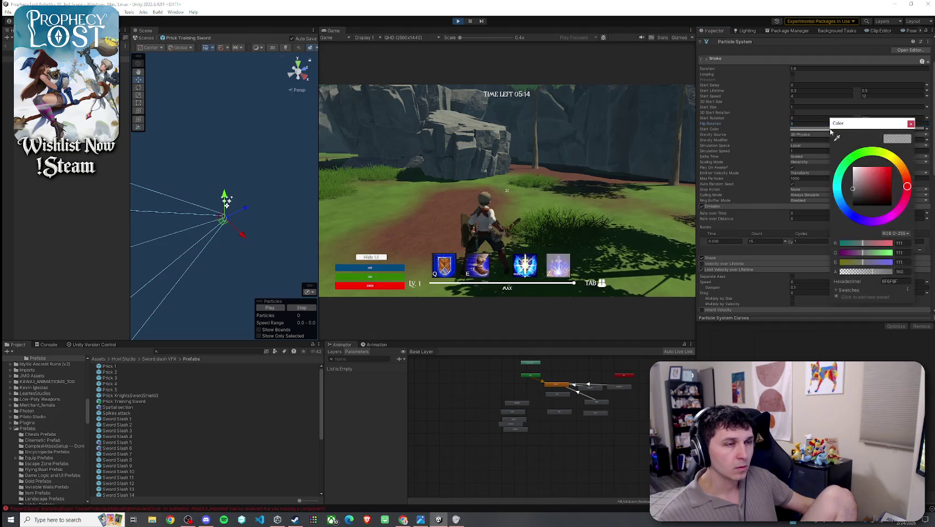
pyautogui.click(853, 180)
pyautogui.click(912, 124)
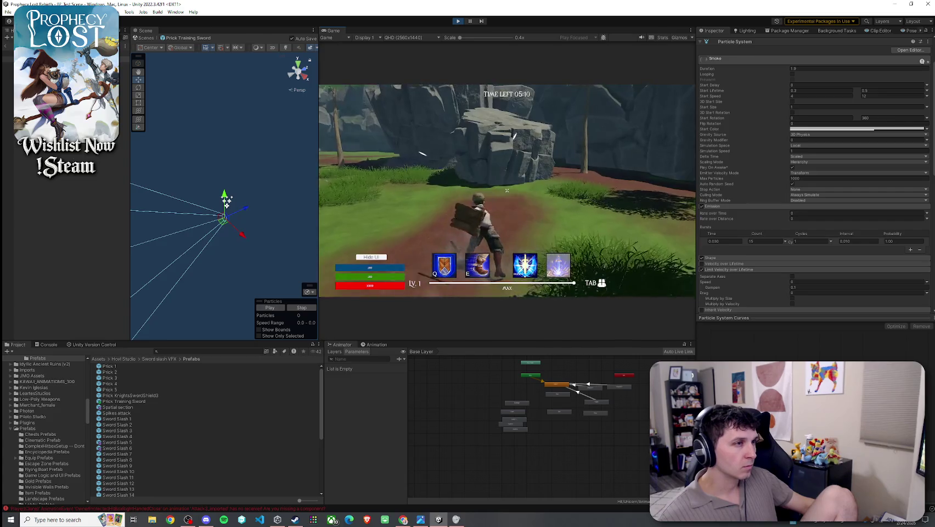
pyautogui.click(507, 190)
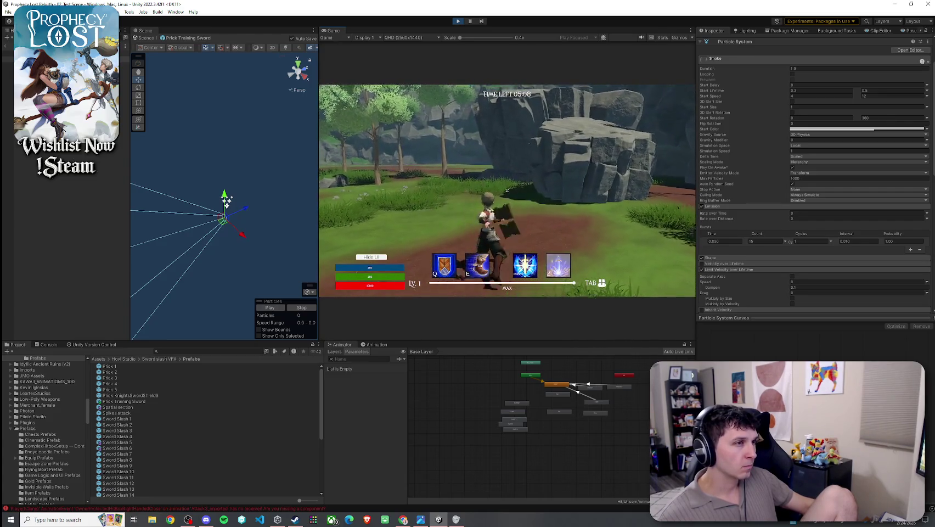
pyautogui.press('super')
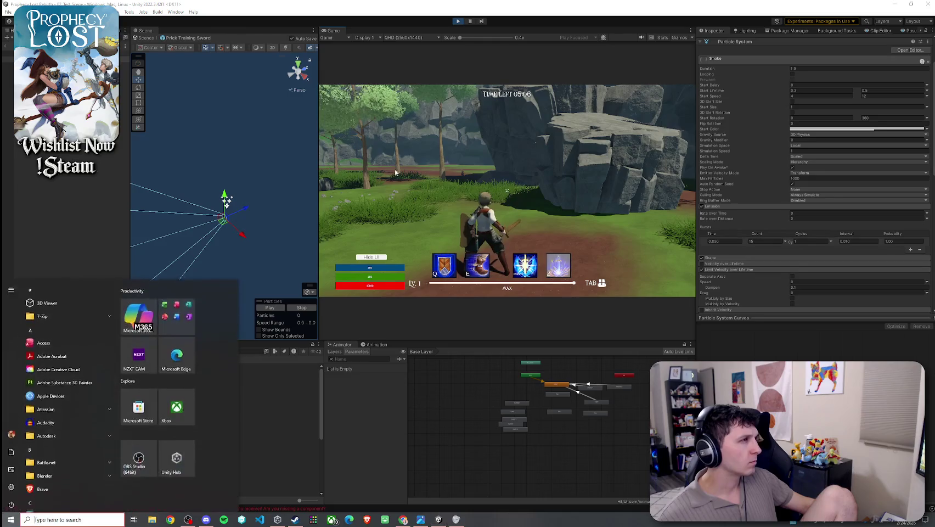
# Step: Return to the editor and scroll through the Sparks particle system settings
pyautogui.press('super')
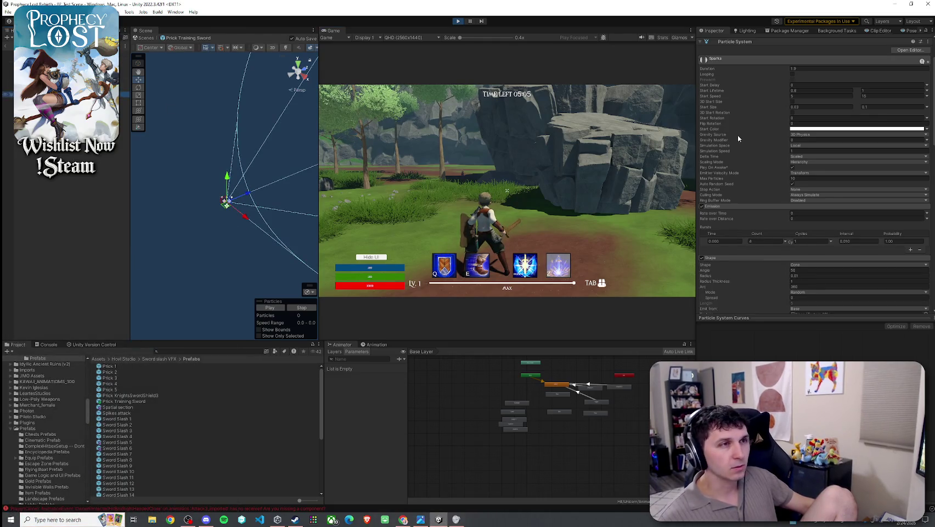
pyautogui.scroll(3, 752, 199)
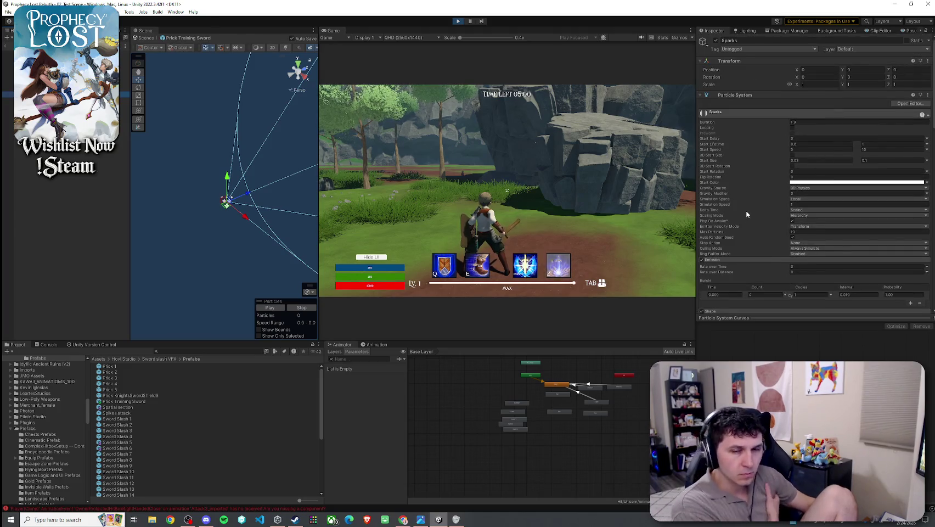
pyautogui.scroll(-10, 747, 214)
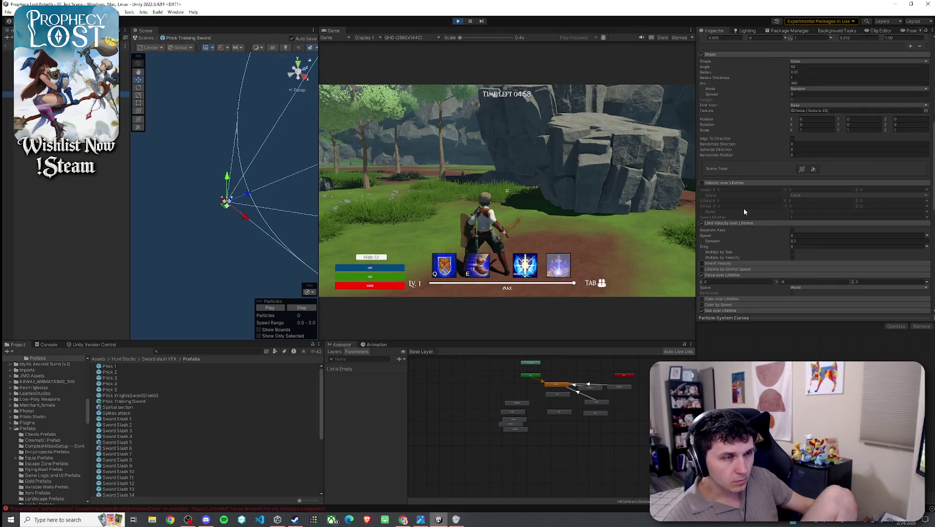
pyautogui.scroll(2, 716, 195)
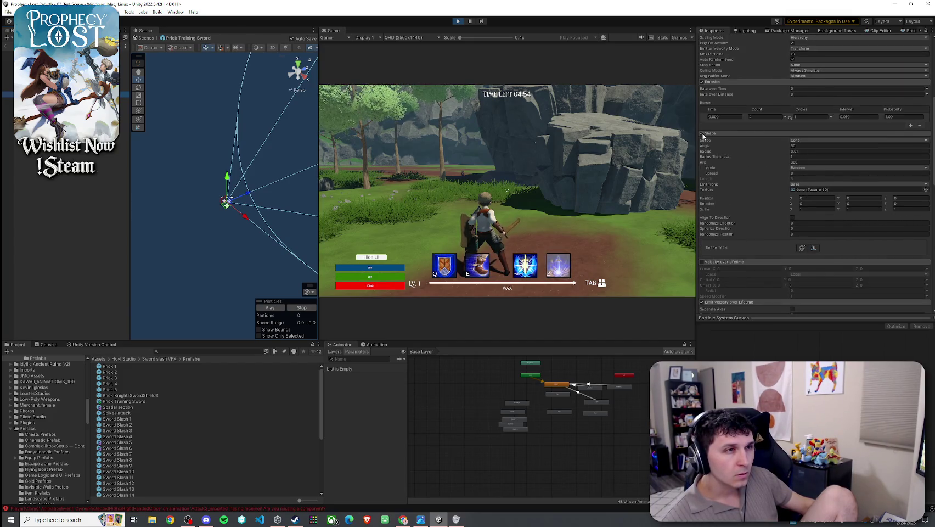
pyautogui.scroll(-5, 747, 202)
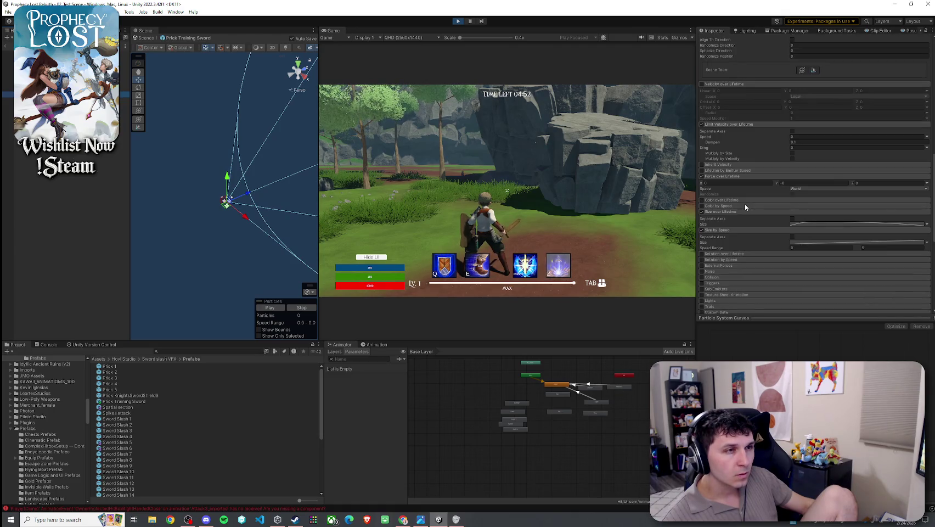
pyautogui.scroll(-8, 738, 215)
pyautogui.scroll(-6, 746, 223)
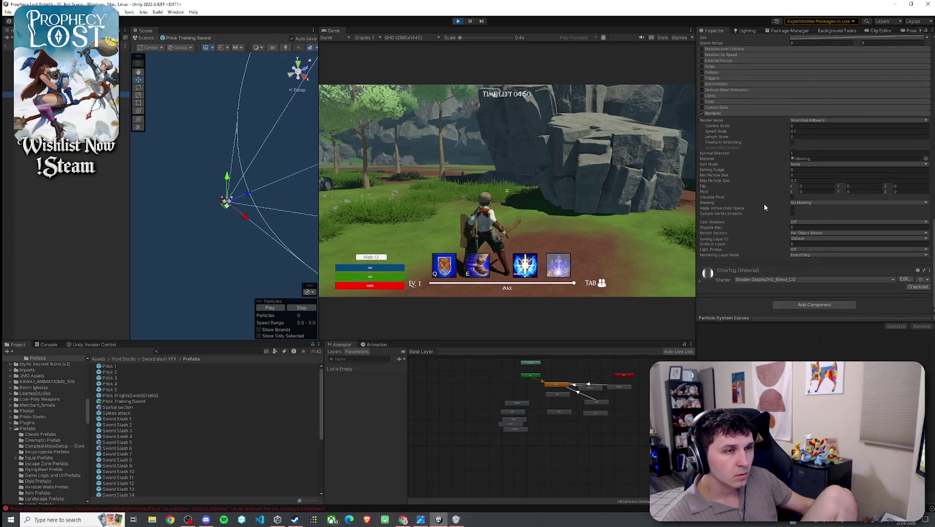
# Step: Locate and inspect the Glow1cg material, then select the Smoke particle effect
pyautogui.click(815, 159)
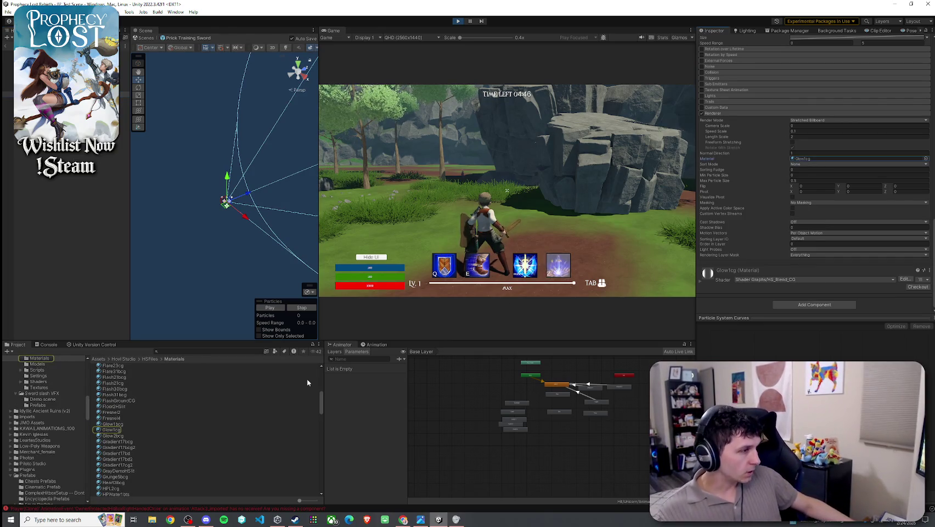
pyautogui.click(111, 431)
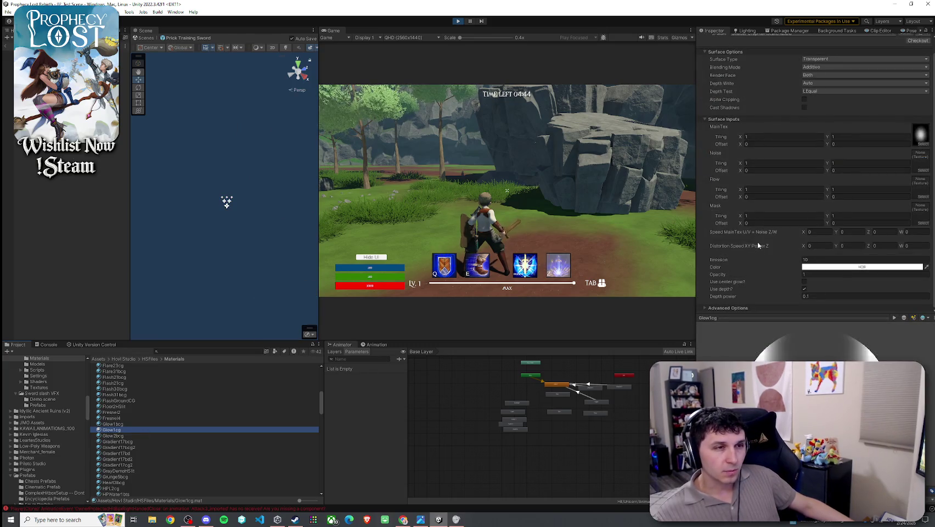
pyautogui.click(227, 201)
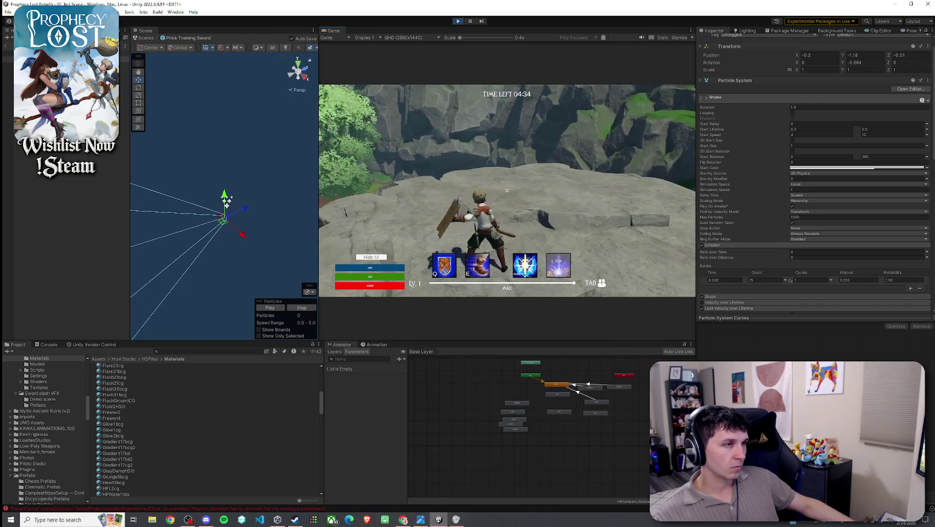
# Step: Select Sparks, test another sword slash in the game, then select the Trail particle effect
pyautogui.press('super')
pyautogui.click(66, 94)
pyautogui.scroll(1, 725, 52)
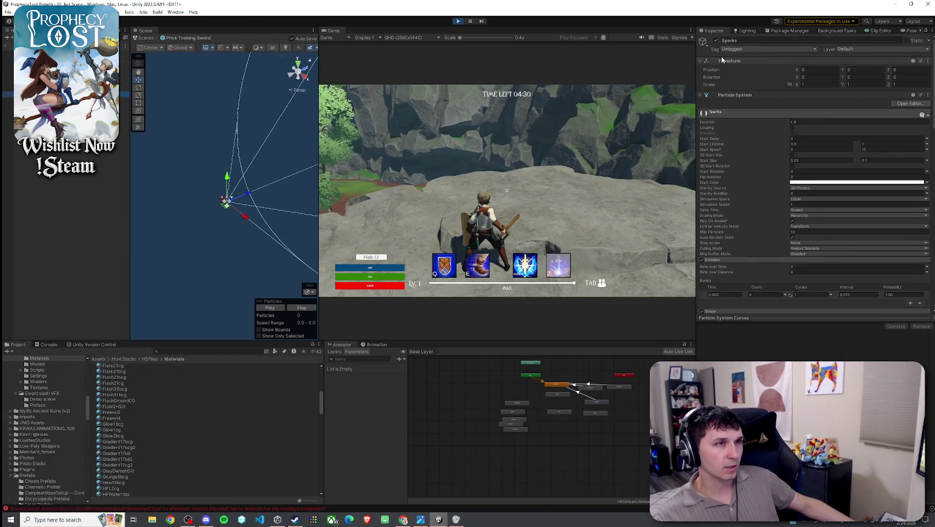
pyautogui.click(507, 190)
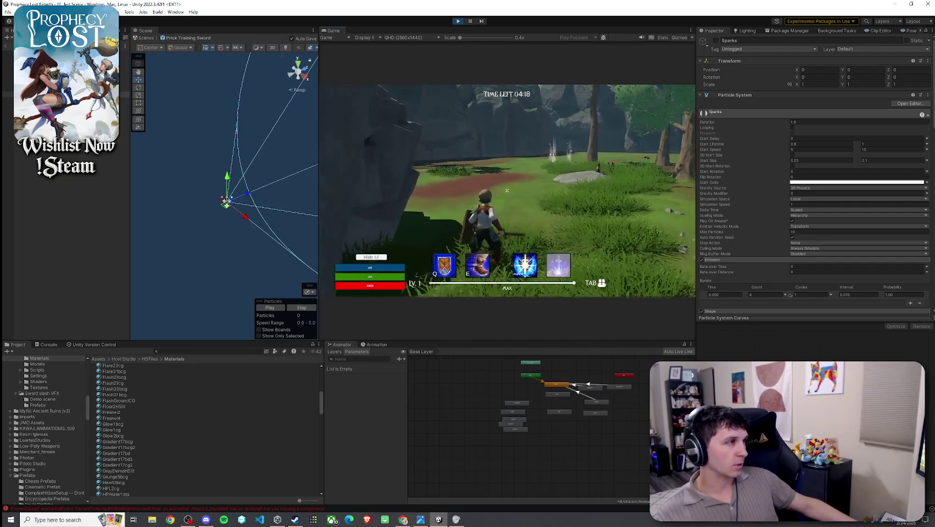
pyautogui.press('super')
pyautogui.press('super')
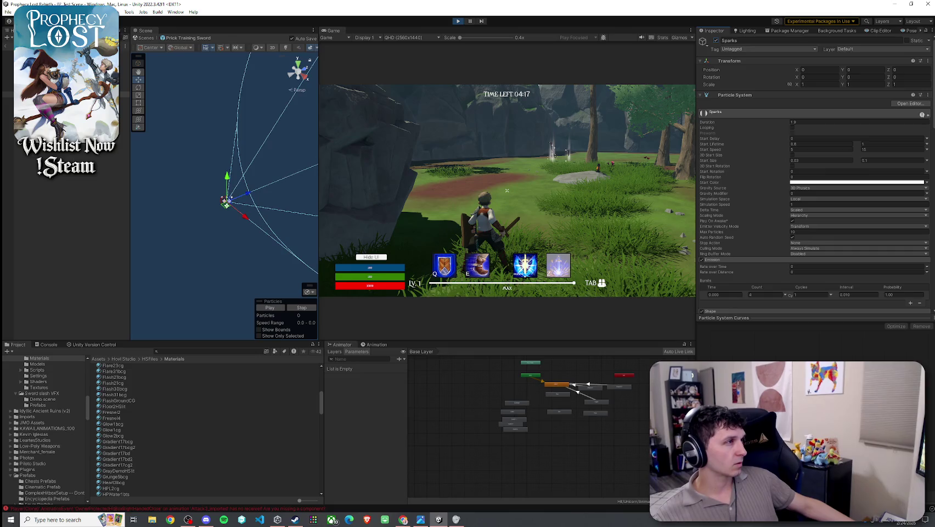
pyautogui.click(55, 82)
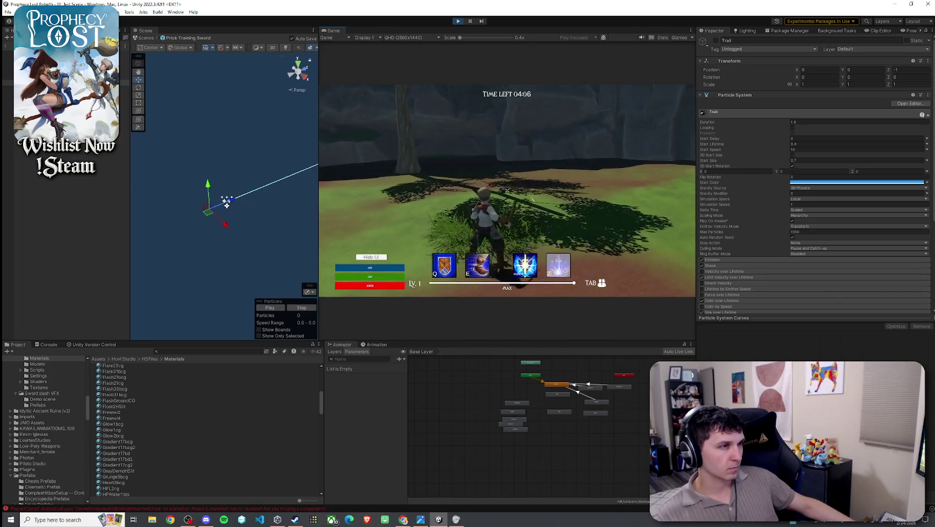
# Step: Change the Trail's start colour from blue to white
pyautogui.press('super')
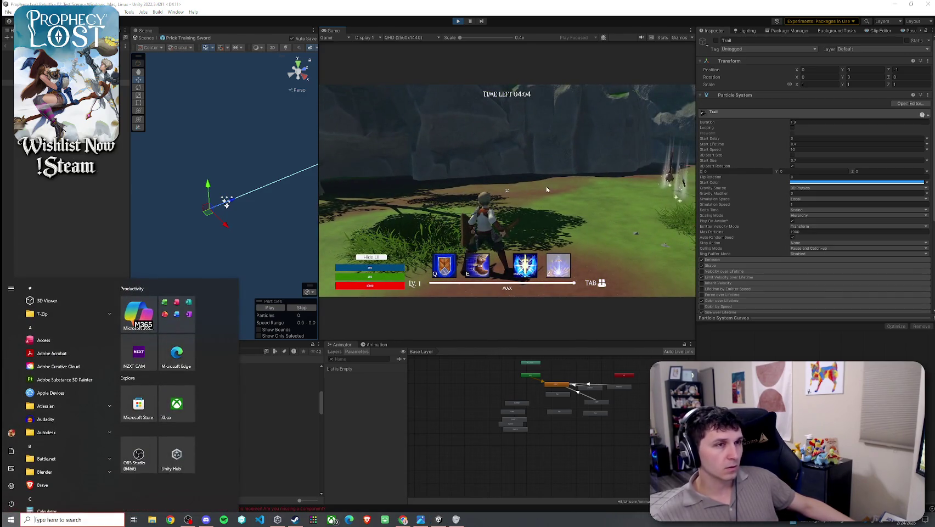
pyautogui.press('super')
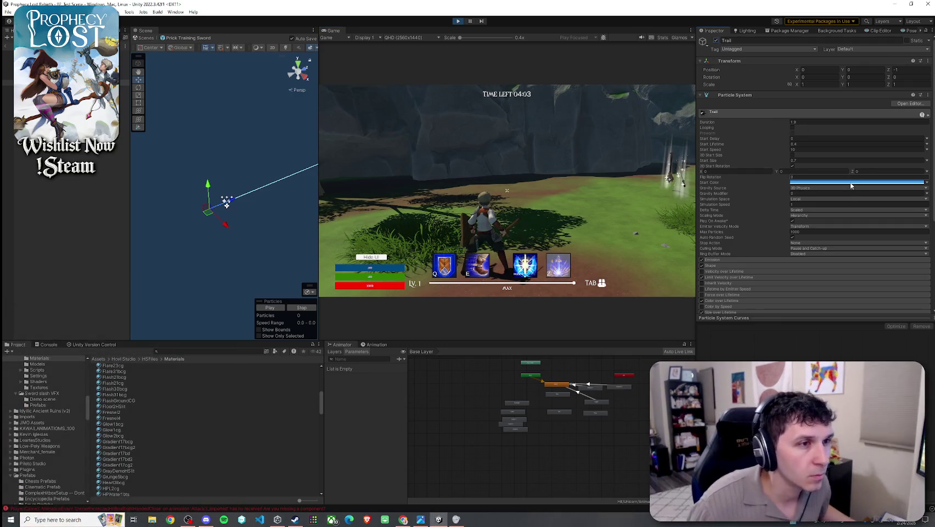
pyautogui.click(852, 186)
pyautogui.click(811, 255)
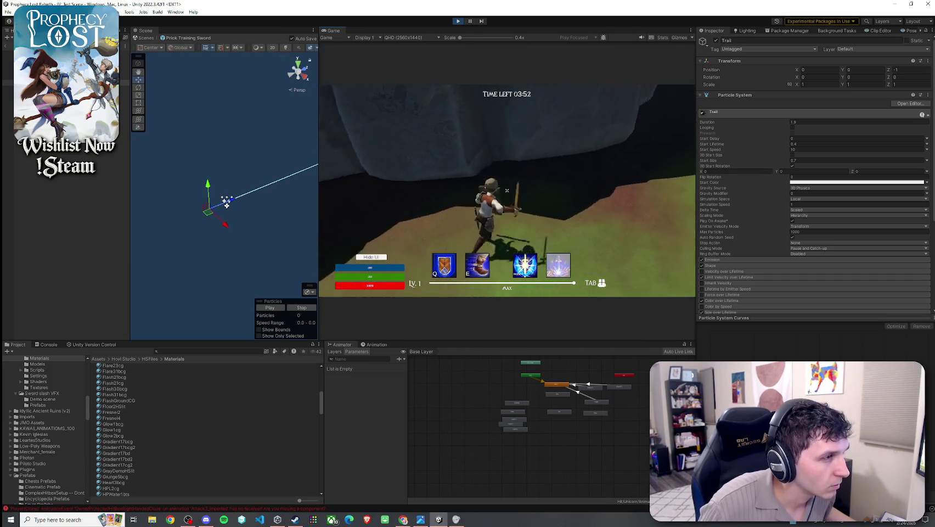
# Step: Move around and spin-attack in the game to test the white trail
pyautogui.click(507, 190)
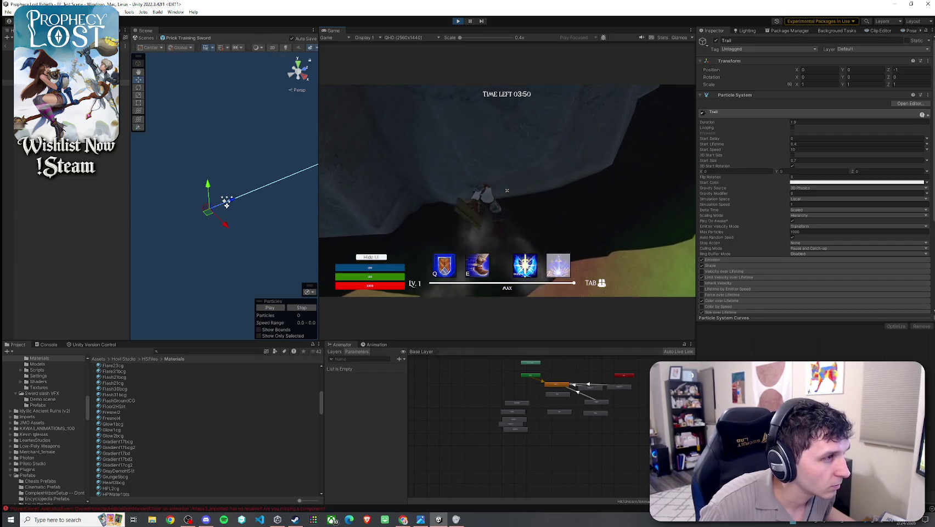
pyautogui.click(507, 190)
pyautogui.press('w')
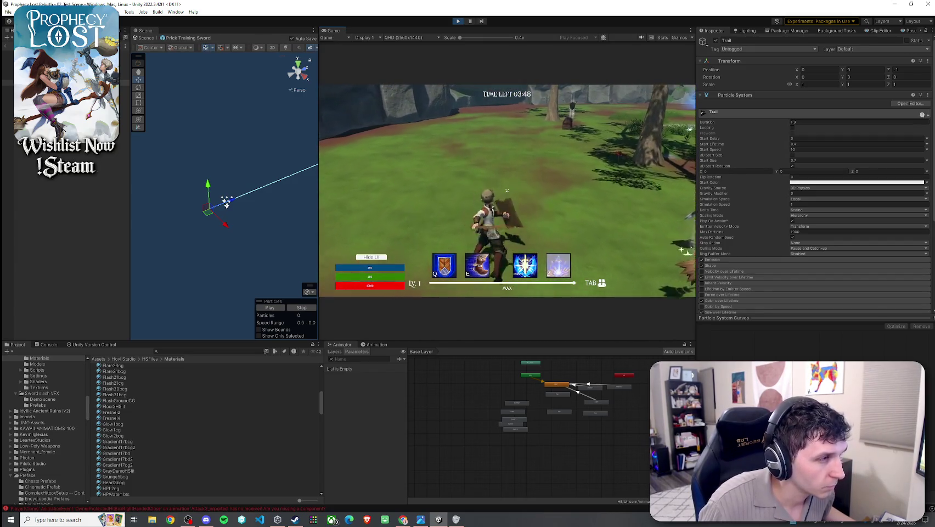
pyautogui.press('w')
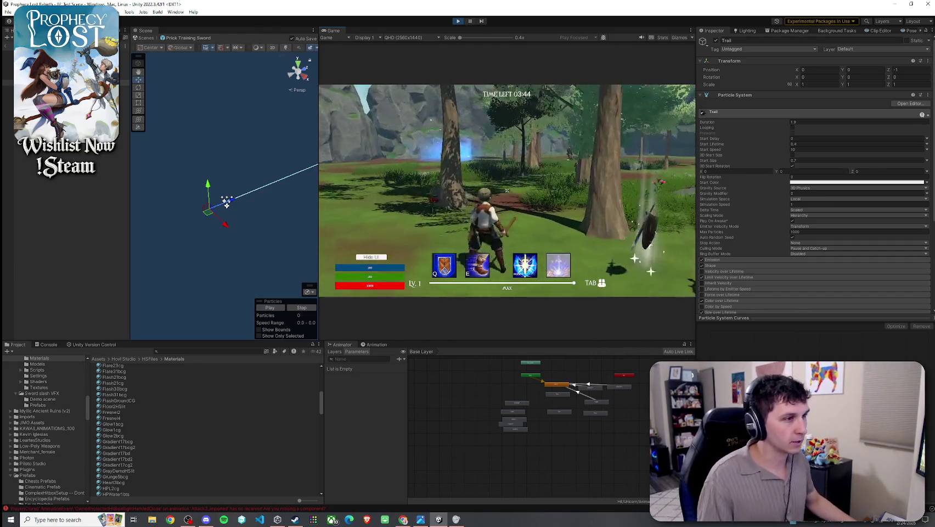
pyautogui.click(507, 190)
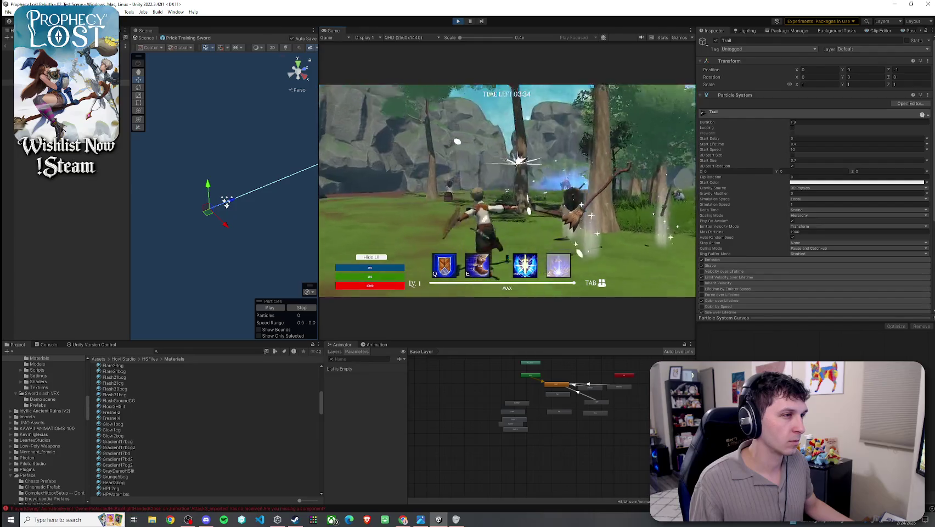
pyautogui.press('w')
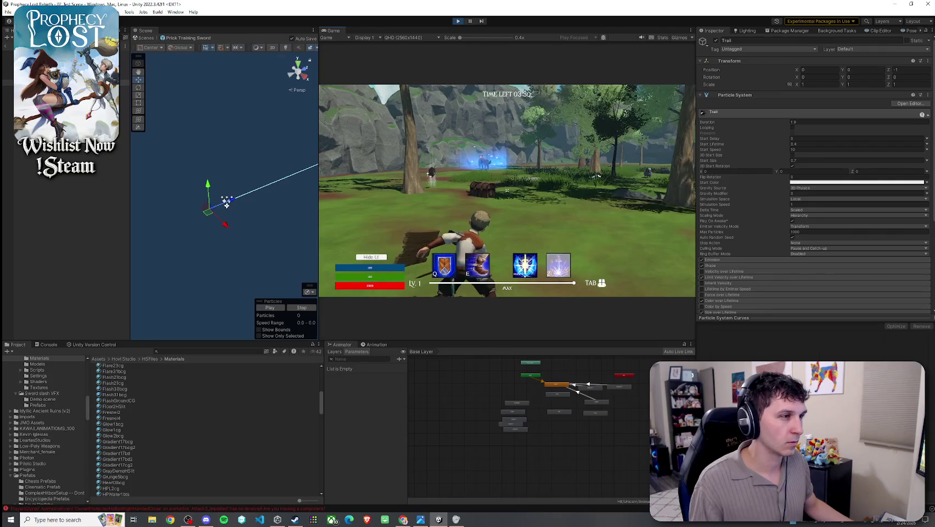
pyautogui.click(507, 190)
# Step: Slash at the large rock, dash with E, use the Q ability, then stop play mode
pyautogui.press('w')
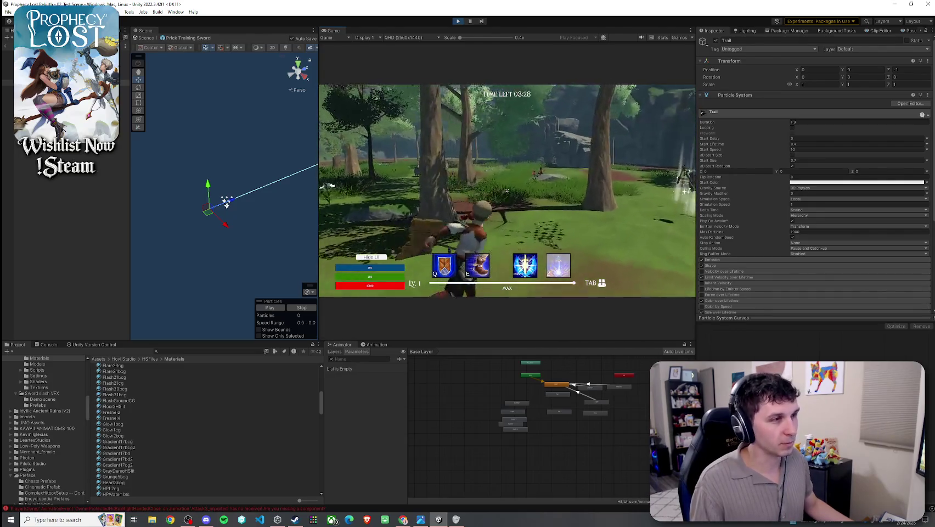
pyautogui.press('w')
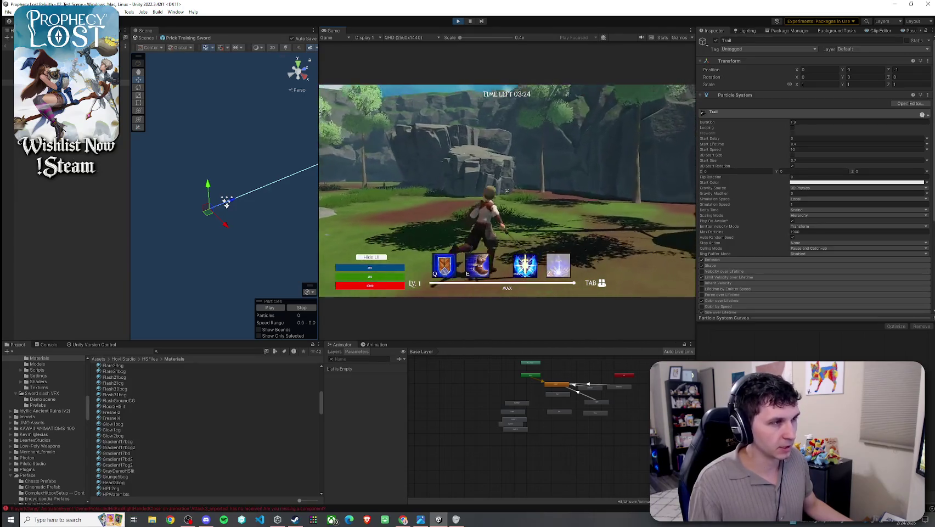
pyautogui.click(507, 191)
pyautogui.press('e')
pyautogui.press('q')
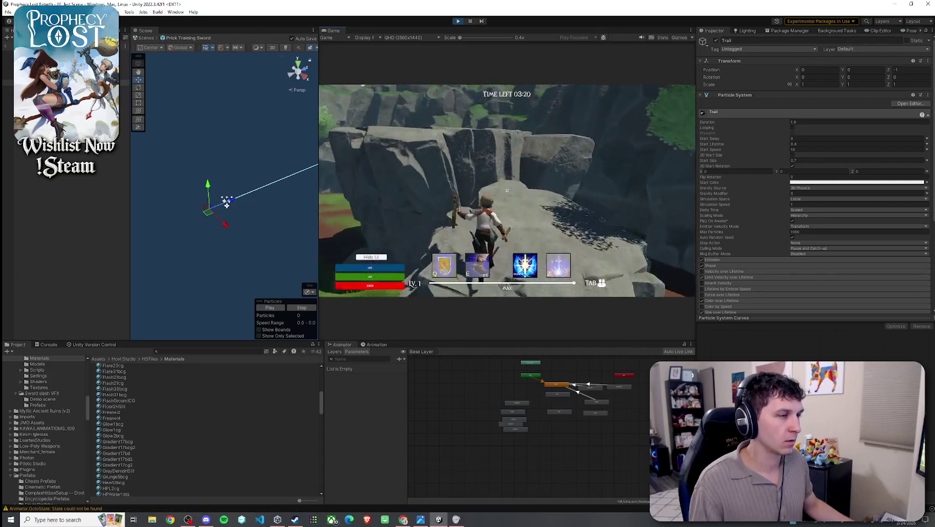
pyautogui.press('super')
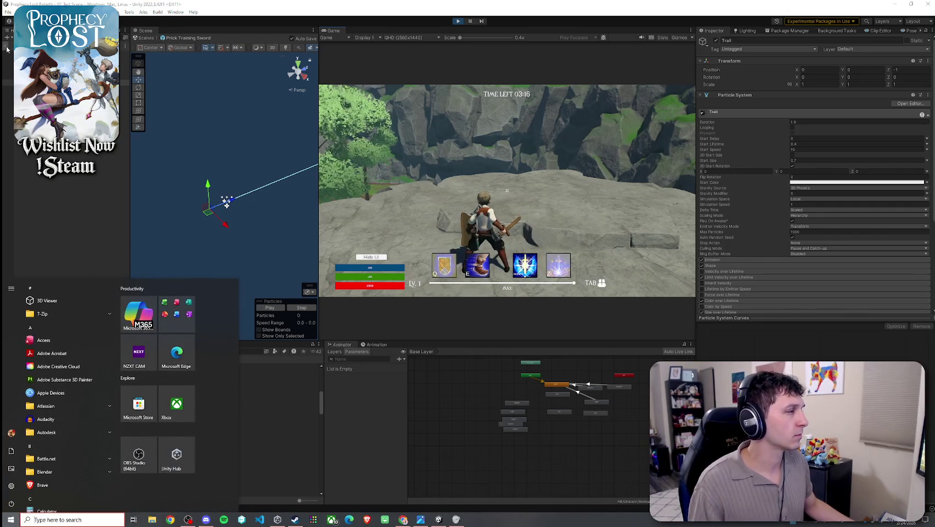
pyautogui.press('super')
pyautogui.click(455, 22)
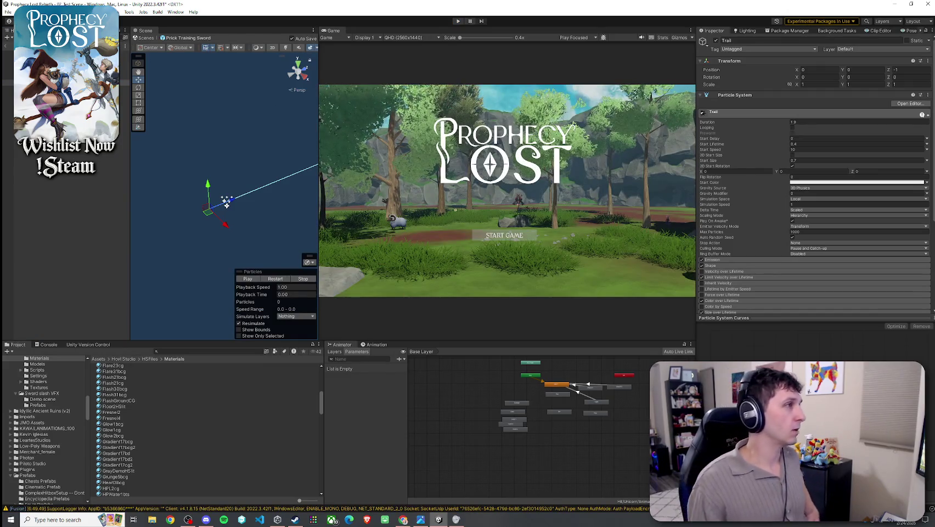
# Step: Dock the Game view beside the Scene view and open 2_TrainingSwordAndShield via a 'training' search
pyautogui.moveTo(333, 31); pyautogui.dragTo(236, 32)
pyautogui.click(144, 30)
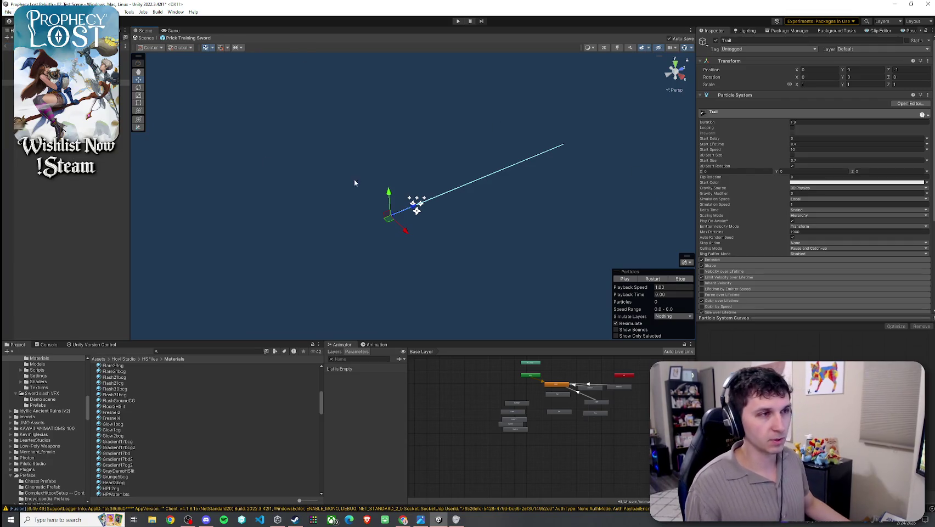
pyautogui.click(177, 351)
pyautogui.write('training')
pyautogui.click(132, 372)
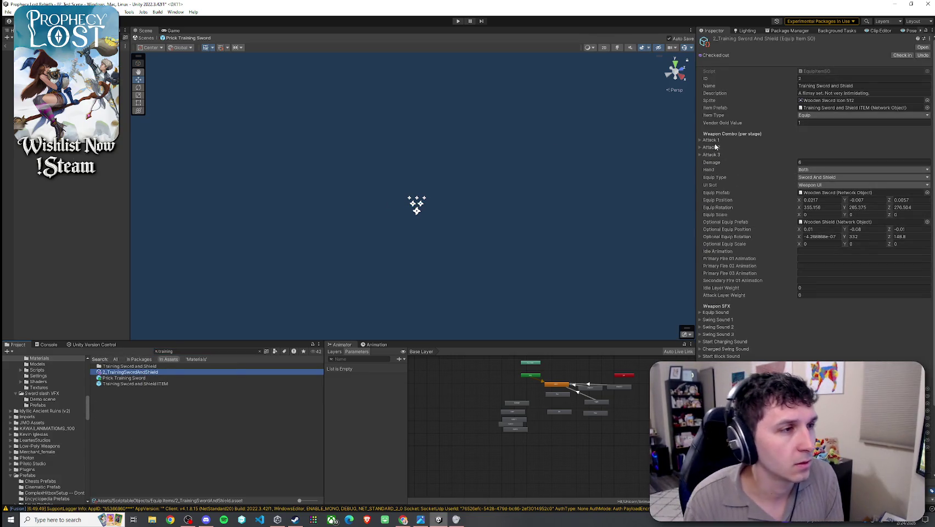
# Step: Scroll the item's settings, peek at Equip Sound, and view the weapon plan graphic
pyautogui.scroll(-3, 723, 180)
pyautogui.scroll(-1, 724, 178)
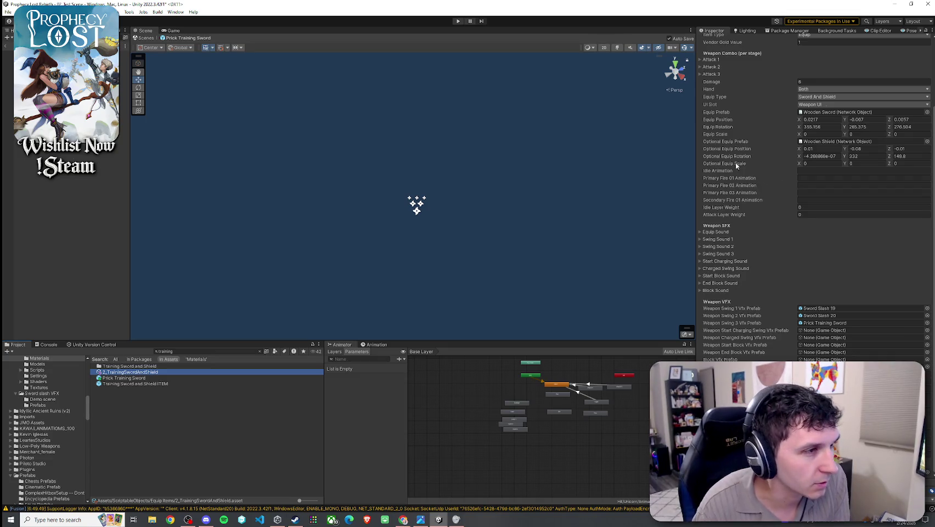
pyautogui.click(717, 232)
pyautogui.click(716, 233)
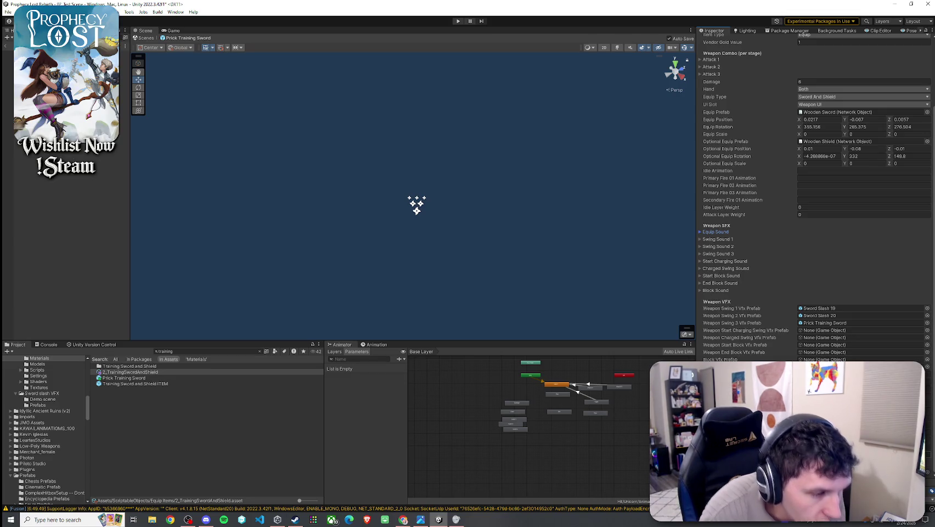
pyautogui.scroll(3, 815, 209)
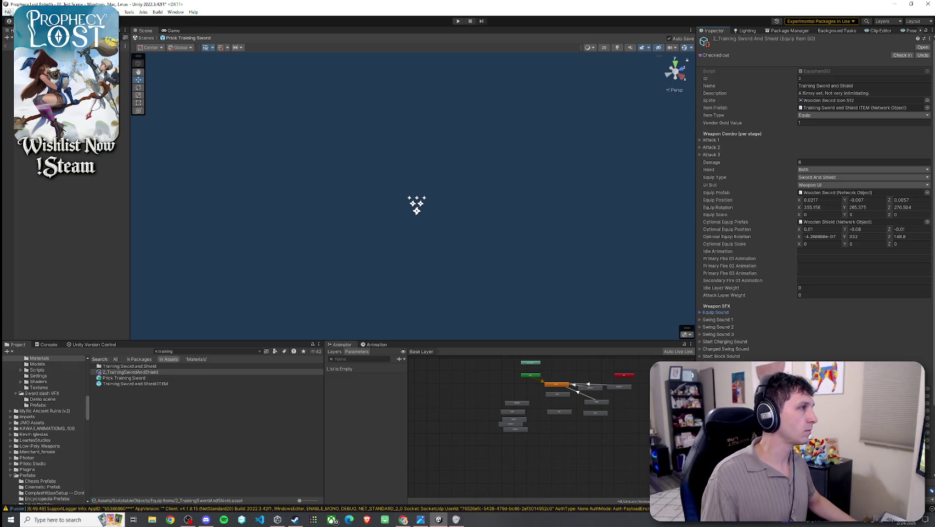
pyautogui.click(420, 519)
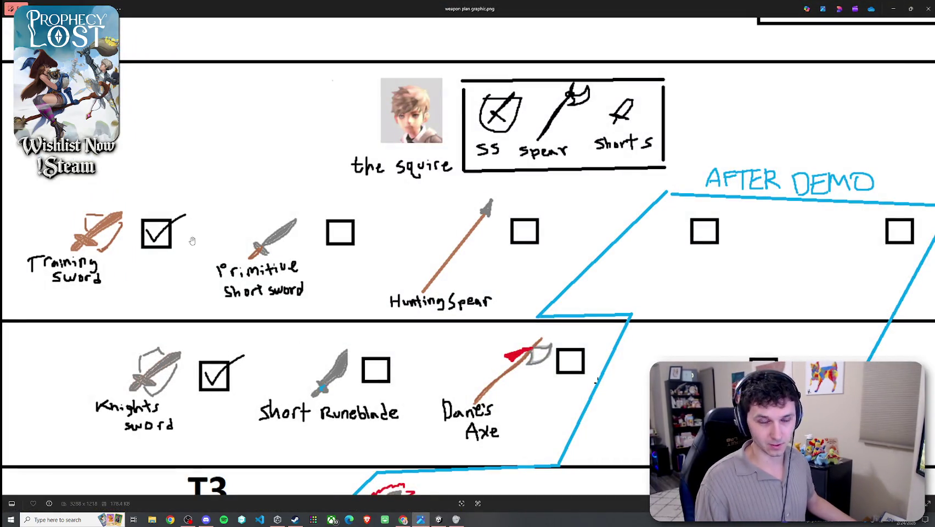
pyautogui.click(894, 8)
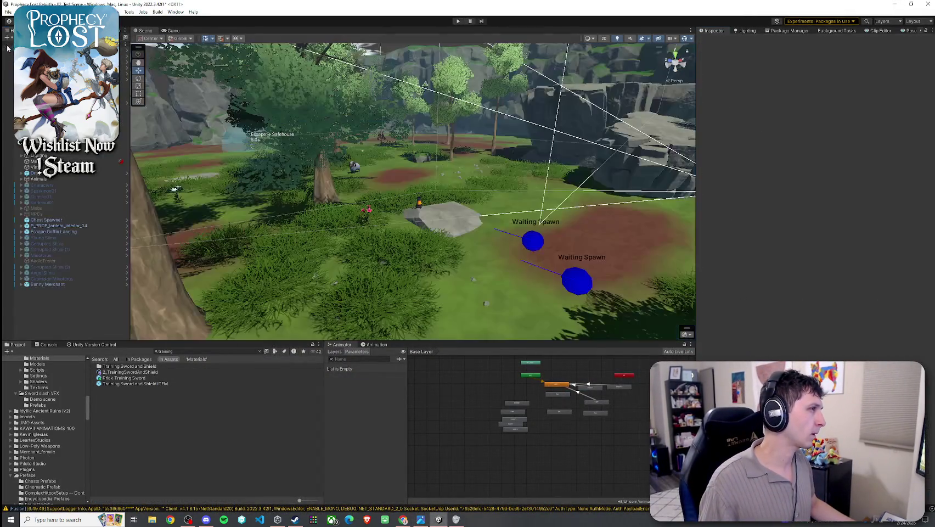
# Step: Search 'primitive short' and open the Primitive Short Sword ITEM prefab with 3_Primitive Short Sword's settings
pyautogui.click(180, 351)
pyautogui.hotkey('ctrl', 'a')
pyautogui.write('primitive short')
pyautogui.click(156, 372)
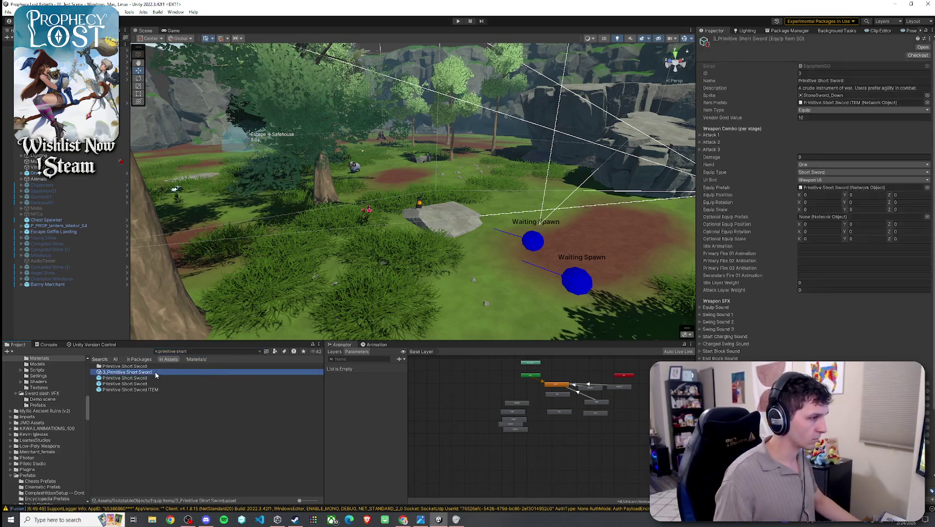
pyautogui.doubleClick(156, 389)
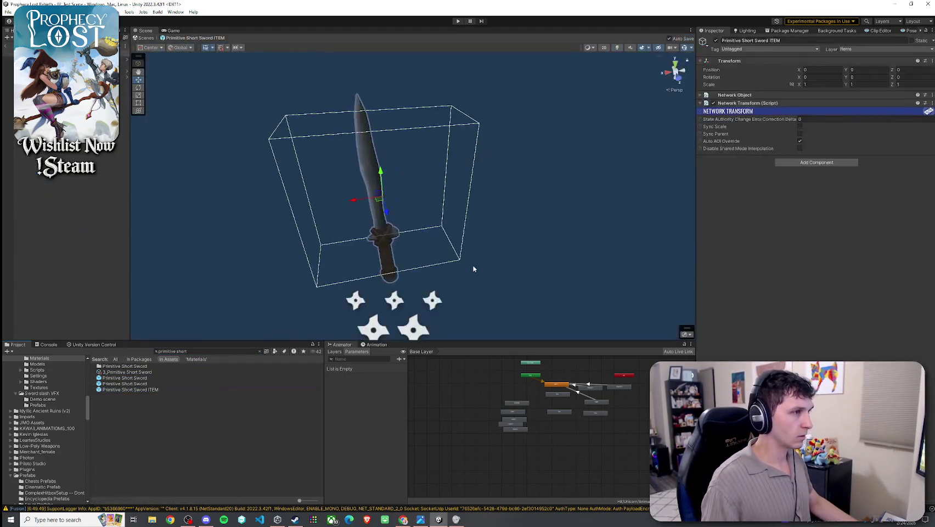
pyautogui.click(591, 252)
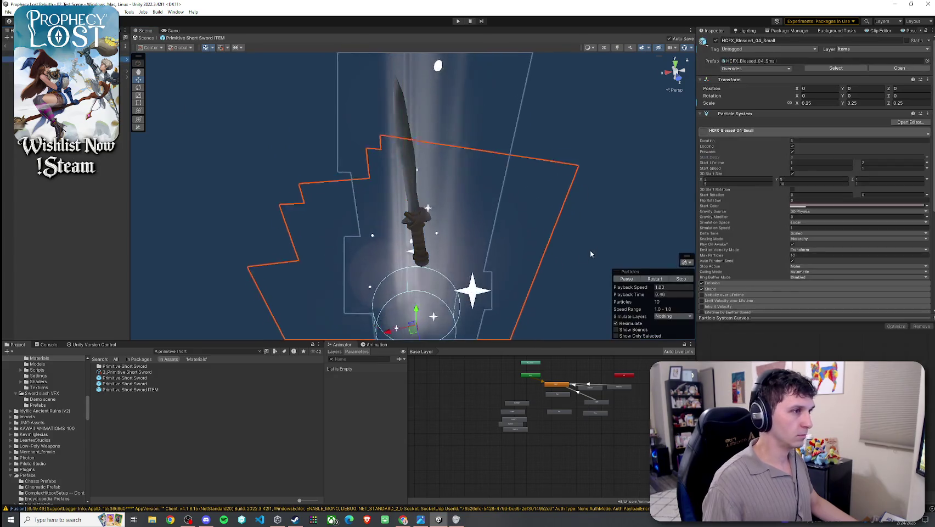
pyautogui.hotkey('ctrl', 'z')
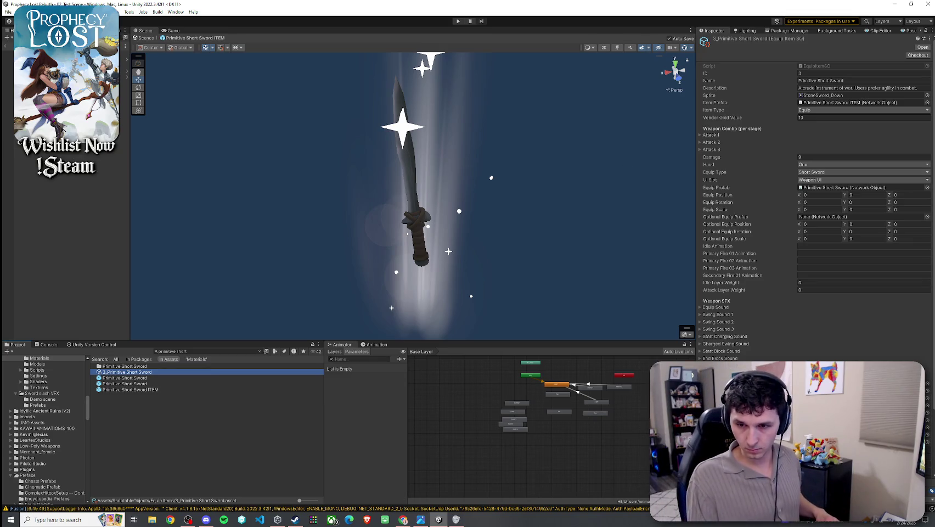
pyautogui.hotkey('alt', 'Tab')
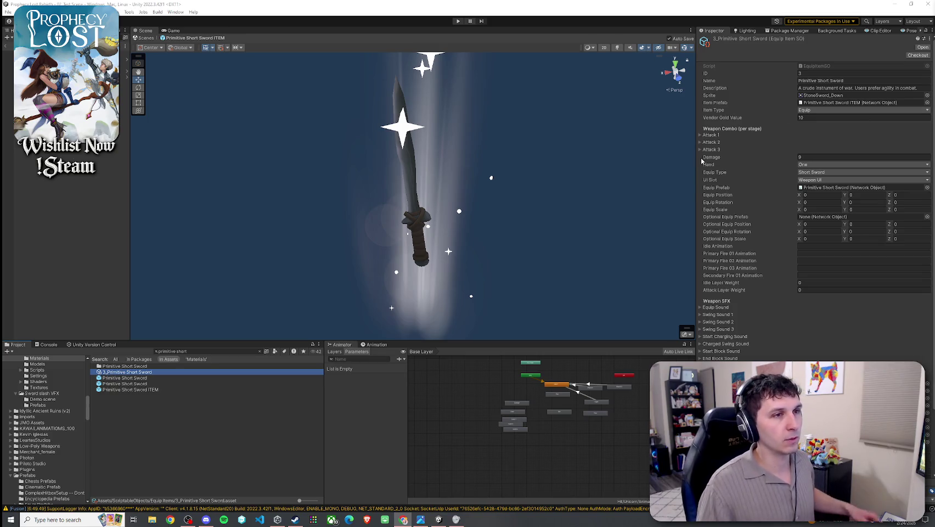
pyautogui.click(746, 119)
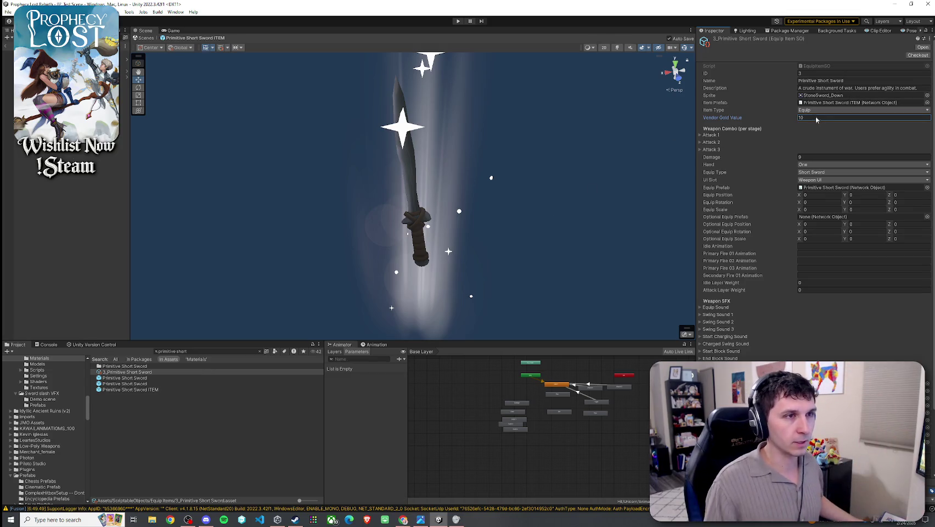
# Step: Check 2_TrainingSwordAndShield's Vendor Gold Value and give 3_Primitive Short Sword a value of 1
pyautogui.click(206, 350)
pyautogui.write('training sword')
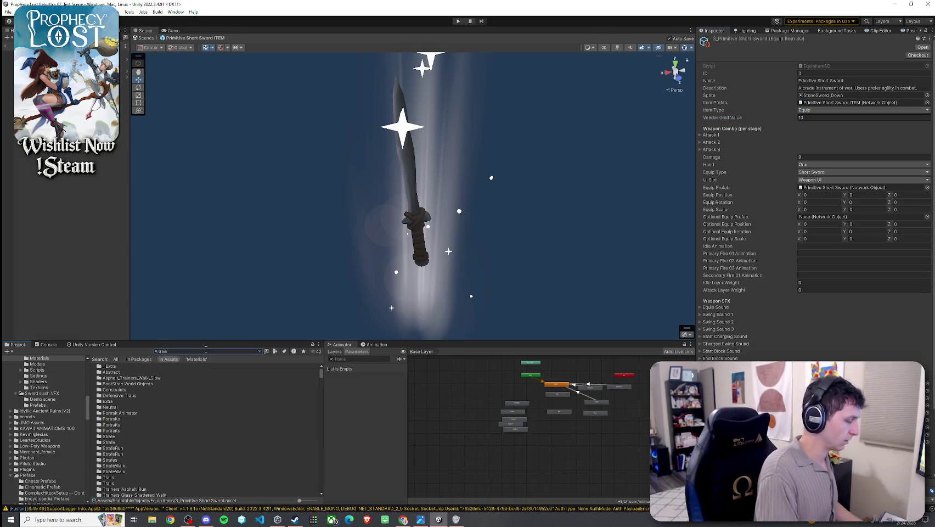
pyautogui.click(145, 373)
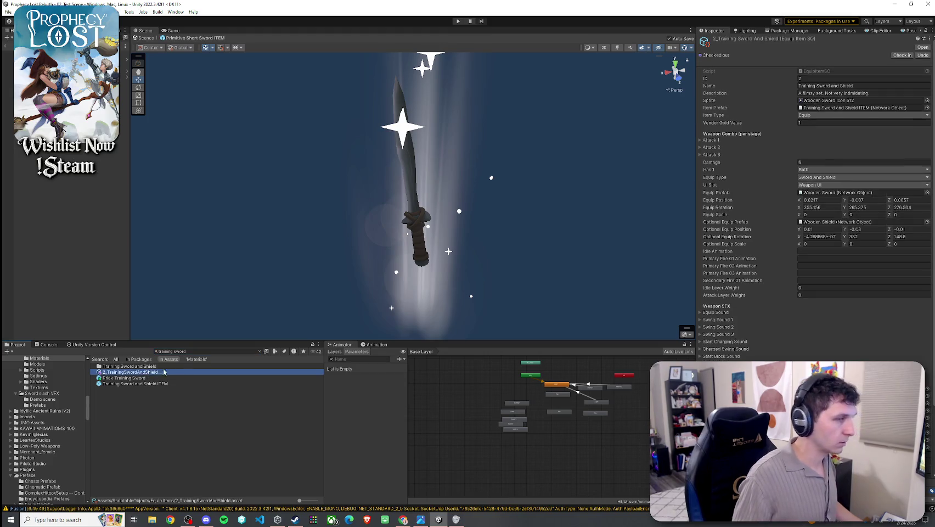
pyautogui.click(812, 123)
pyautogui.write('3')
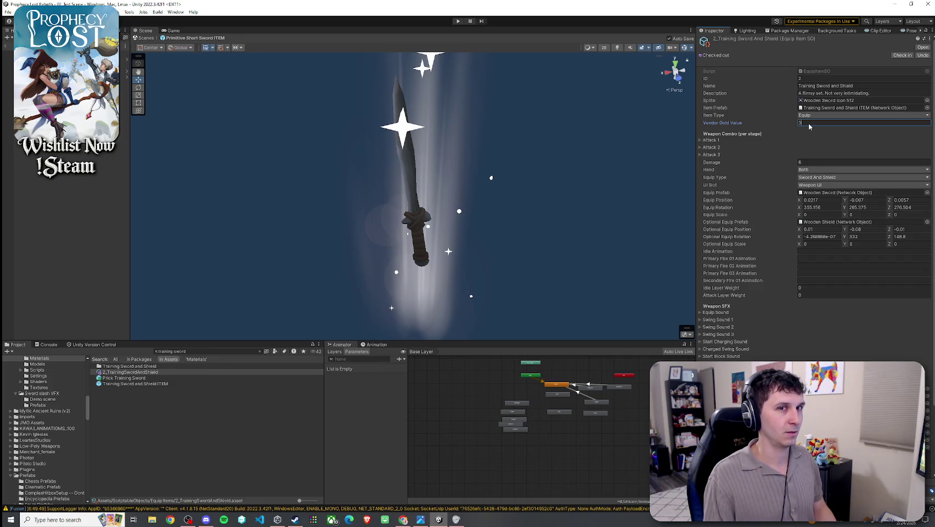
pyautogui.click(207, 351)
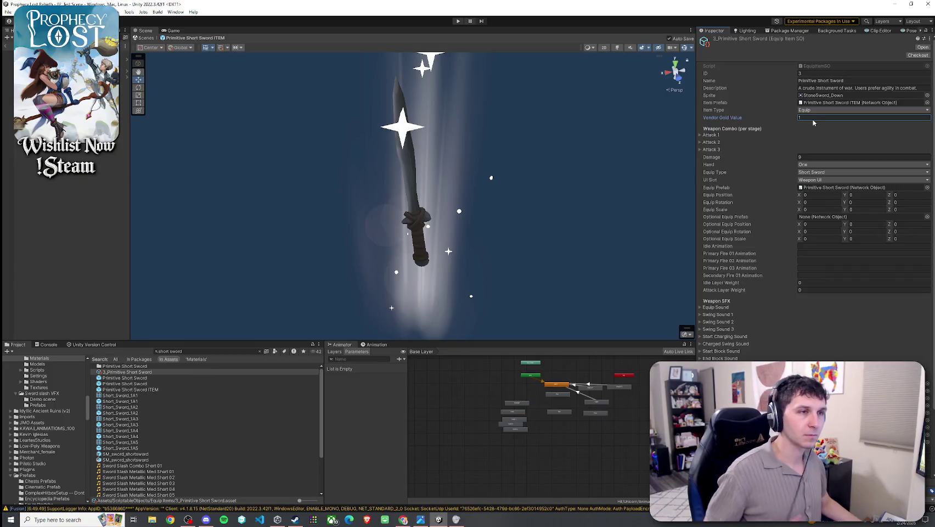
pyautogui.click(711, 135)
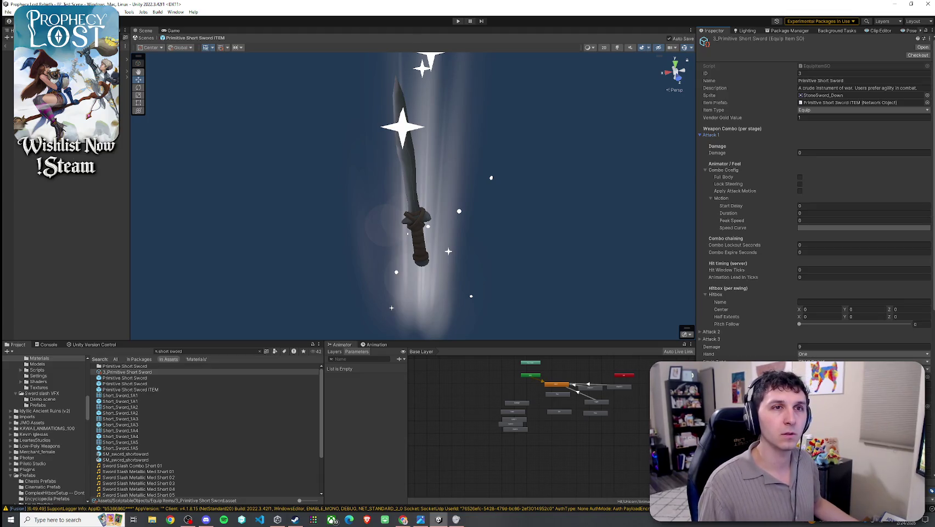
# Step: Switch over to the browser
pyautogui.hotkey('alt', 'Tab')
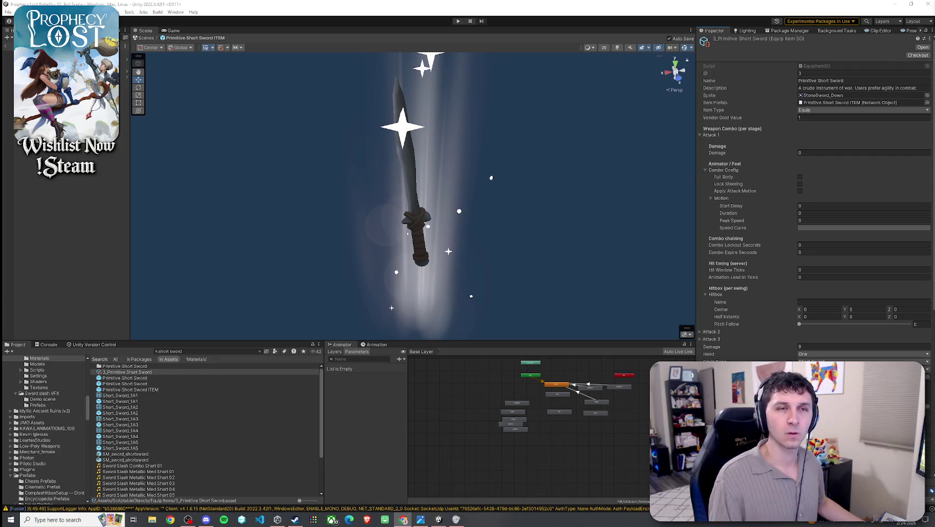
# Step: Maximise the browser window to watch the tutorial video
pyautogui.press('super+Up')
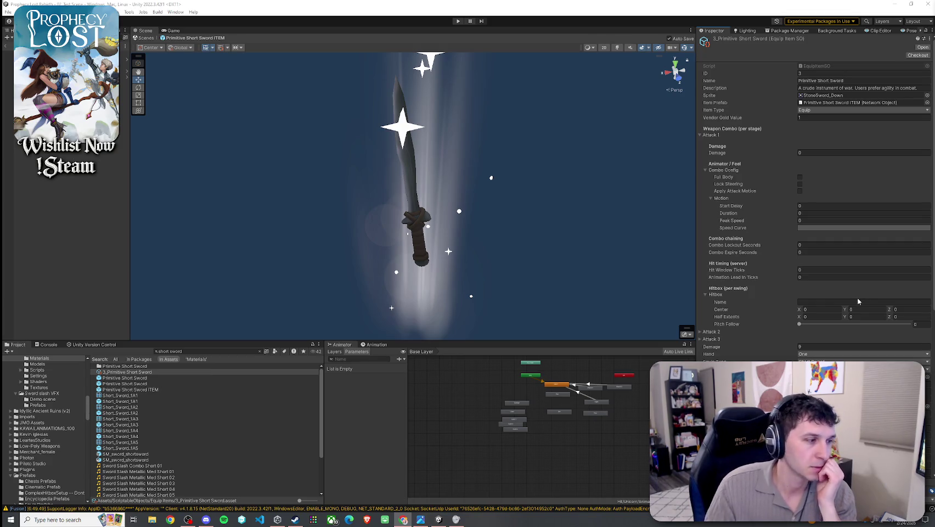
pyautogui.moveTo(457, 520)
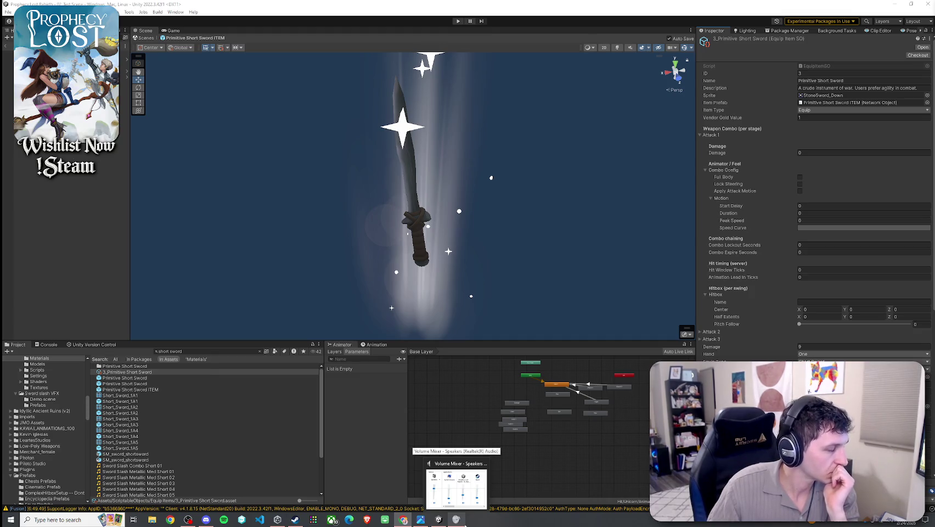
# Step: Send weapon plan graphic.png from Photos to Paint for editing and close the Photos viewer
pyautogui.click(423, 522)
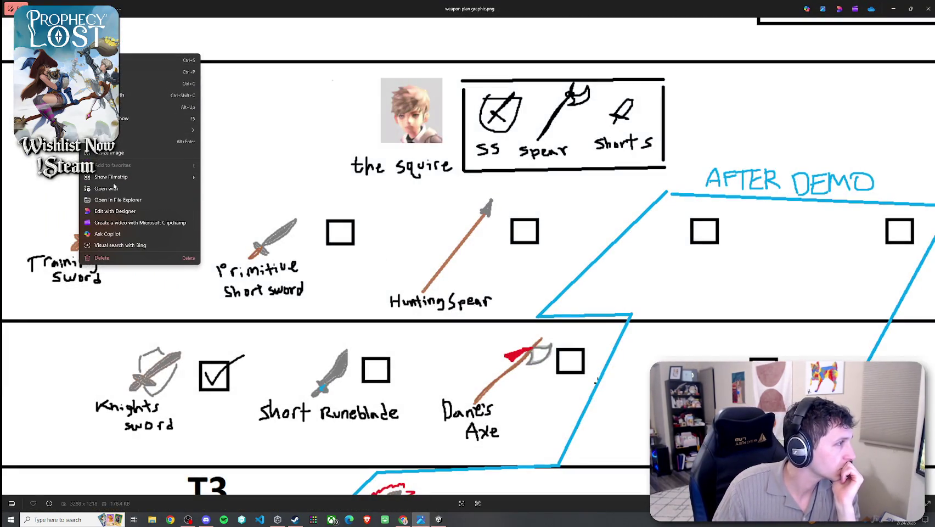
pyautogui.click(126, 200)
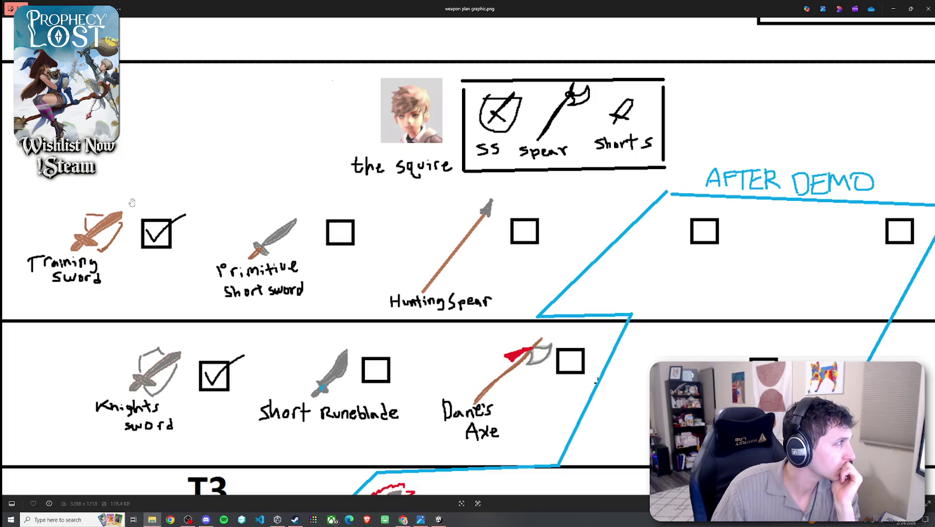
pyautogui.click(928, 9)
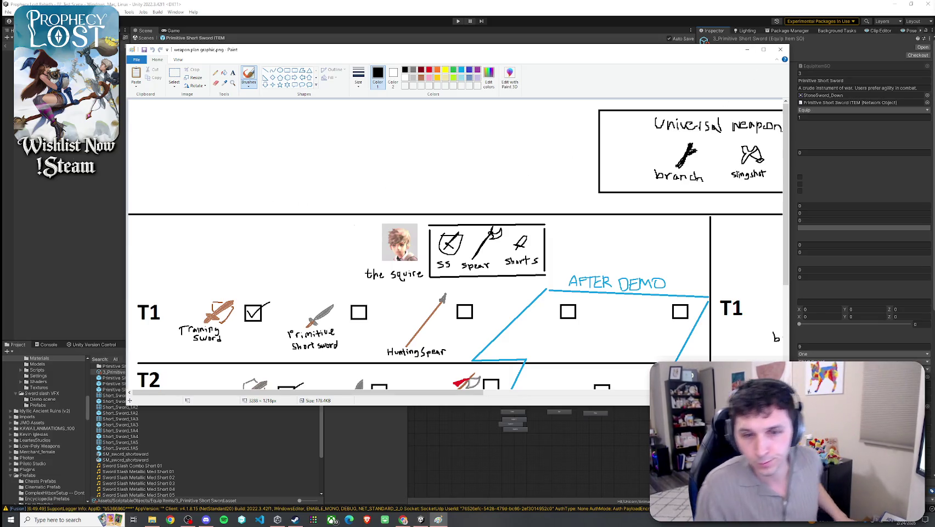
# Step: Shrink the Paint window and select the Shorts sword icon in the squire's legend box
pyautogui.hotkey('alt', 'Tab')
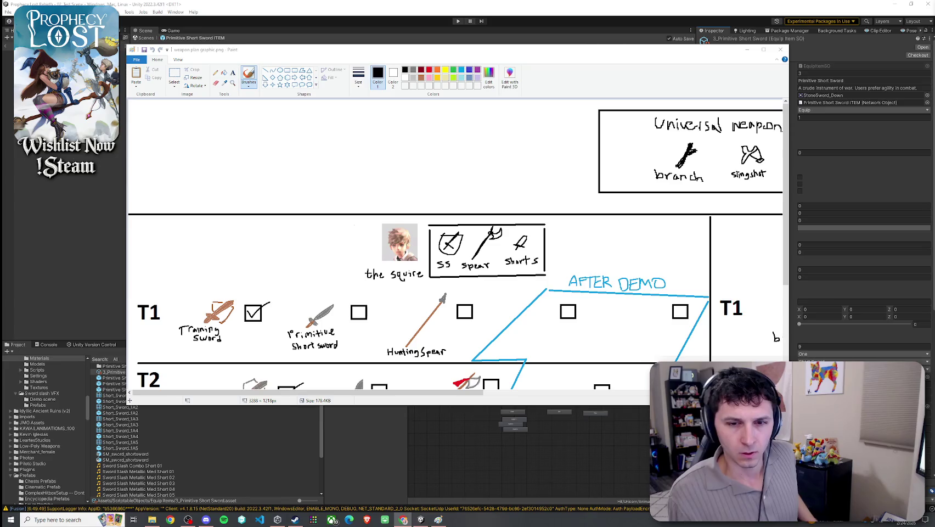
pyautogui.moveTo(788, 406)
pyautogui.mouseDown()
pyautogui.moveTo(806, 439)
pyautogui.moveTo(775, 452)
pyautogui.moveTo(694, 432)
pyautogui.moveTo(697, 327)
pyautogui.mouseUp()
pyautogui.scroll(-1, 549, 264)
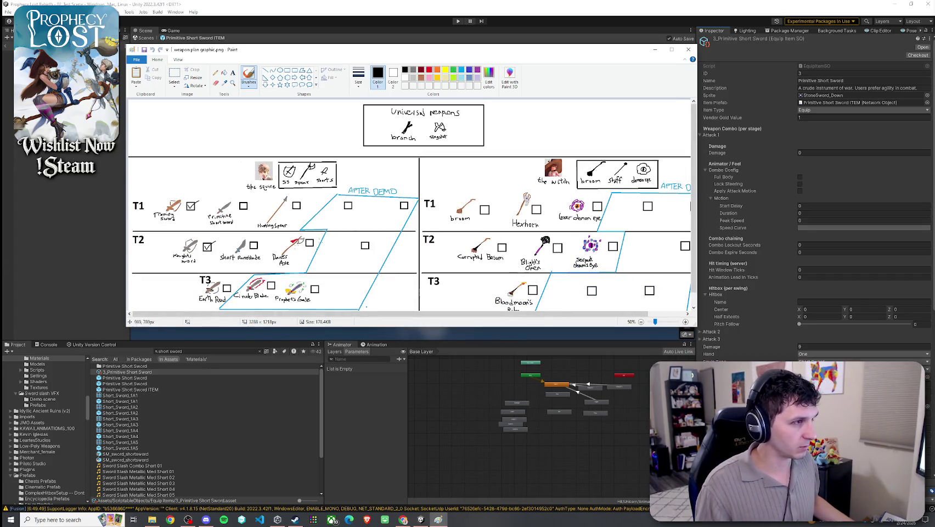
pyautogui.scroll(2, 351, 181)
pyautogui.scroll(-3, 358, 218)
pyautogui.scroll(-2, 358, 218)
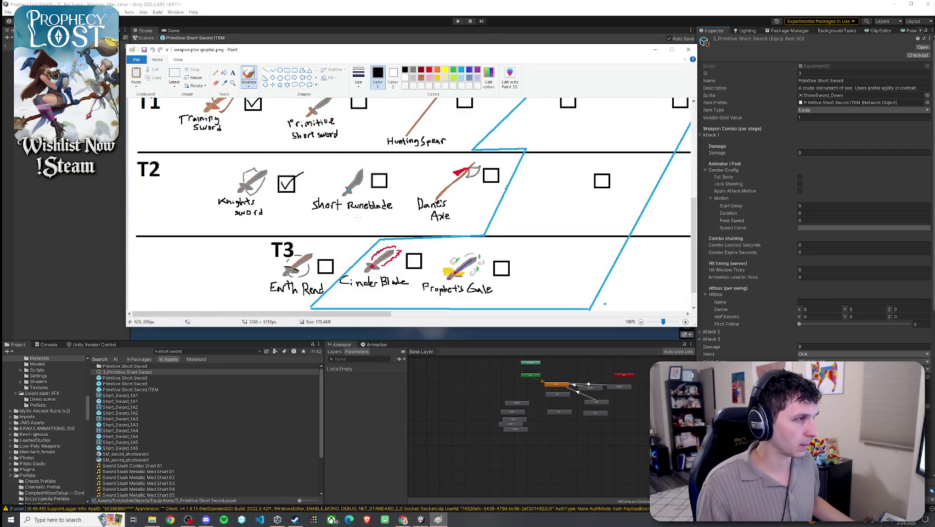
pyautogui.scroll(1, 349, 224)
pyautogui.scroll(-2, 458, 235)
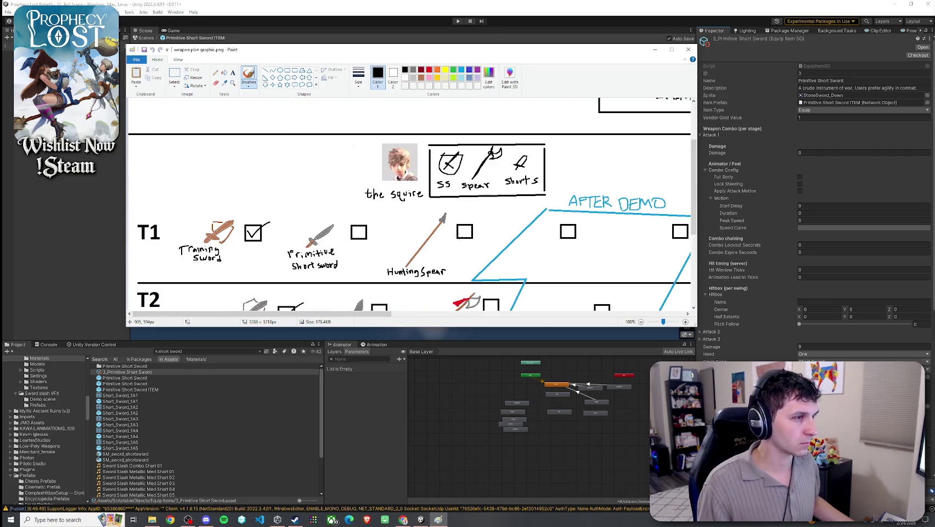
pyautogui.click(174, 76)
pyautogui.moveTo(510, 152); pyautogui.dragTo(535, 175)
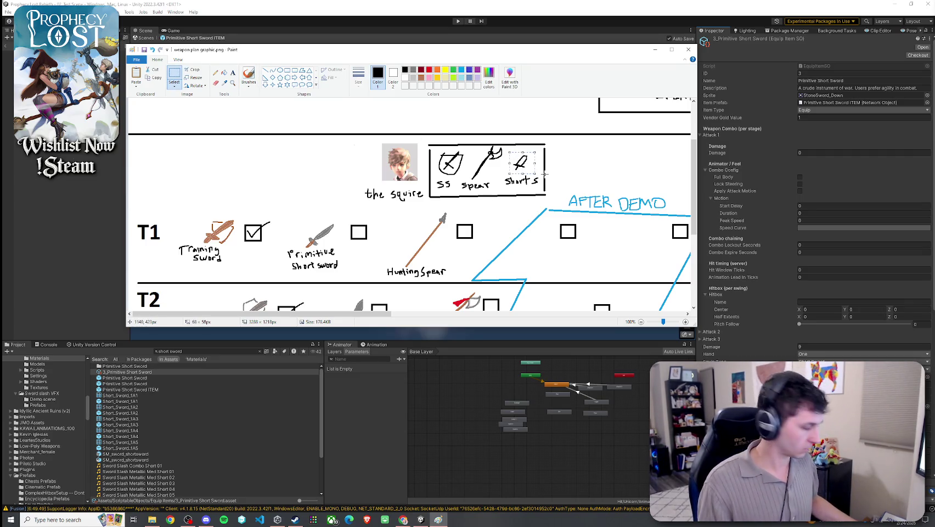
# Step: Copy the Shorts sword, flip the copy, and move it onto the Shorts icon
pyautogui.hotkey('ctrl', 'c')
pyautogui.hotkey('ctrl', 'v')
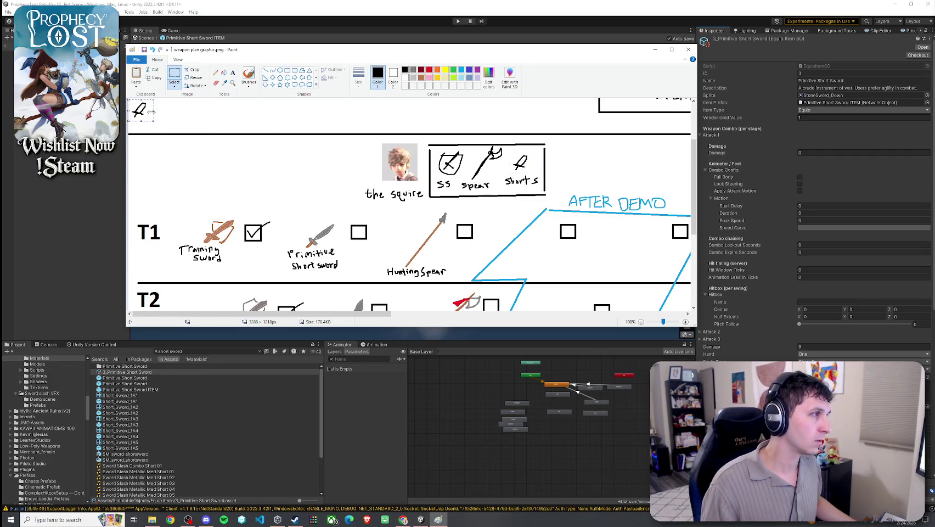
pyautogui.moveTo(139, 110); pyautogui.dragTo(268, 151)
pyautogui.click(197, 85)
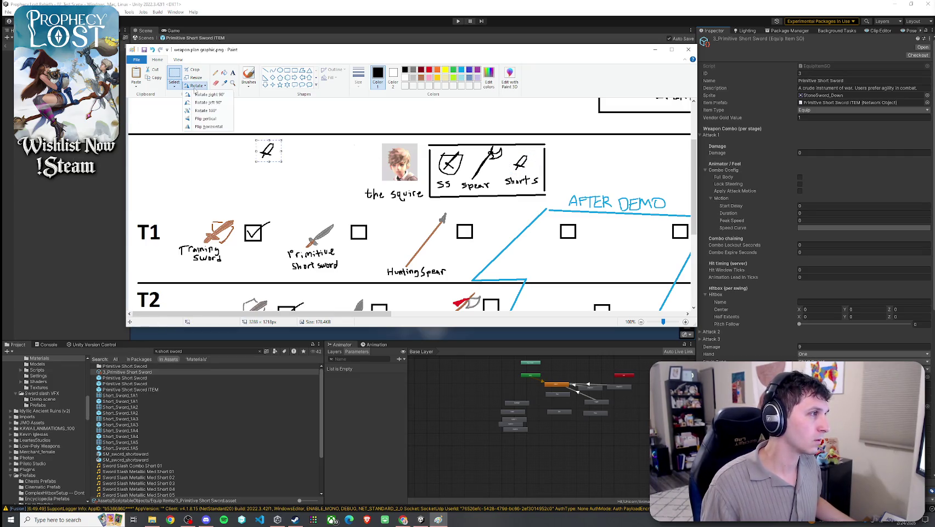
pyautogui.click(211, 118)
pyautogui.moveTo(268, 151)
pyautogui.mouseDown()
pyautogui.moveTo(527, 165)
pyautogui.moveTo(286, 164)
pyautogui.moveTo(405, 176)
pyautogui.moveTo(542, 169)
pyautogui.moveTo(524, 163)
pyautogui.moveTo(530, 160)
pyautogui.moveTo(529, 168)
pyautogui.moveTo(506, 165)
pyautogui.moveTo(536, 171)
pyautogui.moveTo(527, 162)
pyautogui.mouseUp()
# Step: Paste another flipped copy crossed over the Shorts sword, then select the Primitive Short sword
pyautogui.click(174, 86)
pyautogui.click(197, 154)
pyautogui.hotkey('ctrl', 'c')
pyautogui.hotkey('ctrl', 'v')
pyautogui.moveTo(142, 110)
pyautogui.mouseDown()
pyautogui.moveTo(237, 147)
pyautogui.moveTo(516, 162)
pyautogui.mouseUp()
pyautogui.click(197, 86)
pyautogui.click(209, 126)
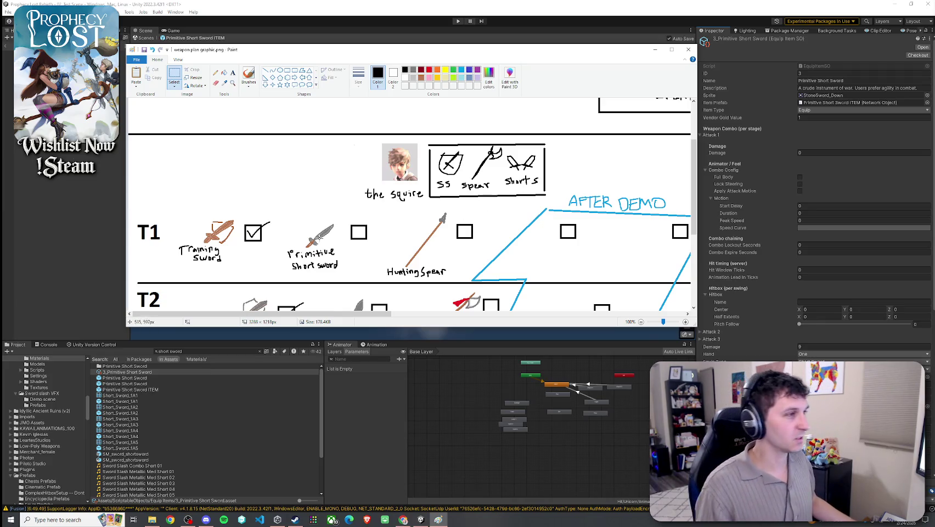
pyautogui.moveTo(300, 220); pyautogui.dragTo(339, 250)
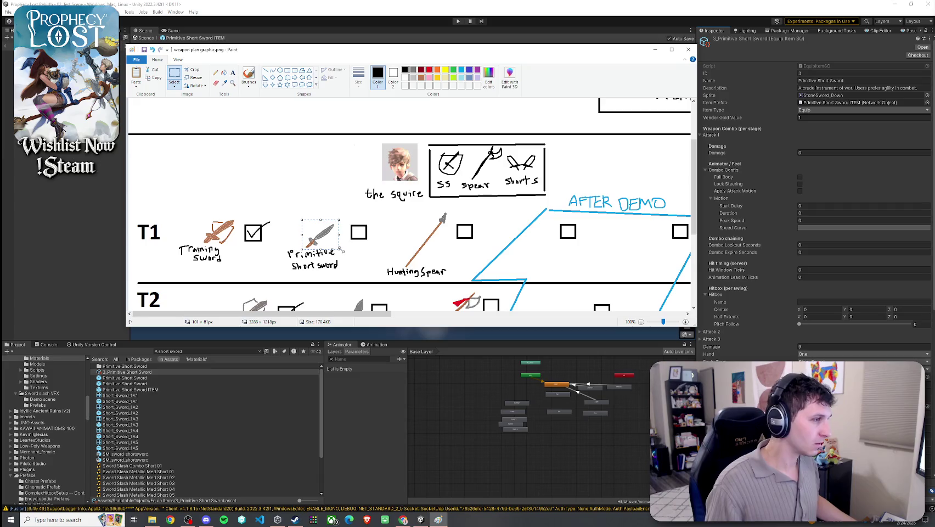
# Step: Lay a horizontally flipped copy of the Primitive Short sword across the original
pyautogui.hotkey('ctrl', 'c')
pyautogui.hotkey('ctrl', 'v')
pyautogui.moveTo(148, 116); pyautogui.dragTo(199, 149)
pyautogui.click(173, 86)
pyautogui.click(197, 86)
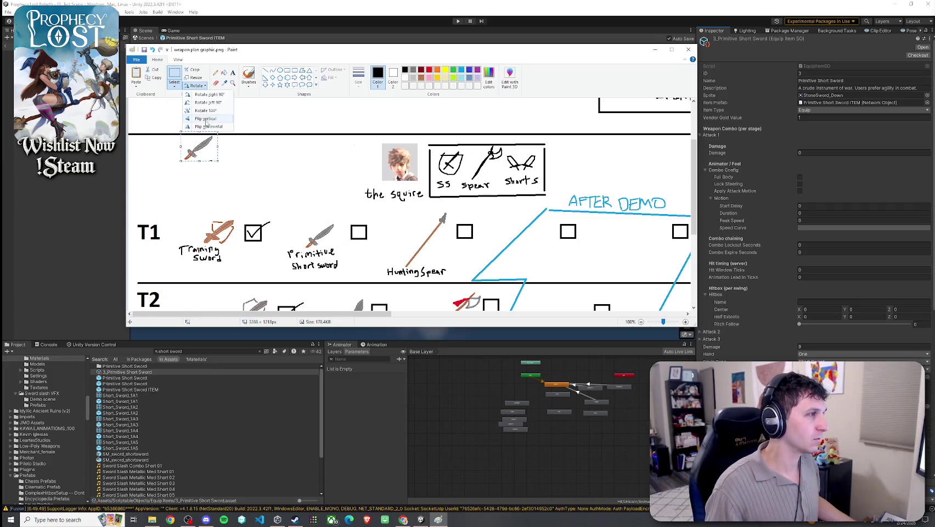
pyautogui.click(208, 127)
pyautogui.moveTo(199, 147)
pyautogui.mouseDown()
pyautogui.moveTo(292, 238)
pyautogui.moveTo(321, 238)
pyautogui.moveTo(307, 194)
pyautogui.moveTo(274, 182)
pyautogui.moveTo(280, 177)
pyautogui.moveTo(291, 188)
pyautogui.mouseUp()
pyautogui.click(277, 181)
# Step: Erase the old sword, cross a flipped copy over the sketch, and move the pair into the T1 slot
pyautogui.moveTo(295, 220); pyautogui.dragTo(342, 252)
pyautogui.press('Delete')
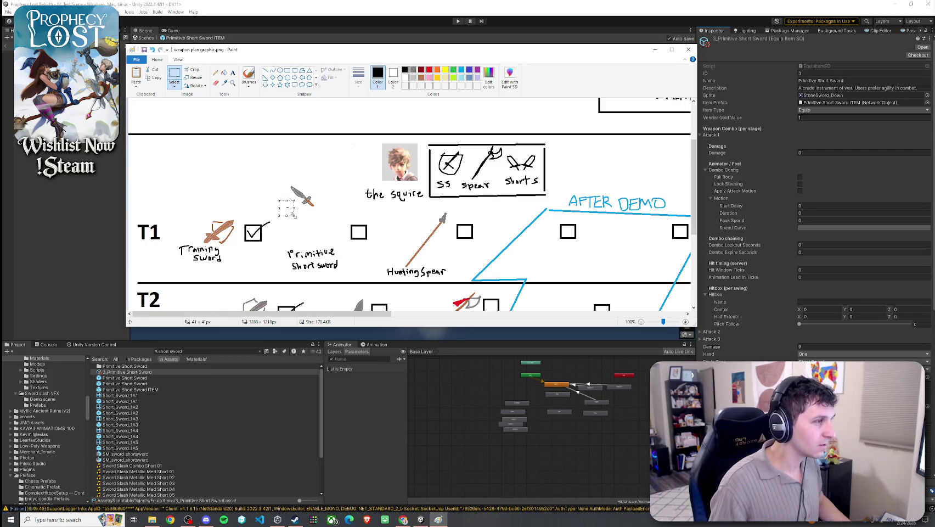
pyautogui.moveTo(285, 175); pyautogui.dragTo(326, 211)
pyautogui.hotkey('ctrl', 'c')
pyautogui.hotkey('ctrl', 'v')
pyautogui.moveTo(153, 131); pyautogui.dragTo(225, 190)
pyautogui.click(195, 86)
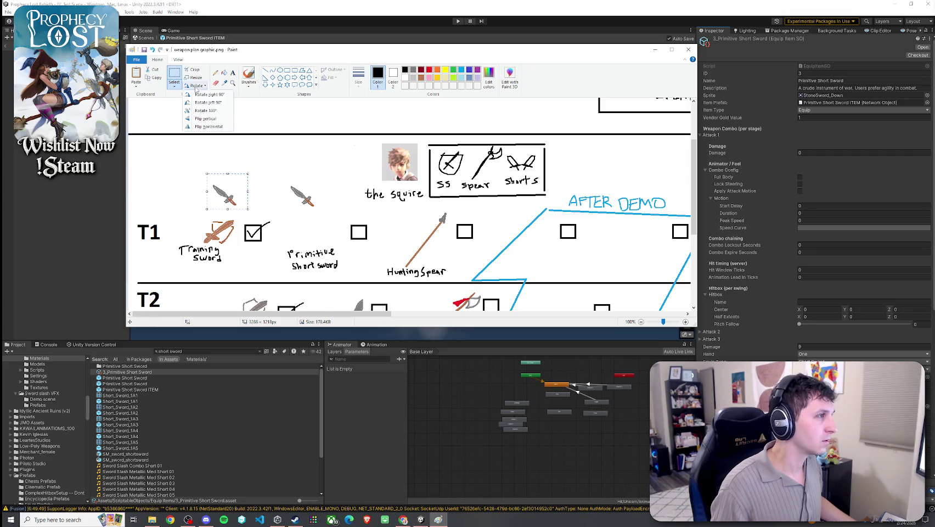
pyautogui.click(214, 126)
pyautogui.moveTo(233, 193)
pyautogui.mouseDown()
pyautogui.moveTo(323, 195)
pyautogui.moveTo(301, 196)
pyautogui.mouseUp()
pyautogui.click(261, 168)
pyautogui.moveTo(261, 169)
pyautogui.mouseDown()
pyautogui.moveTo(325, 216)
pyautogui.moveTo(318, 226)
pyautogui.mouseUp()
pyautogui.click(325, 193)
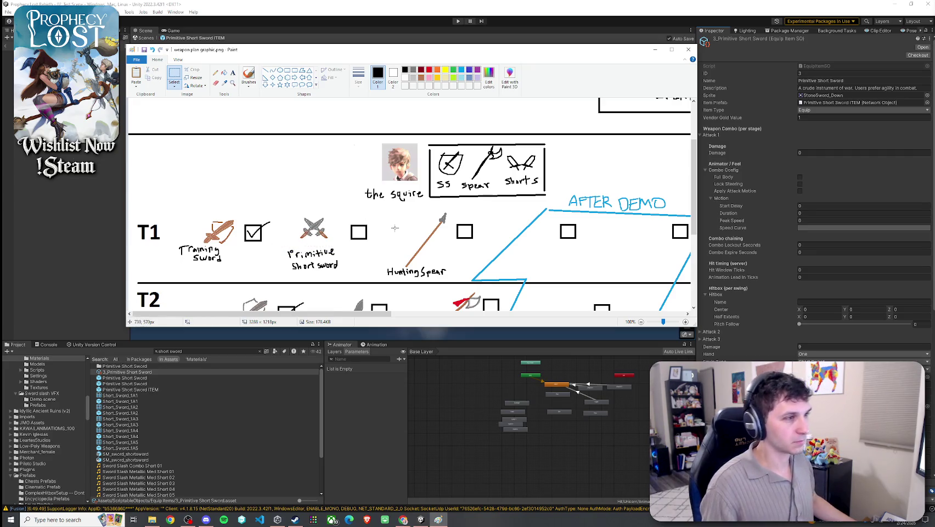
pyautogui.scroll(-3, 314, 203)
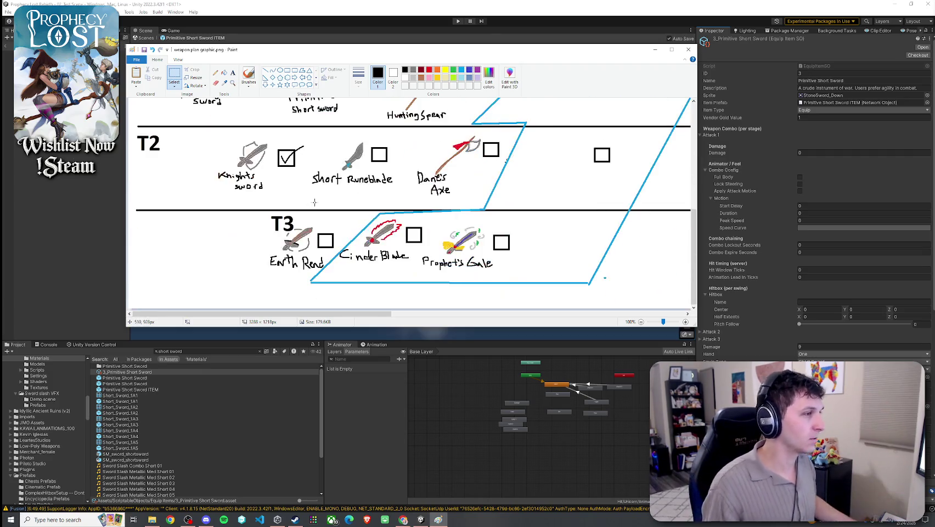
# Step: Cross a horizontally flipped copy of the Short Runeblade over the original
pyautogui.scroll(1, 315, 203)
pyautogui.moveTo(336, 191); pyautogui.dragTo(365, 225)
pyautogui.hotkey('ctrl', 'c')
pyautogui.hotkey('ctrl', 'v')
pyautogui.moveTo(143, 120); pyautogui.dragTo(336, 206)
pyautogui.click(196, 86)
pyautogui.click(204, 126)
pyautogui.click(386, 220)
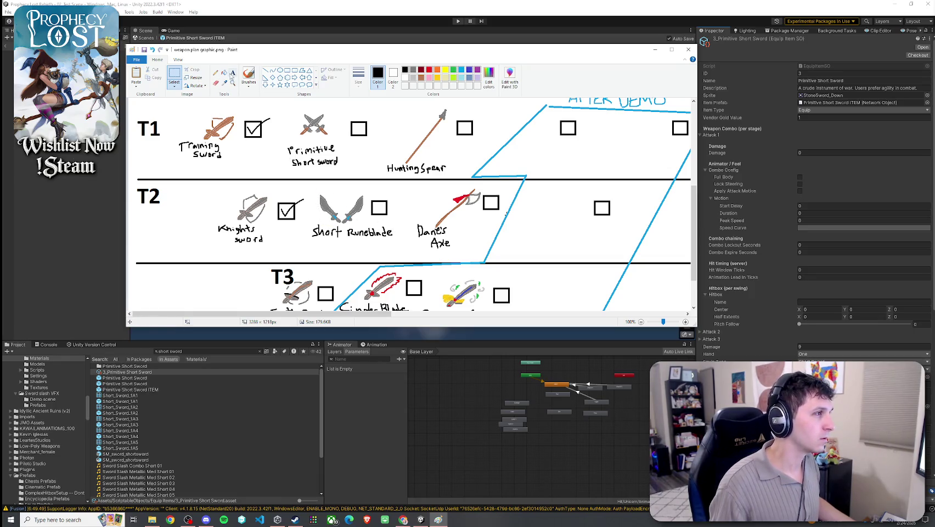
# Step: Brush an 's' onto both sword labels, save the weapon chart, and close Paint
pyautogui.click(249, 76)
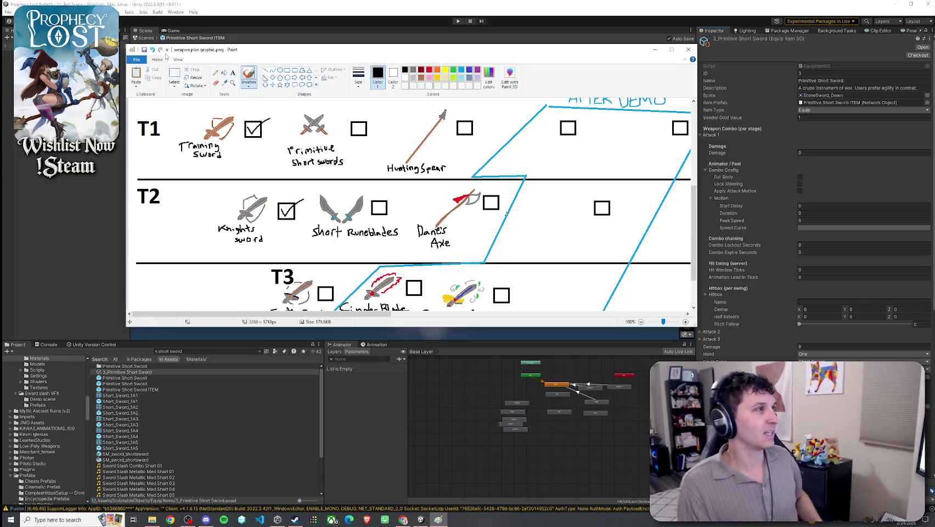
pyautogui.click(144, 49)
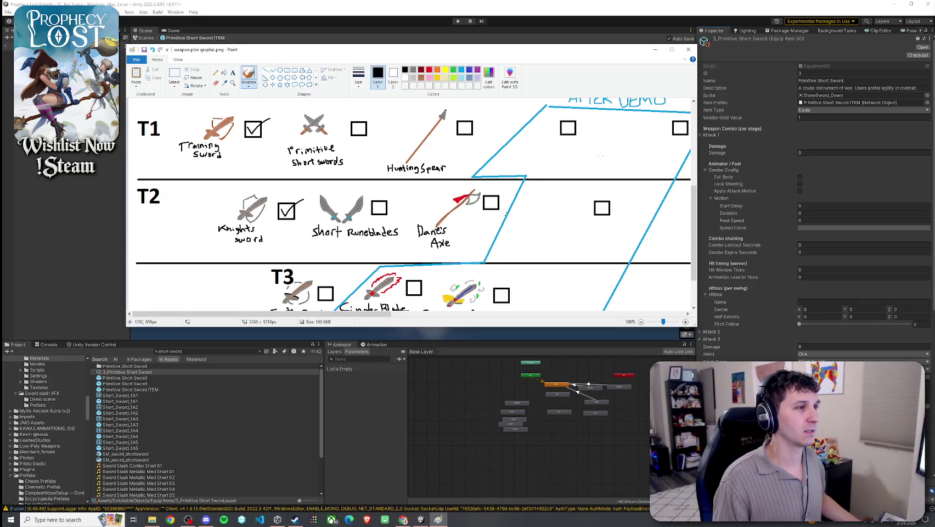
pyautogui.scroll(-1, 582, 147)
pyautogui.scroll(2, 582, 147)
pyautogui.scroll(1, 506, 266)
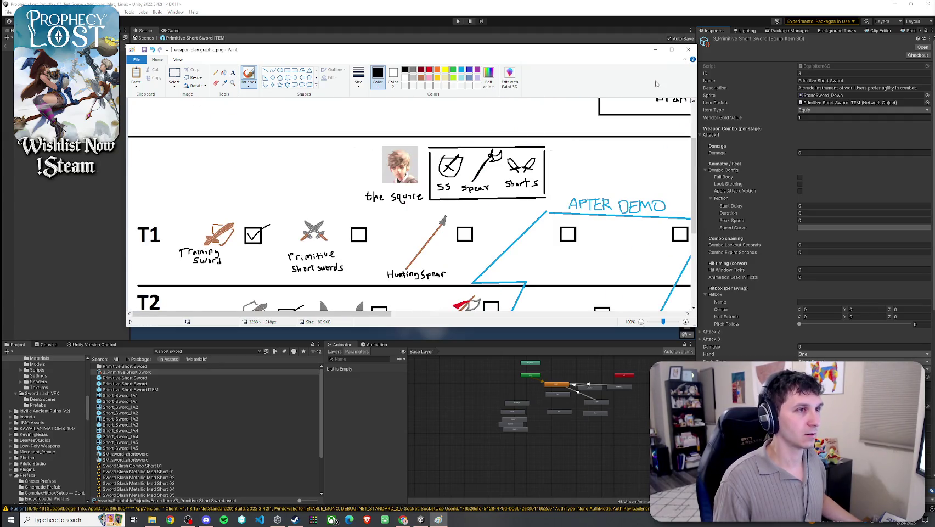
pyautogui.click(688, 49)
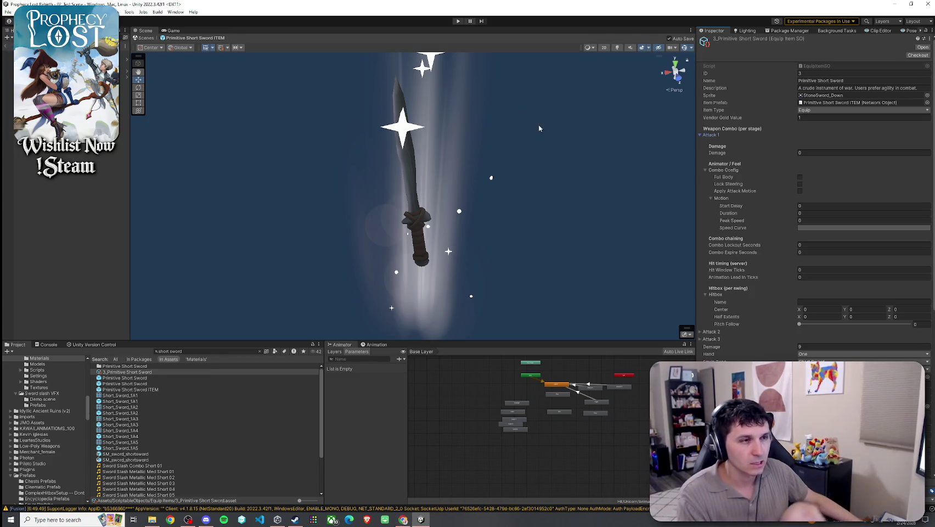
# Step: Set the item's Hand to Both, keeping Item Type Equip and Equip Type Short Sword
pyautogui.click(815, 119)
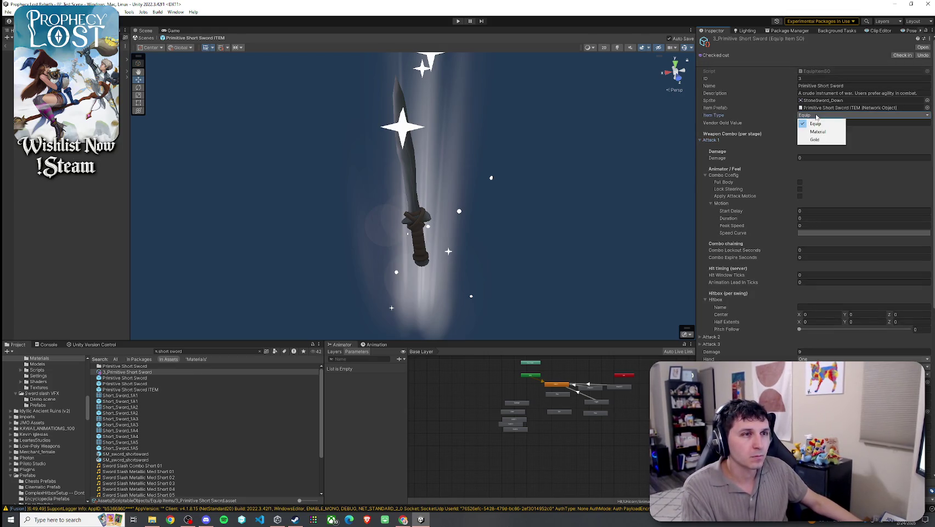
pyautogui.click(774, 117)
pyautogui.click(701, 140)
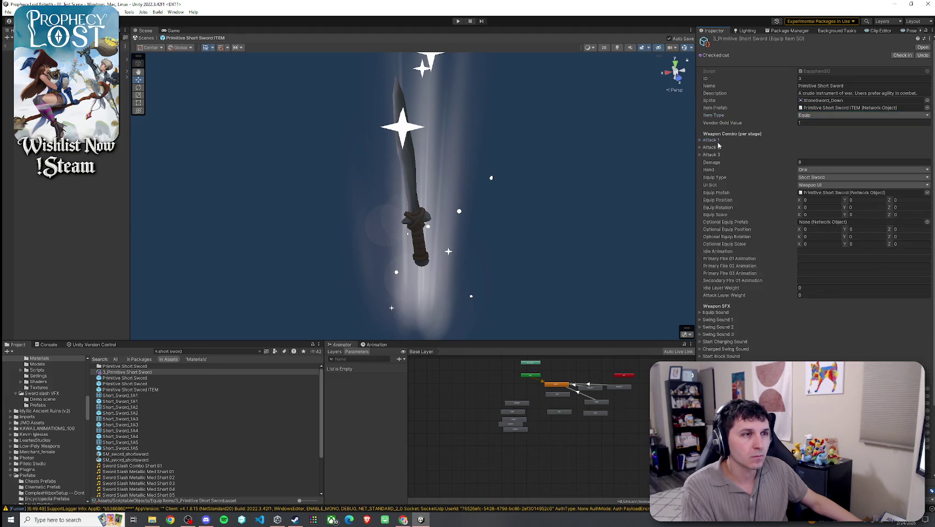
pyautogui.click(812, 170)
pyautogui.click(815, 187)
pyautogui.click(815, 177)
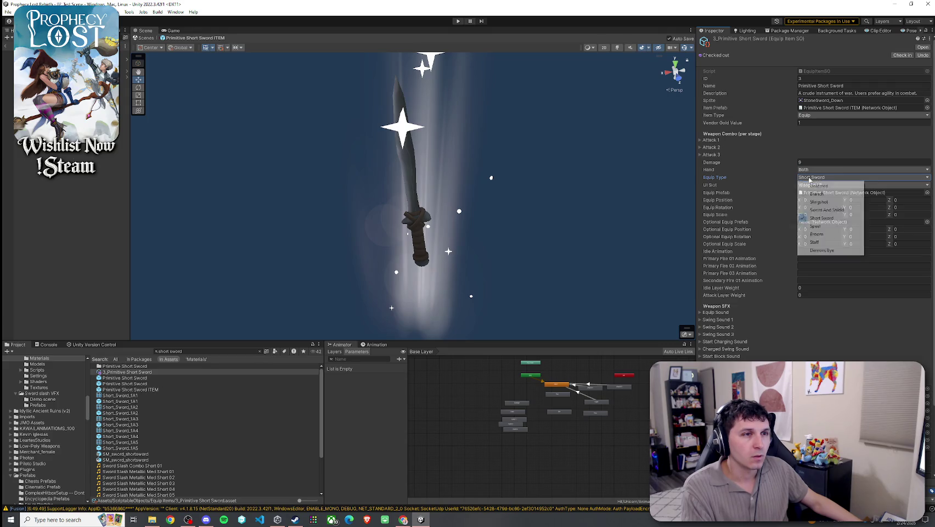
pyautogui.click(802, 176)
# Step: Drag the Primitive Short Sword prefab into the Optional Equip Prefab field
pyautogui.click(824, 222)
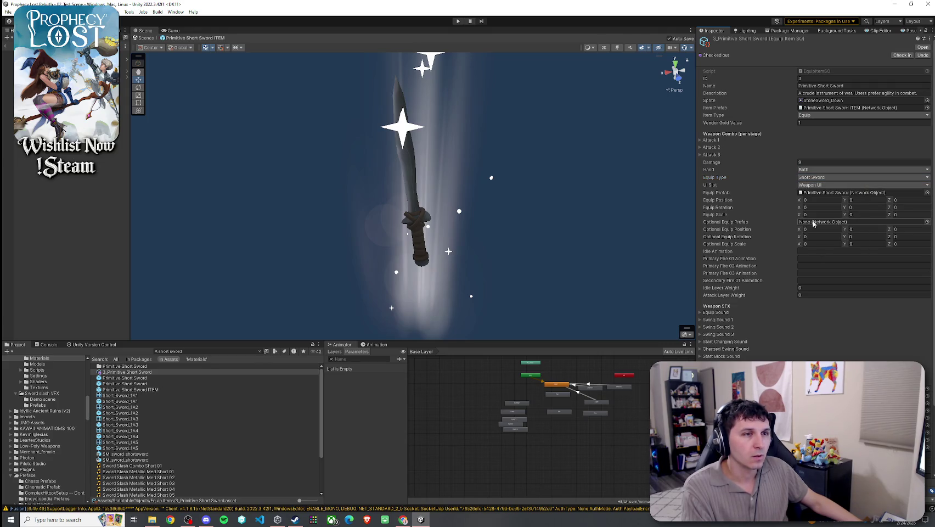
pyautogui.click(824, 194)
pyautogui.moveTo(122, 366)
pyautogui.mouseDown()
pyautogui.moveTo(824, 255)
pyautogui.moveTo(826, 223)
pyautogui.mouseUp()
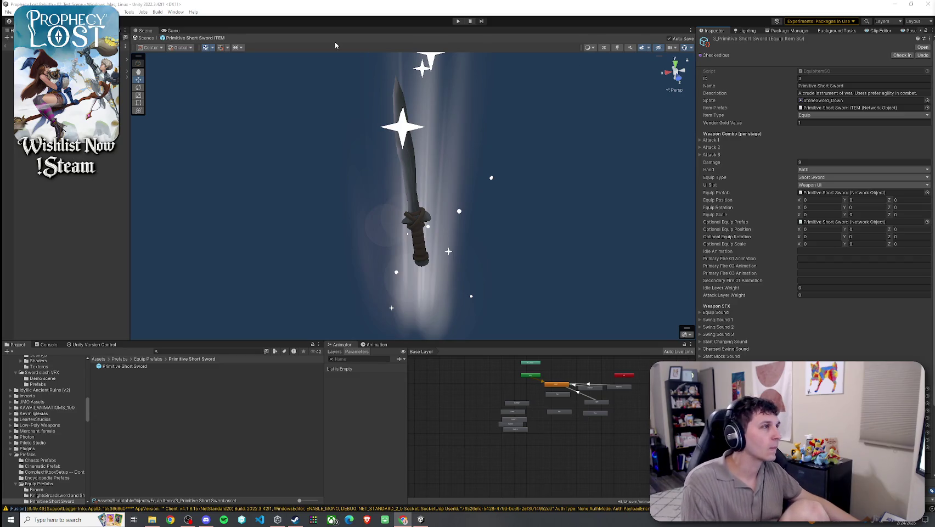
# Step: Select the Primitive Short Sword object in the equip prefab's hierarchy
pyautogui.click(7, 71)
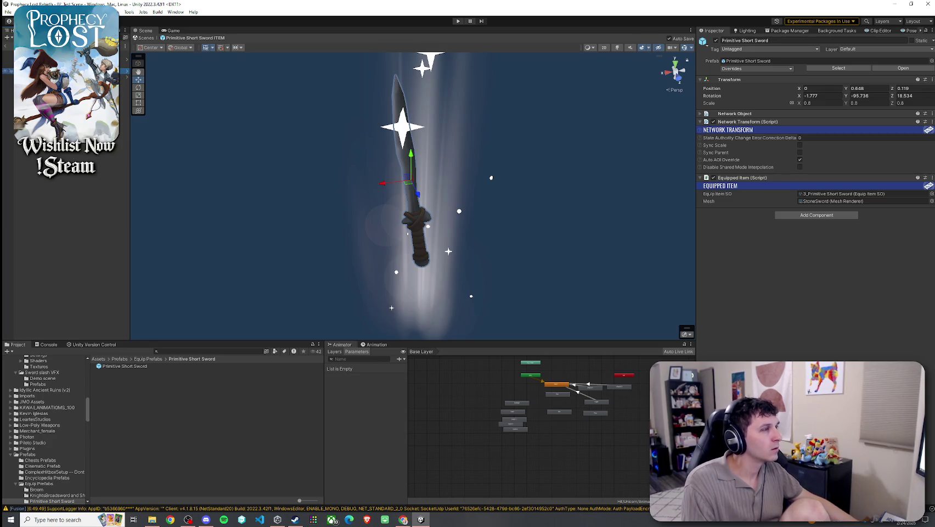
# Step: Duplicate the Primitive Short Sword and try rotating the copy around Y, then undo
pyautogui.hotkey('ctrl', 's')
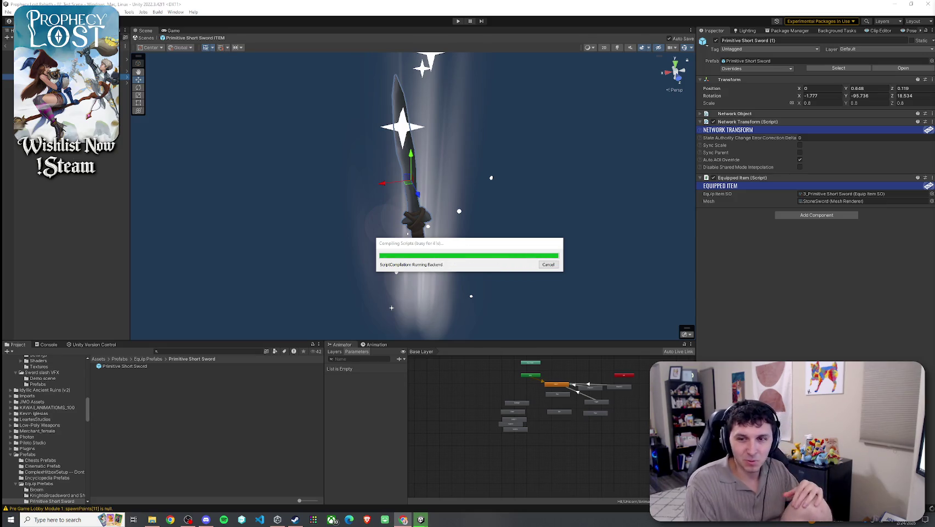
pyautogui.moveTo(469, 243)
pyautogui.mouseDown()
pyautogui.moveTo(422, 236)
pyautogui.moveTo(438, 210)
pyautogui.moveTo(429, 211)
pyautogui.mouseUp()
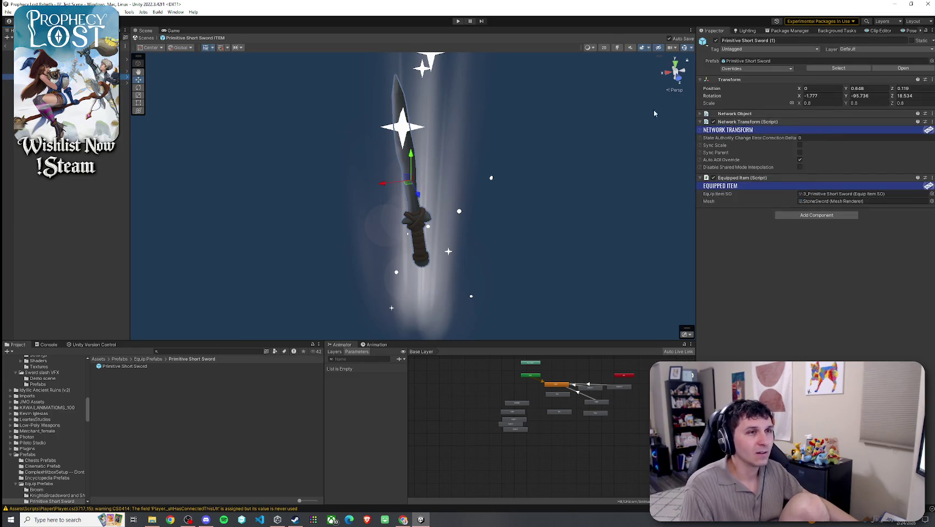
pyautogui.moveTo(846, 95); pyautogui.dragTo(867, 96)
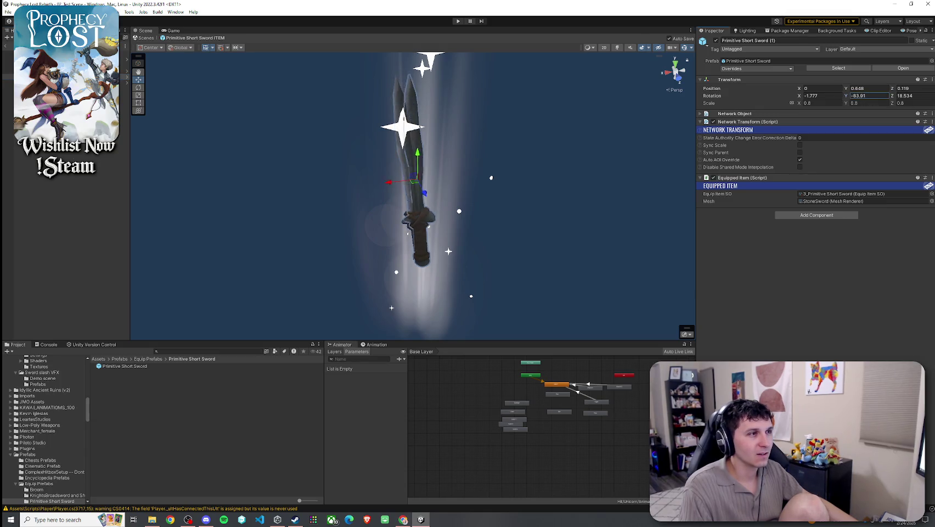
pyautogui.press('BackSpace')
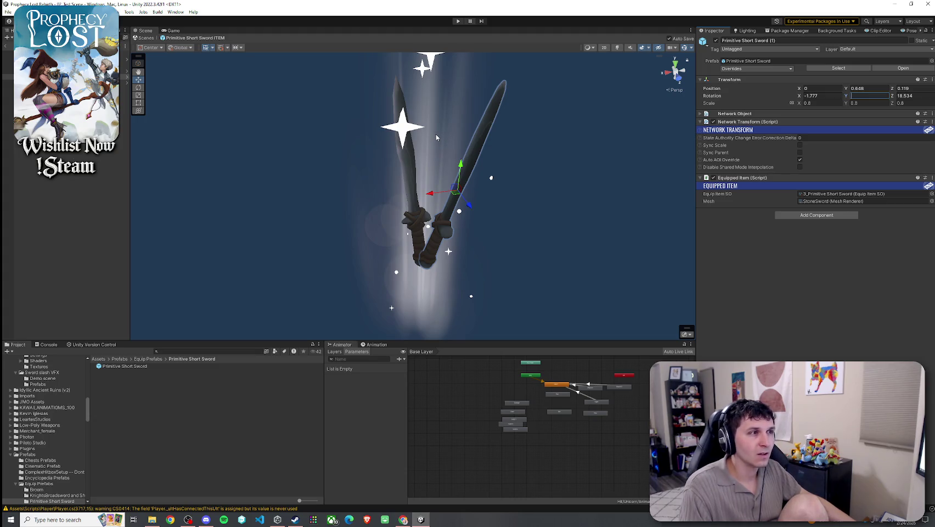
pyautogui.hotkey('ctrl', 'z')
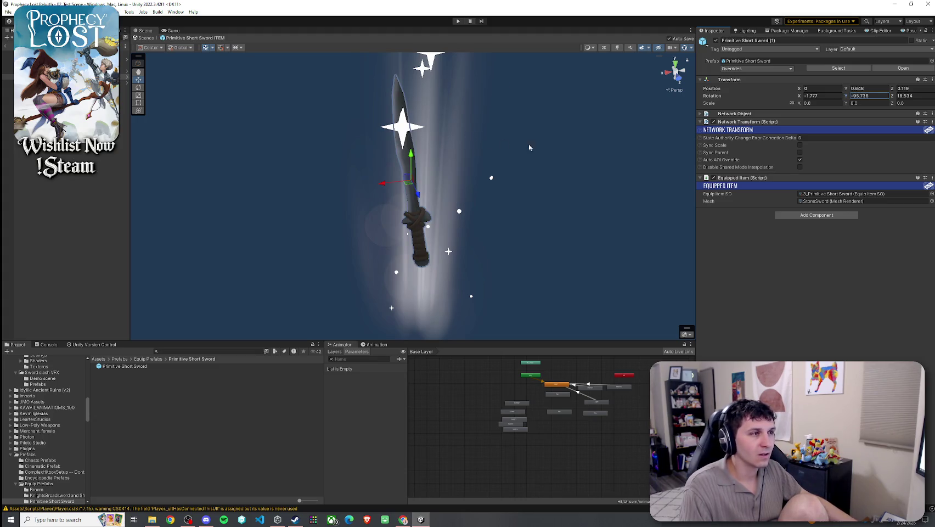
# Step: Inspect the swords from top, front and back views, framing the selected sword
pyautogui.moveTo(593, 148)
pyautogui.keyDown('alt'); pyautogui.mouseDown()
pyautogui.moveTo(334, 134)
pyautogui.moveTo(578, 137)
pyautogui.mouseUp(); pyautogui.keyUp('alt')
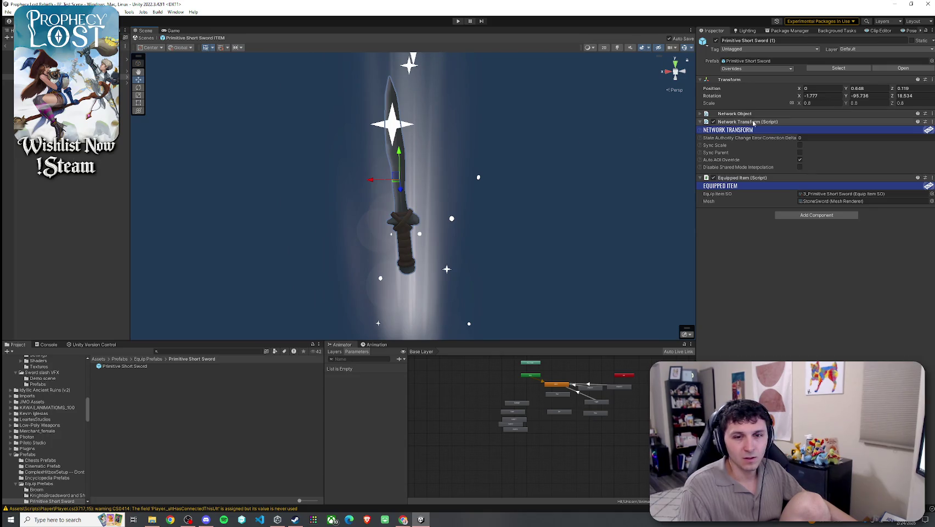
pyautogui.click(675, 62)
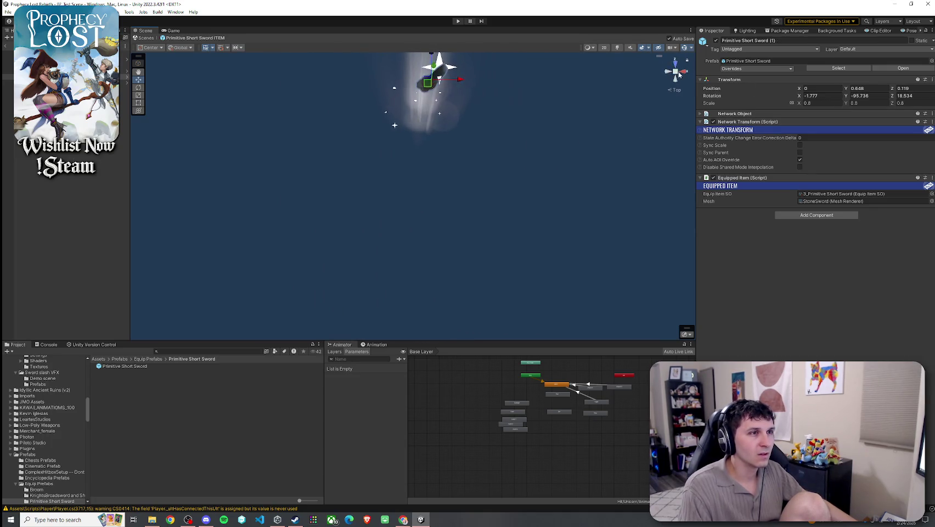
pyautogui.click(677, 78)
pyautogui.press('f')
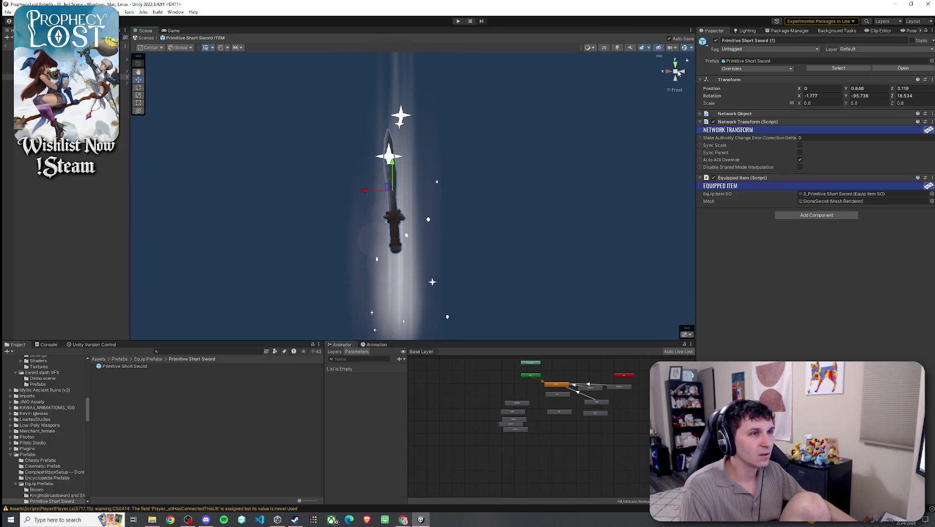
pyautogui.click(678, 73)
pyautogui.click(684, 74)
pyautogui.click(684, 74)
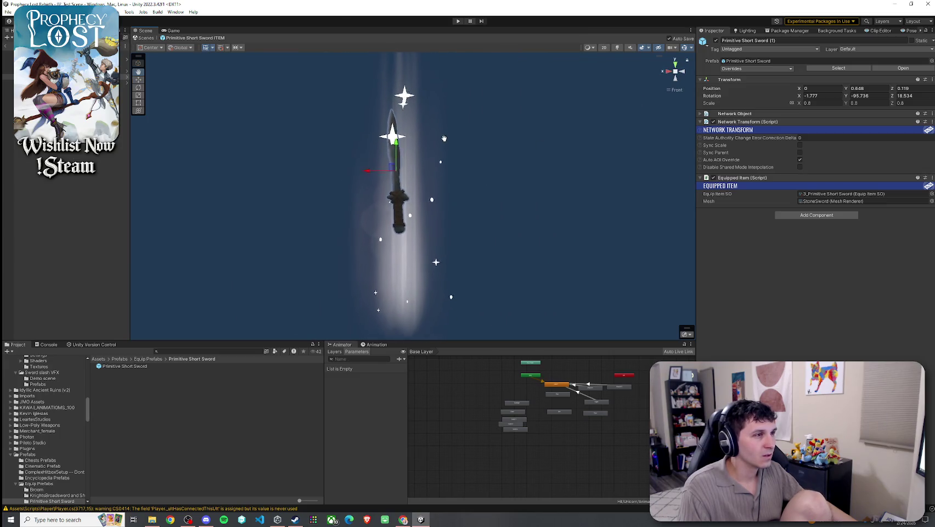
pyautogui.moveTo(443, 140); pyautogui.dragTo(445, 122)
# Step: Reset the original sword's rotation to 0, 0, 0, then set Rotation Y to 90
pyautogui.click(9, 70)
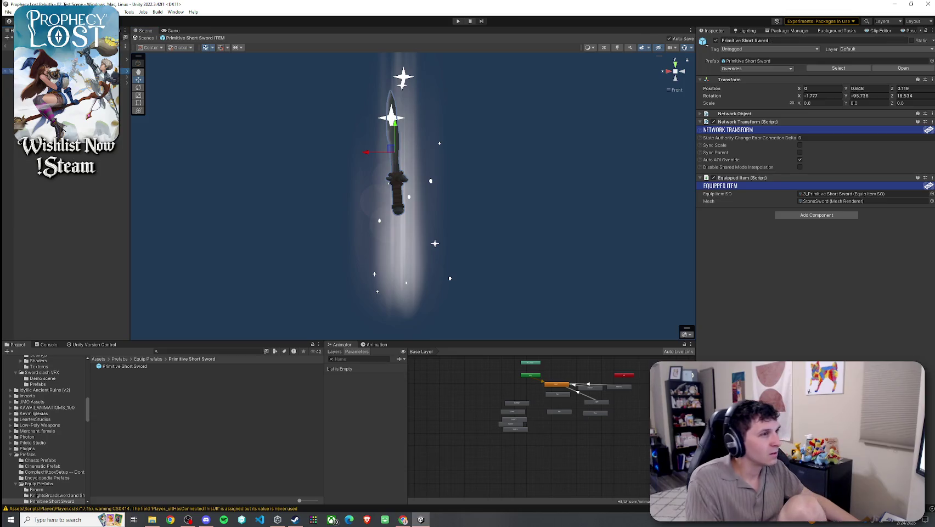
pyautogui.click(819, 96)
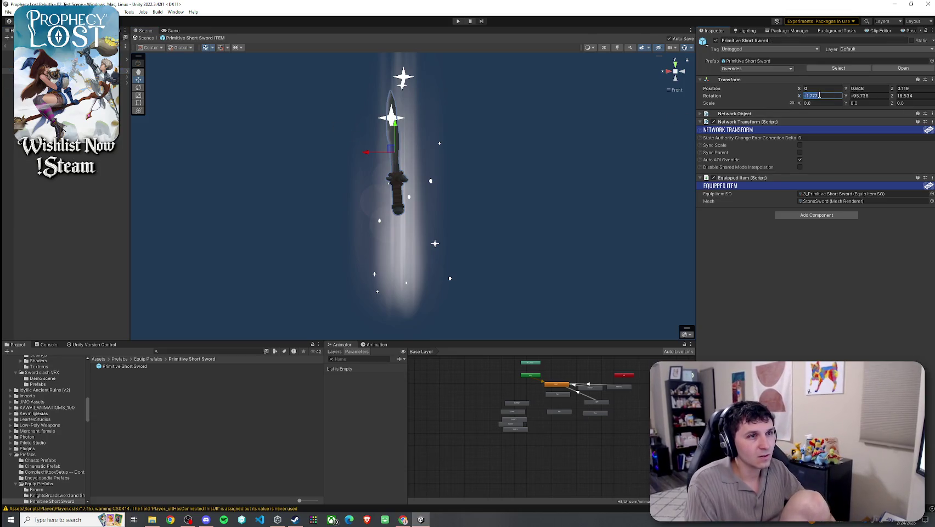
pyautogui.write('0')
pyautogui.press('Tab')
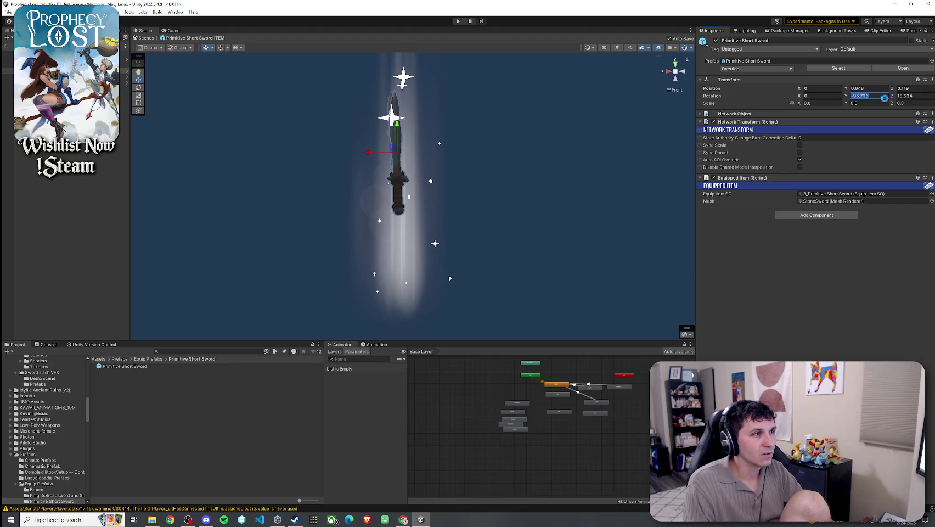
pyautogui.write('0')
pyautogui.press('Tab')
pyautogui.write('0')
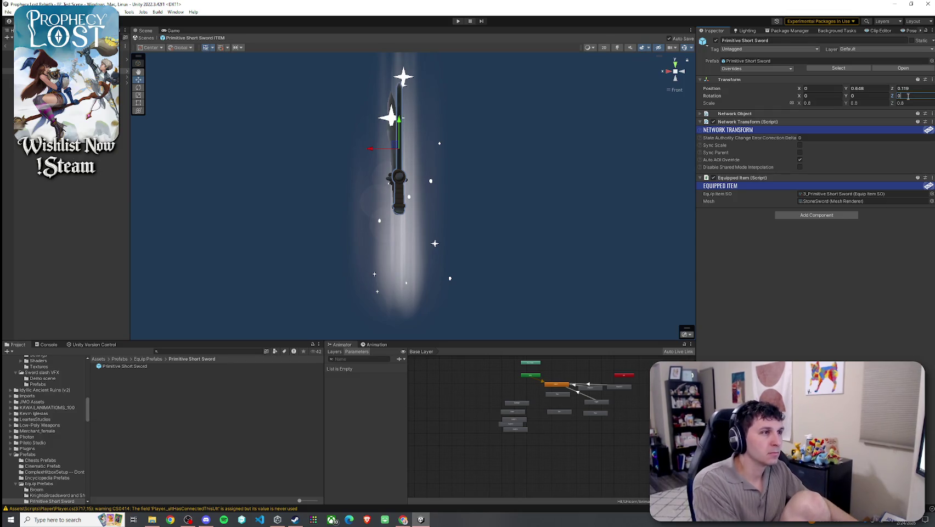
pyautogui.hotkey('ctrl', 'z')
pyautogui.hotkey('ctrl', 'y')
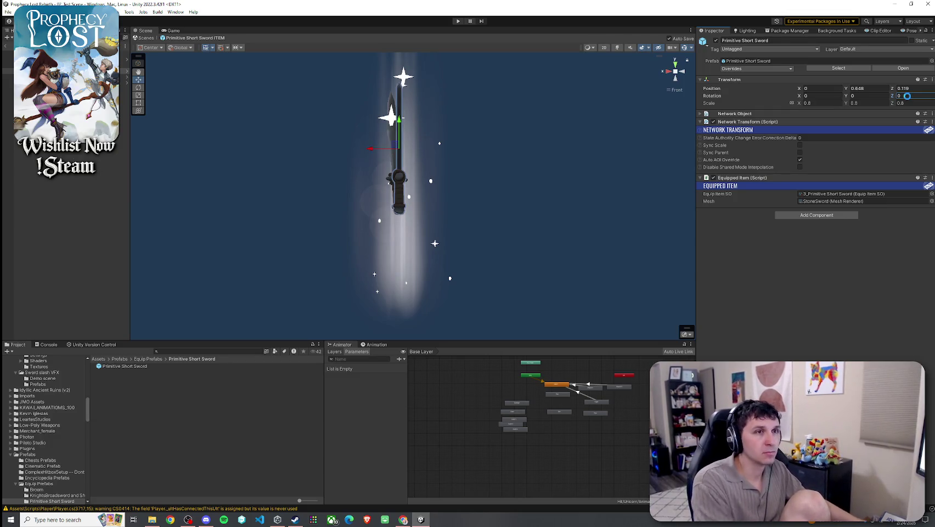
pyautogui.click(877, 95)
pyautogui.write('90')
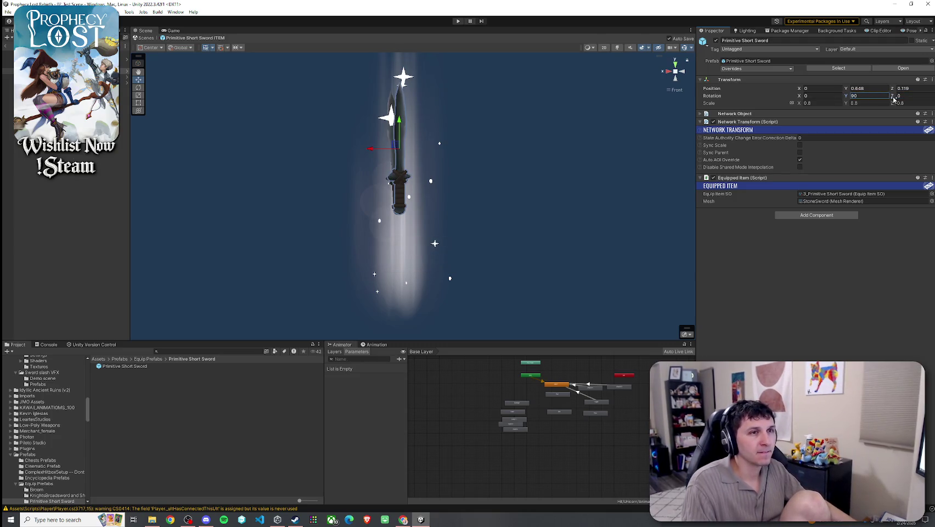
# Step: Tilt the sword to Rotation X -31.84 and slide it to Position X 0.3
pyautogui.moveTo(896, 98)
pyautogui.mouseDown()
pyautogui.moveTo(797, 96)
pyautogui.moveTo(512, 124)
pyautogui.mouseUp()
pyautogui.hotkey('ctrl', 'z')
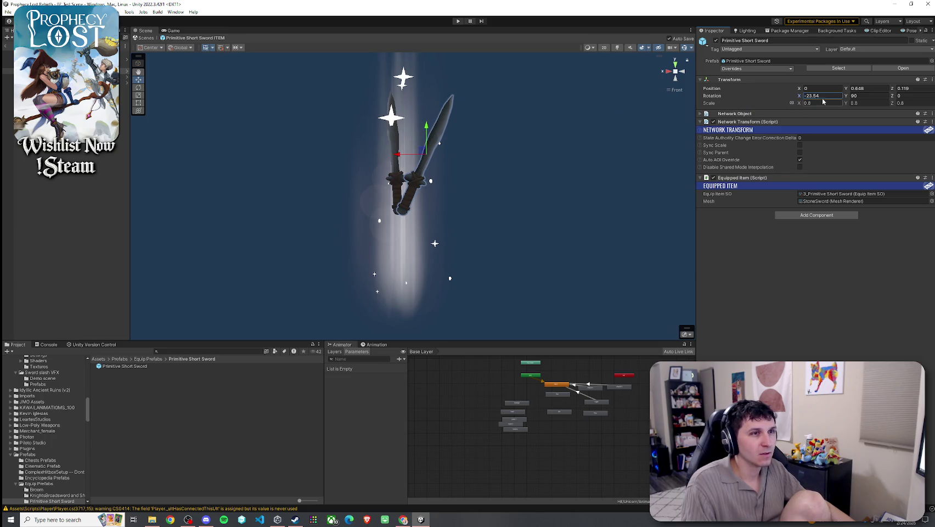
pyautogui.moveTo(799, 90)
pyautogui.mouseDown()
pyautogui.moveTo(837, 91)
pyautogui.moveTo(788, 92)
pyautogui.moveTo(800, 91)
pyautogui.mouseUp()
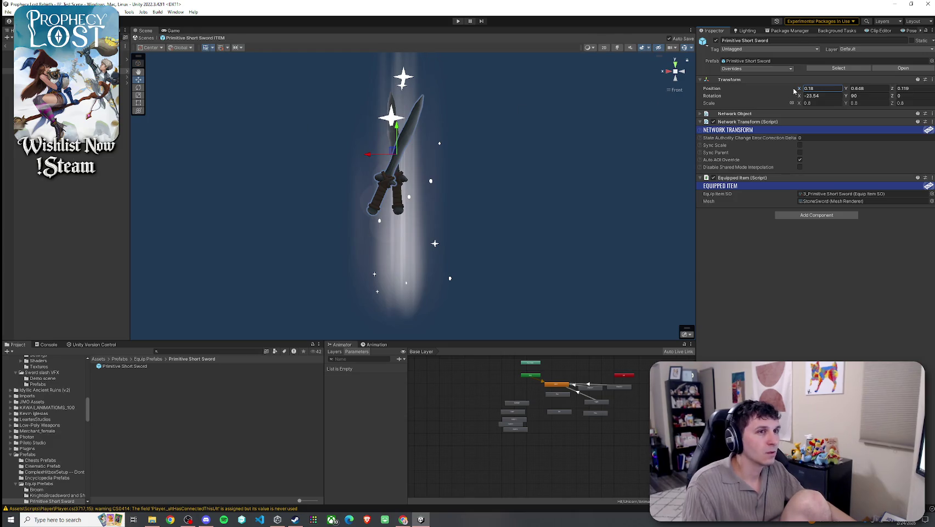
pyautogui.moveTo(799, 97)
pyautogui.mouseDown()
pyautogui.moveTo(631, 106)
pyautogui.moveTo(714, 104)
pyautogui.mouseUp()
pyautogui.moveTo(799, 92); pyautogui.dragTo(798, 92)
# Step: Set Primitive Short Sword (1) to Position X -0.25 with rotation zeroed
pyautogui.click(819, 87)
pyautogui.write('0')
pyautogui.press('Return')
pyautogui.click(6, 77)
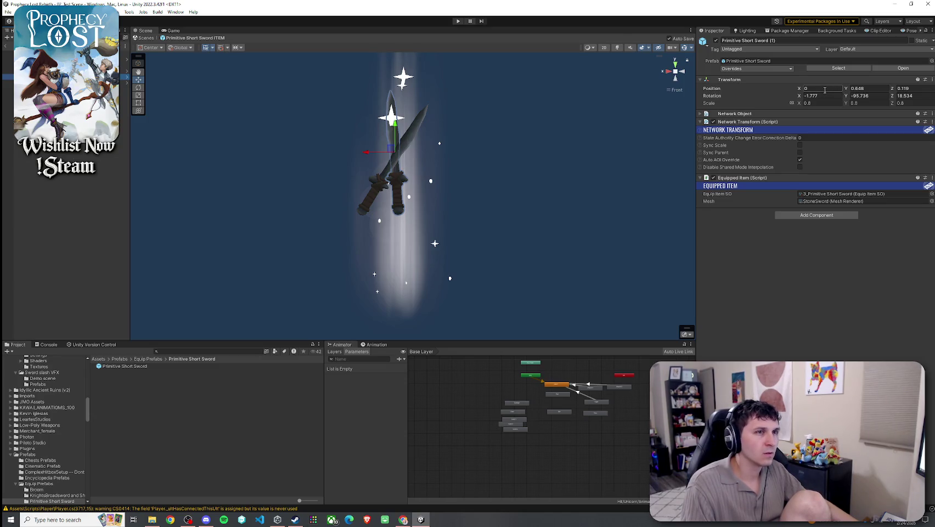
pyautogui.write('-0.25')
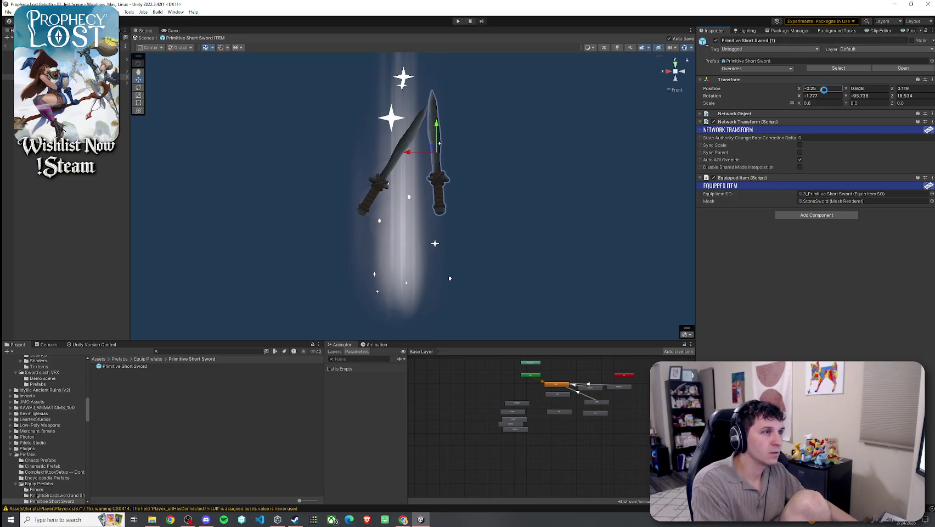
pyautogui.click(818, 95)
pyautogui.write('0')
pyautogui.press('Tab')
pyautogui.write('0')
pyautogui.press('Tab')
pyautogui.write('0')
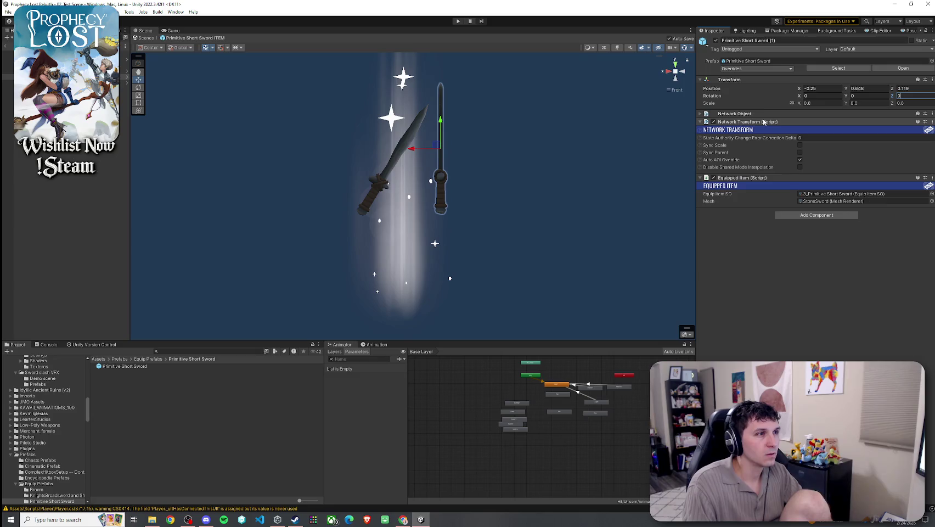
# Step: Tilt the first sword to Rotation X -35 and give the second Rotation X 35, Y 90
pyautogui.click(66, 78)
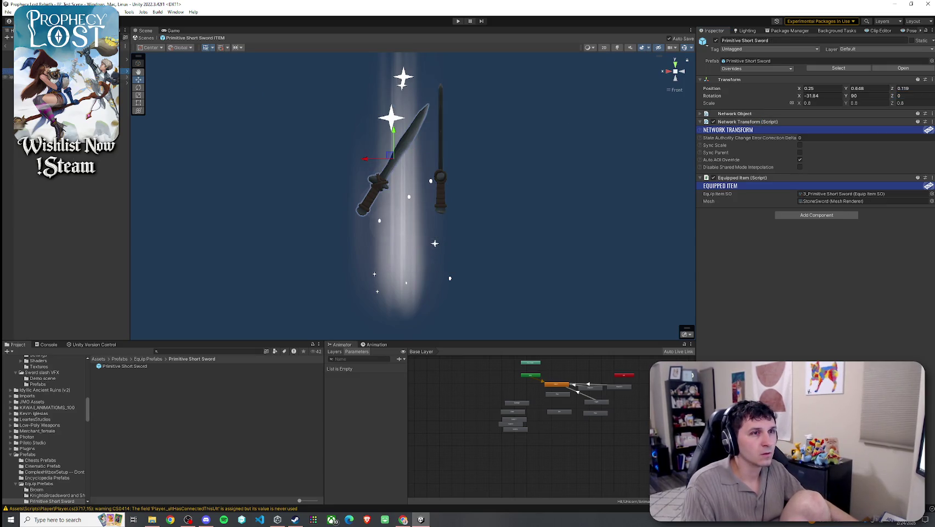
pyautogui.click(827, 94)
pyautogui.write('35')
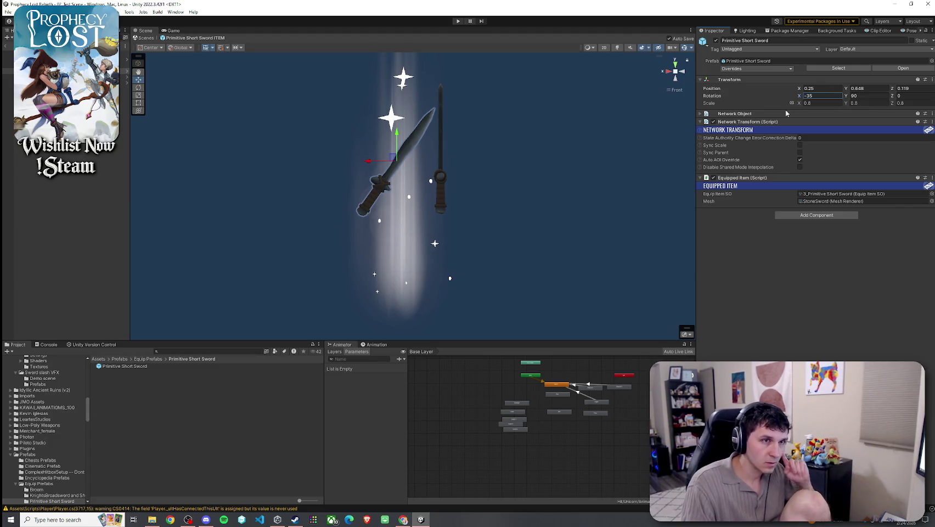
pyautogui.click(7, 77)
pyautogui.press('Down')
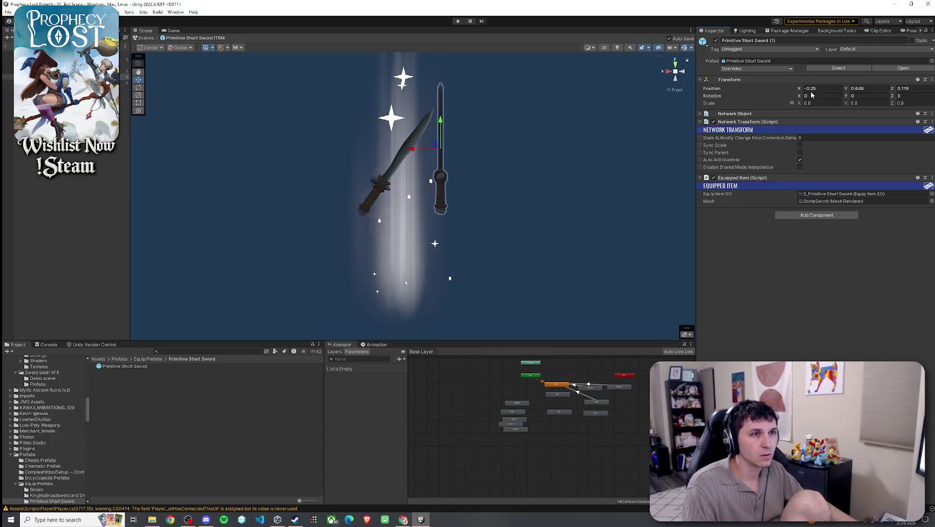
pyautogui.write('35')
pyautogui.click(883, 98)
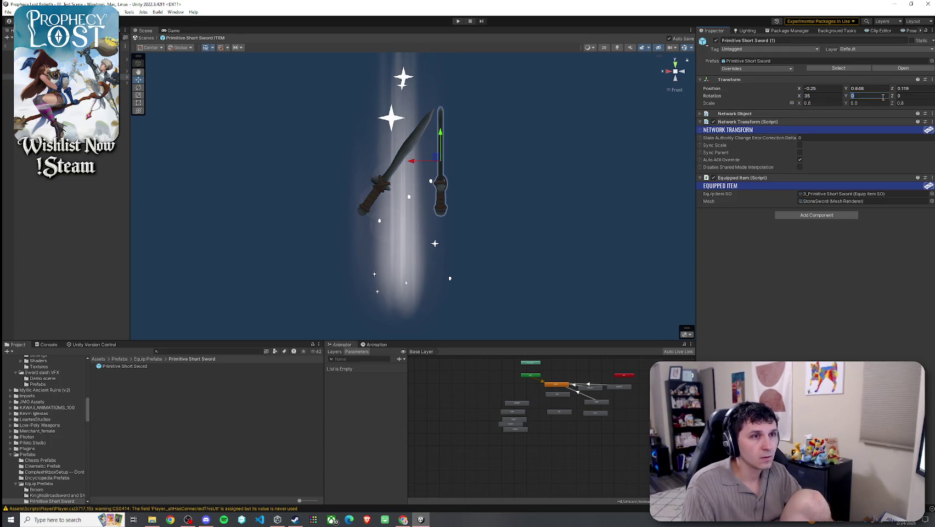
pyautogui.write('90')
# Step: Angle the second sword to Rotation Z 5.18, checking the crossed X from several angles
pyautogui.moveTo(439, 170)
pyautogui.mouseDown()
pyautogui.moveTo(552, 173)
pyautogui.moveTo(439, 181)
pyautogui.moveTo(474, 166)
pyautogui.moveTo(381, 141)
pyautogui.mouseUp()
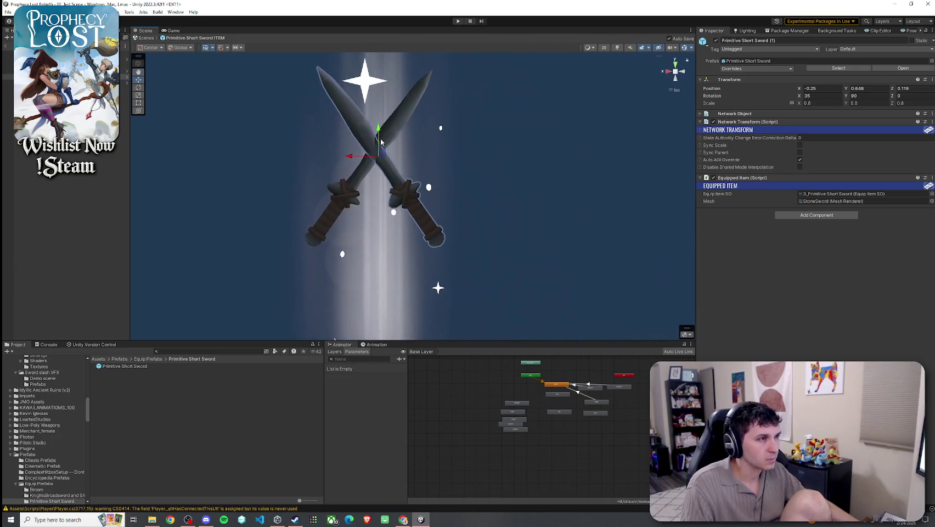
pyautogui.moveTo(624, 126)
pyautogui.mouseDown()
pyautogui.moveTo(429, 125)
pyautogui.moveTo(600, 133)
pyautogui.mouseUp()
pyautogui.click(895, 96)
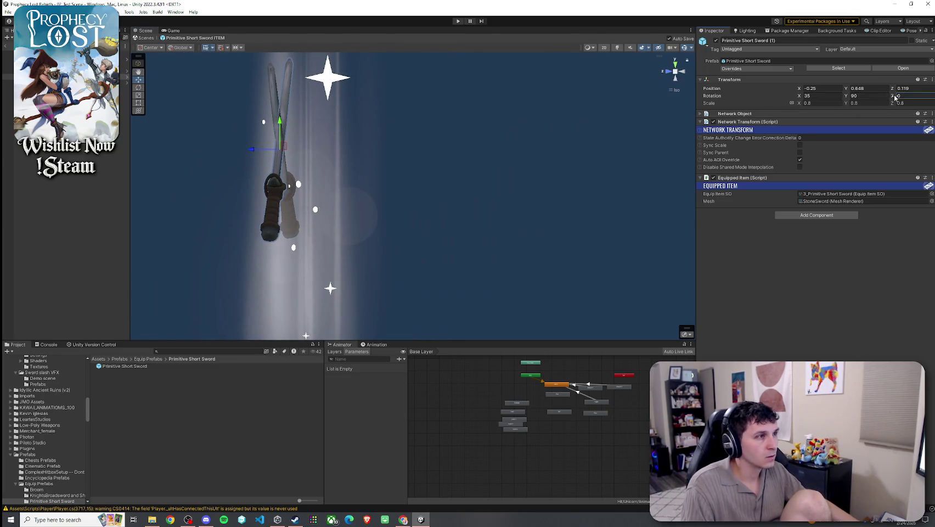
pyautogui.moveTo(897, 98); pyautogui.dragTo(931, 104)
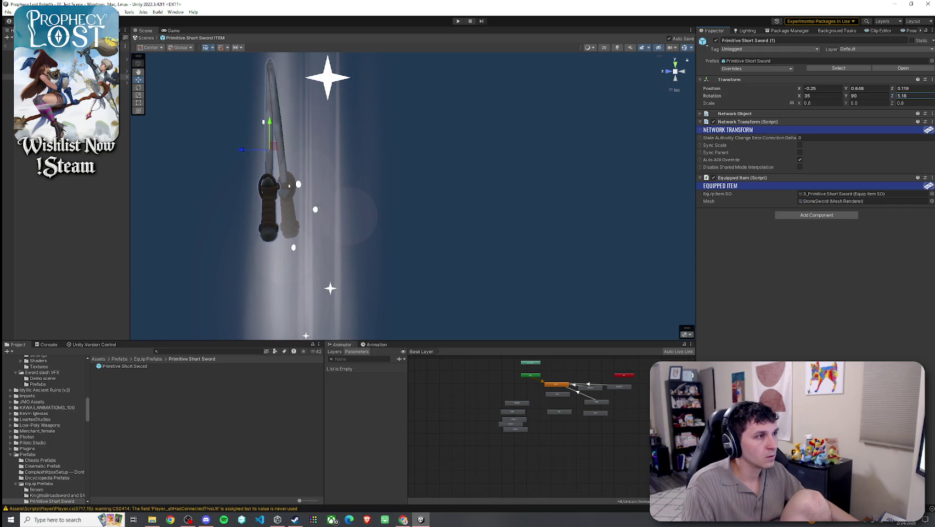
pyautogui.moveTo(188, 125)
pyautogui.mouseDown()
pyautogui.moveTo(260, 135)
pyautogui.moveTo(389, 120)
pyautogui.moveTo(214, 119)
pyautogui.moveTo(229, 120)
pyautogui.moveTo(208, 101)
pyautogui.mouseUp()
# Step: Shift both swords sideways and frame them with the HCFX_Blessed_04_Small glow in isometric view
pyautogui.moveTo(369, 174); pyautogui.dragTo(511, 176)
pyautogui.click(511, 176)
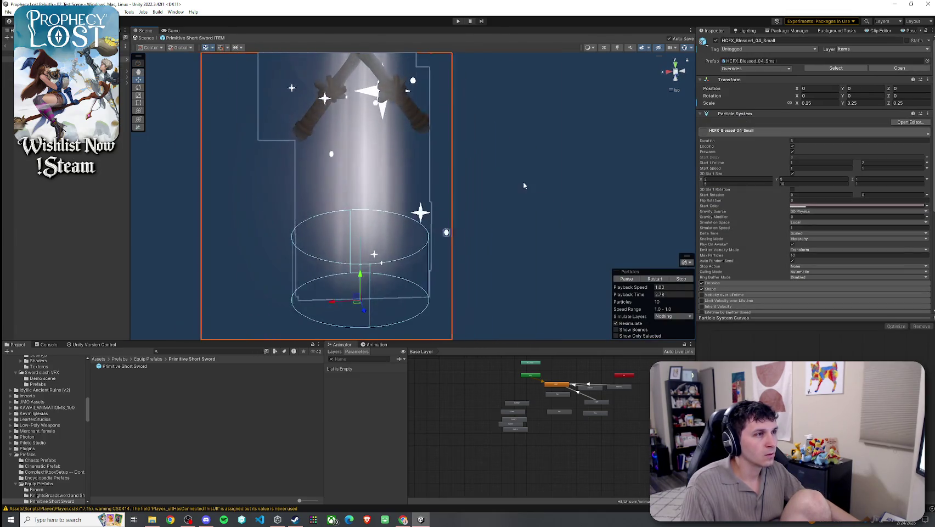
pyautogui.scroll(-5, 543, 146)
pyautogui.moveTo(542, 146)
pyautogui.mouseDown()
pyautogui.moveTo(365, 138)
pyautogui.moveTo(540, 128)
pyautogui.moveTo(591, 107)
pyautogui.moveTo(670, 132)
pyautogui.mouseUp()
pyautogui.scroll(5, 492, 135)
pyautogui.click(672, 90)
pyautogui.scroll(5, 611, 130)
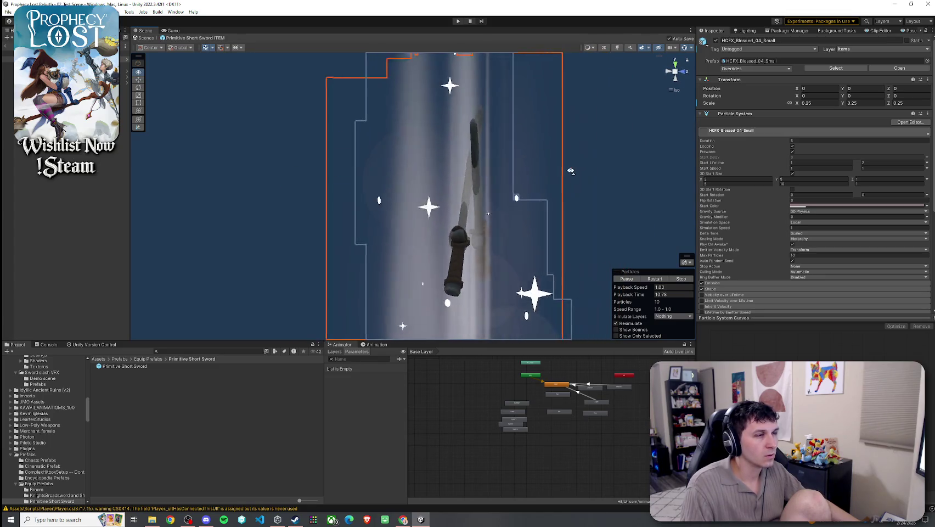
# Step: Move both swords to Z -0.044, then check the X from the left, front and perspective
pyautogui.click(421, 156)
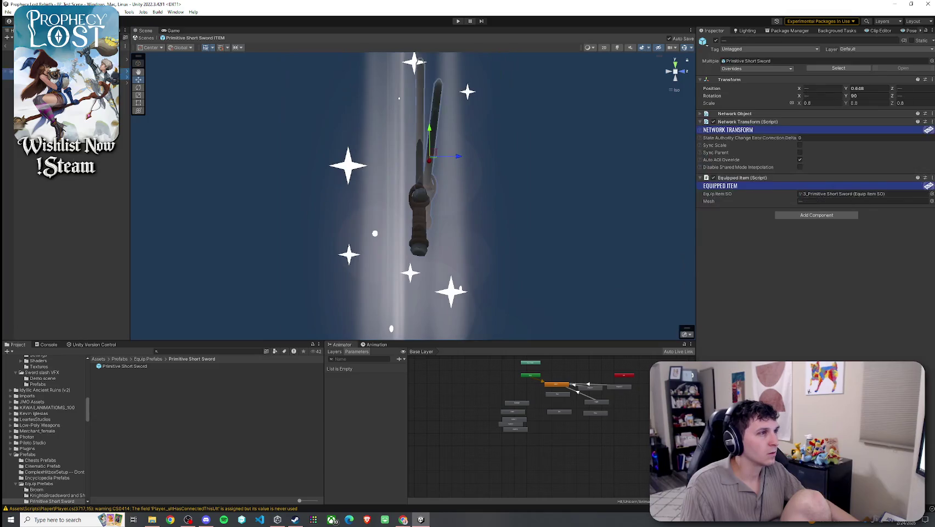
pyautogui.moveTo(455, 157); pyautogui.dragTo(439, 159)
pyautogui.moveTo(502, 146)
pyautogui.mouseDown()
pyautogui.moveTo(341, 139)
pyautogui.moveTo(411, 132)
pyautogui.mouseUp()
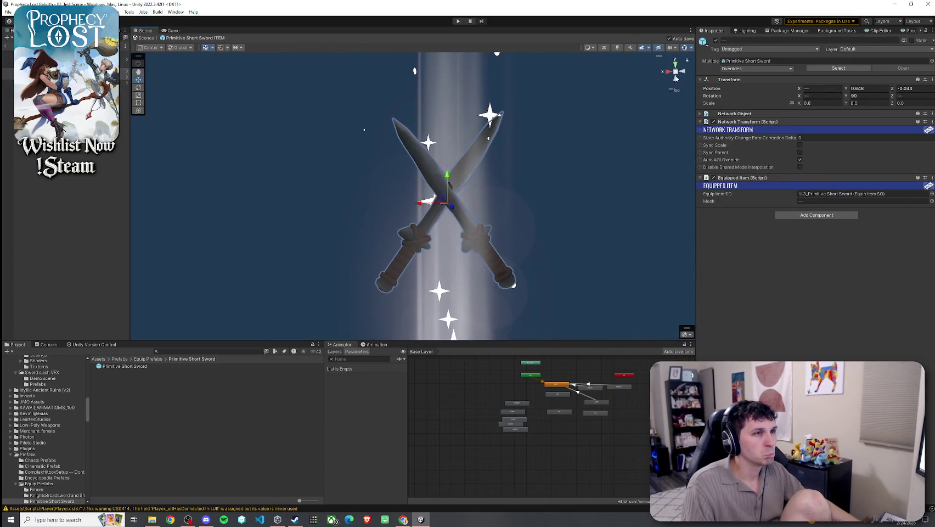
pyautogui.click(676, 78)
pyautogui.moveTo(322, 89); pyautogui.dragTo(320, 87)
pyautogui.click(683, 73)
pyautogui.click(684, 72)
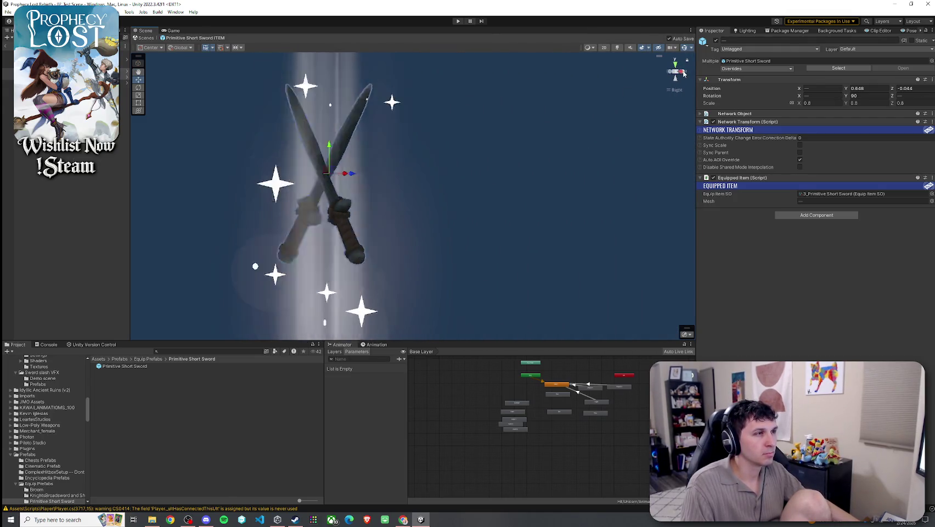
pyautogui.click(683, 73)
pyautogui.moveTo(672, 94)
pyautogui.mouseDown()
pyautogui.moveTo(472, 247)
pyautogui.moveTo(609, 198)
pyautogui.moveTo(483, 175)
pyautogui.moveTo(541, 168)
pyautogui.moveTo(558, 153)
pyautogui.moveTo(659, 153)
pyautogui.moveTo(535, 162)
pyautogui.mouseUp()
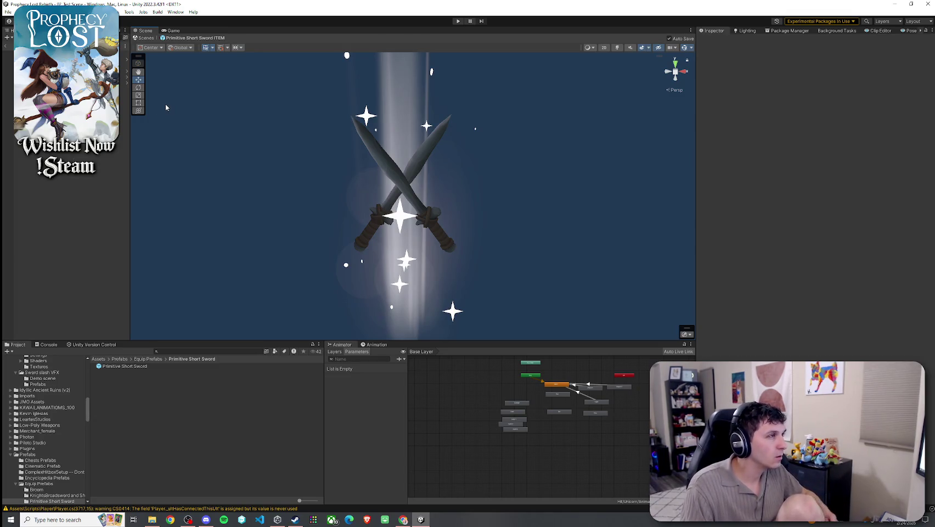
# Step: Go to the top-level Assets folder and exit the Primitive Short Sword prefab to the main forest scene
pyautogui.click(7, 11)
pyautogui.click(8, 47)
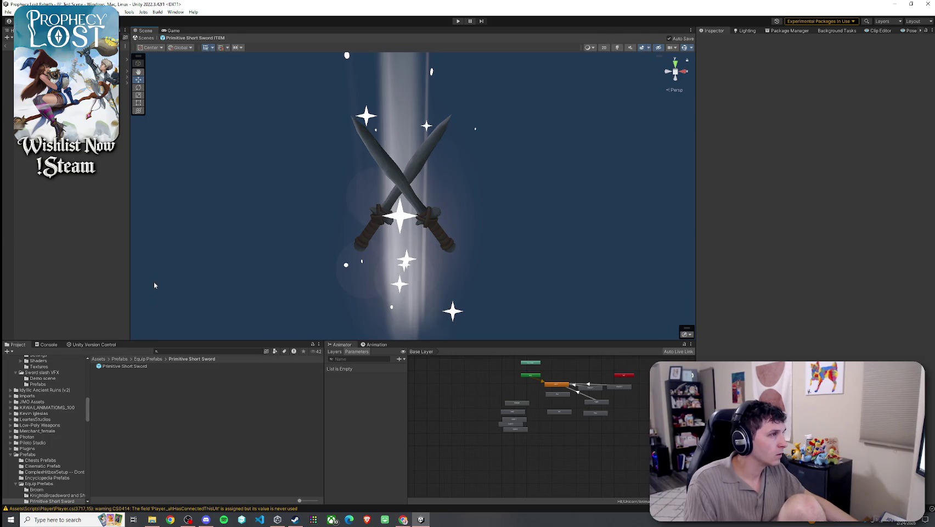
pyautogui.click(99, 359)
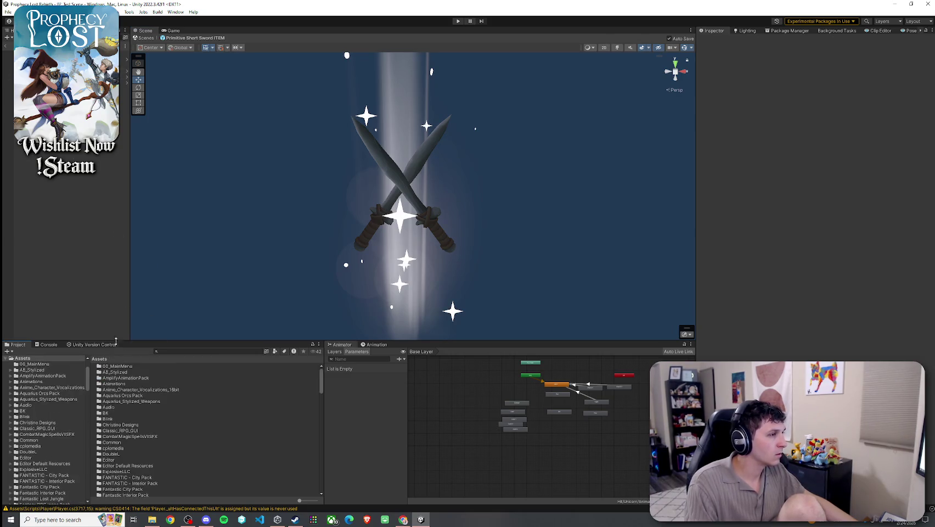
pyautogui.click(9, 45)
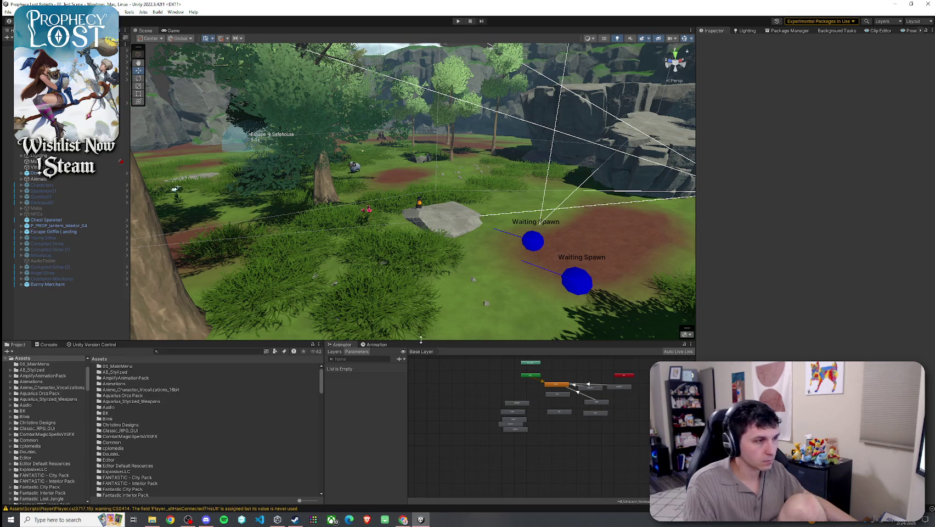
pyautogui.scroll(5, 563, 387)
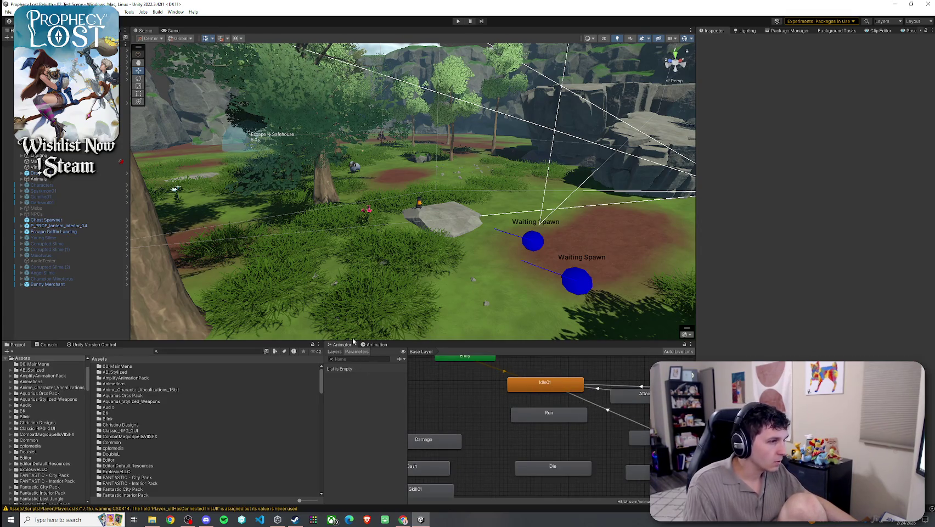
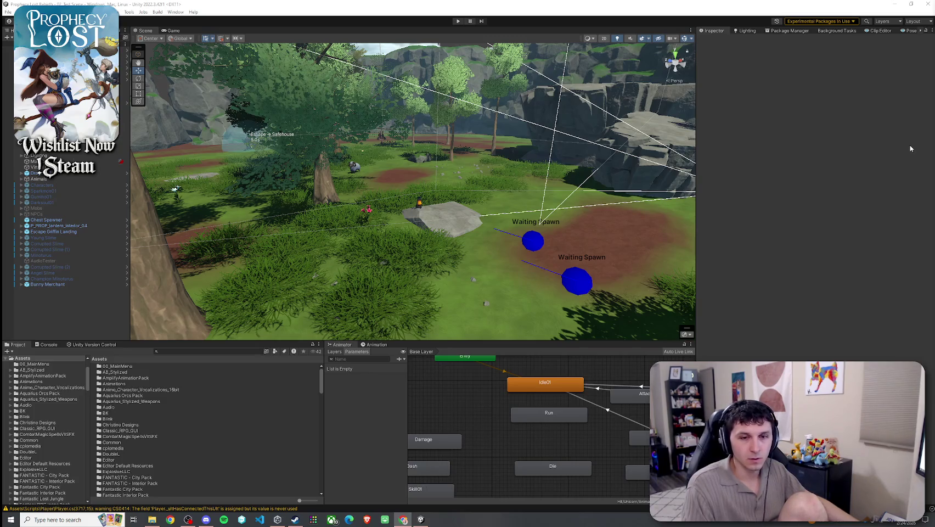
# Step: Select the Item Database and ping the short sword asset assigned to Element 3
pyautogui.click(7, 12)
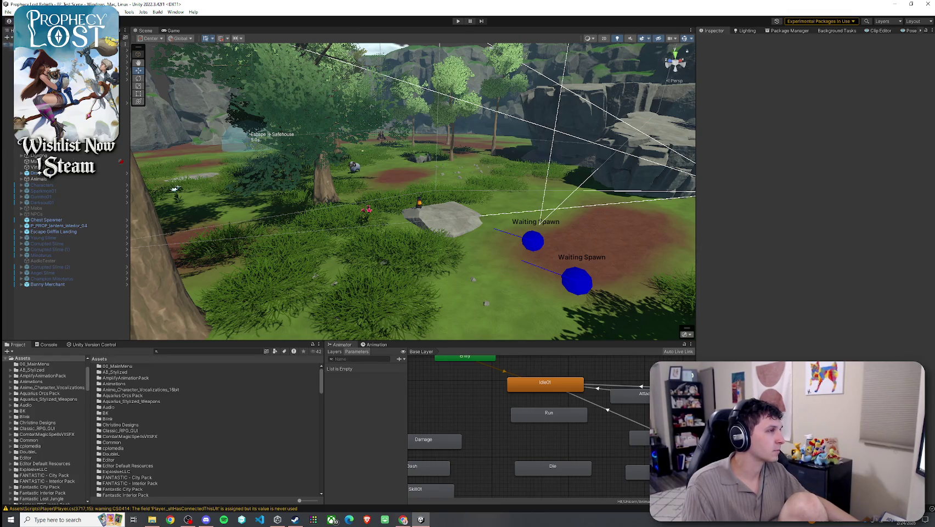
pyautogui.click(8, 50)
pyautogui.click(823, 162)
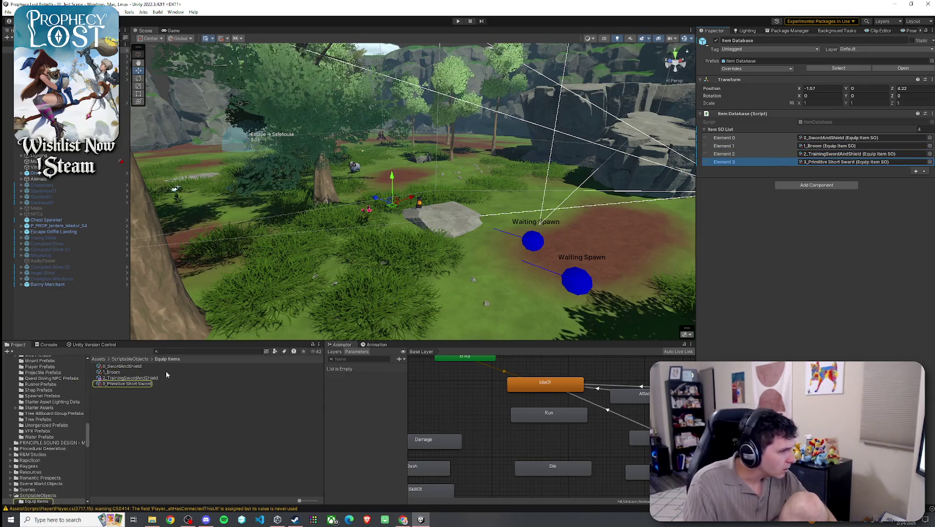
pyautogui.click(172, 384)
# Step: Rename the asset to '3_Primitive Short Swords' and confirm it against Element 3
pyautogui.click(174, 384)
pyautogui.write('s')
pyautogui.press('Return')
pyautogui.hotkey('ctrl', 'z')
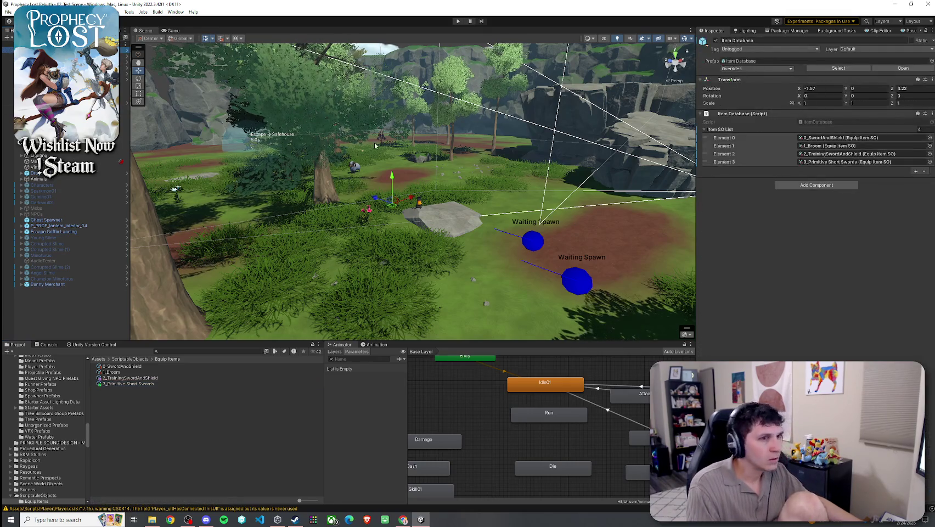
pyautogui.click(845, 161)
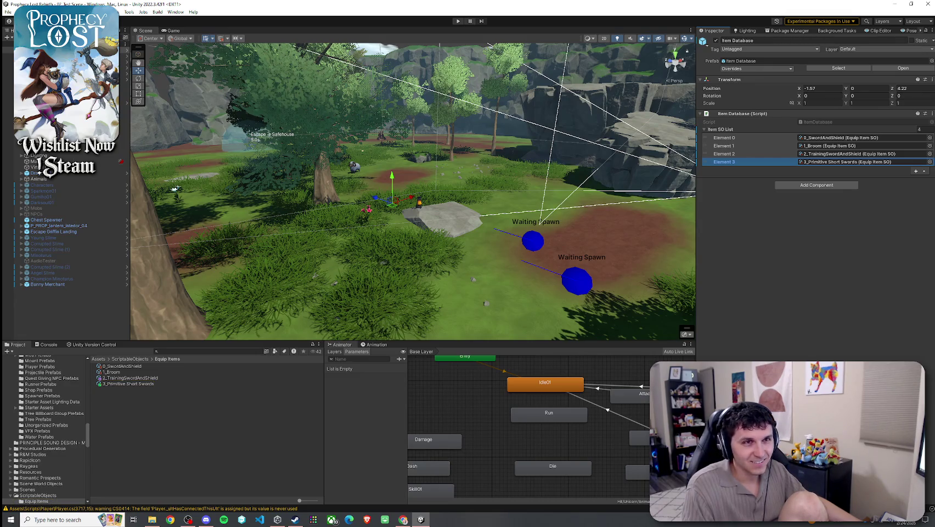
pyautogui.hotkey('ctrl', 'y')
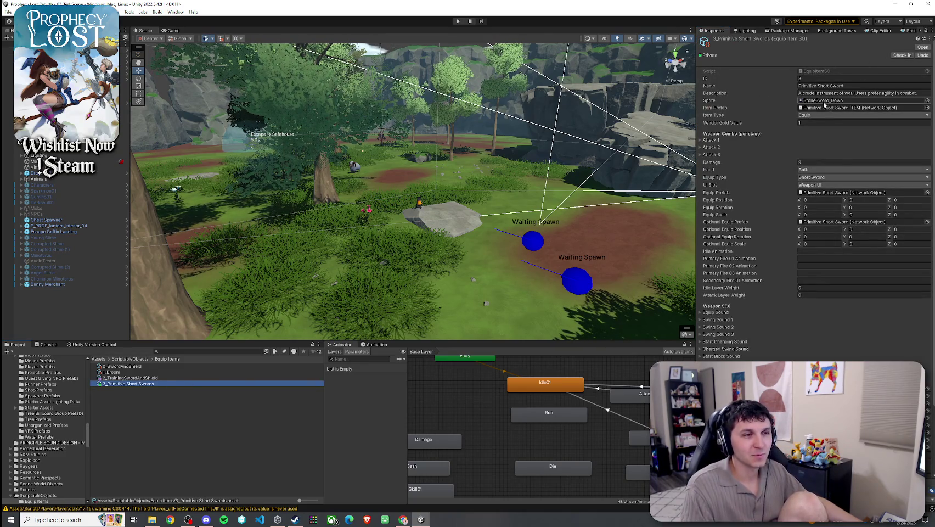
# Step: Ping the sword's StoneSword_Down sprite and glance over the editor extensions menu
pyautogui.click(824, 101)
pyautogui.click(144, 402)
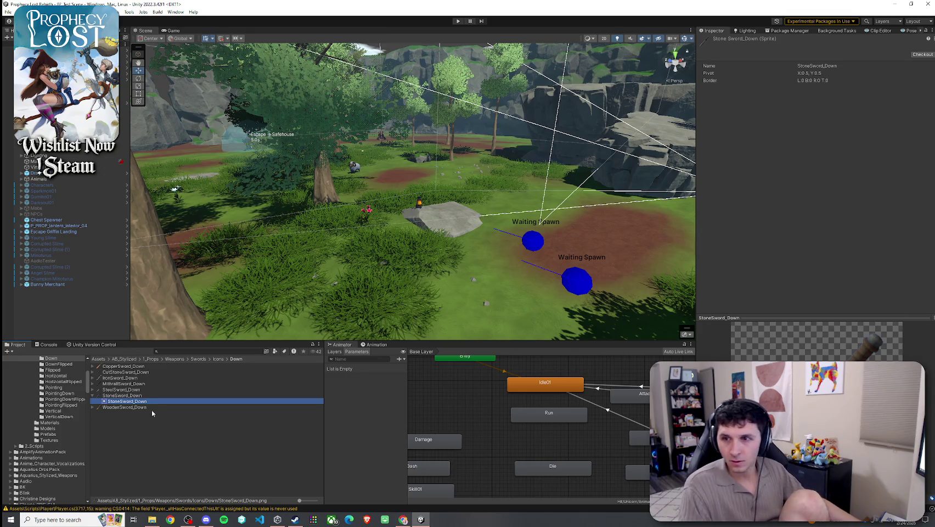
pyautogui.click(151, 411)
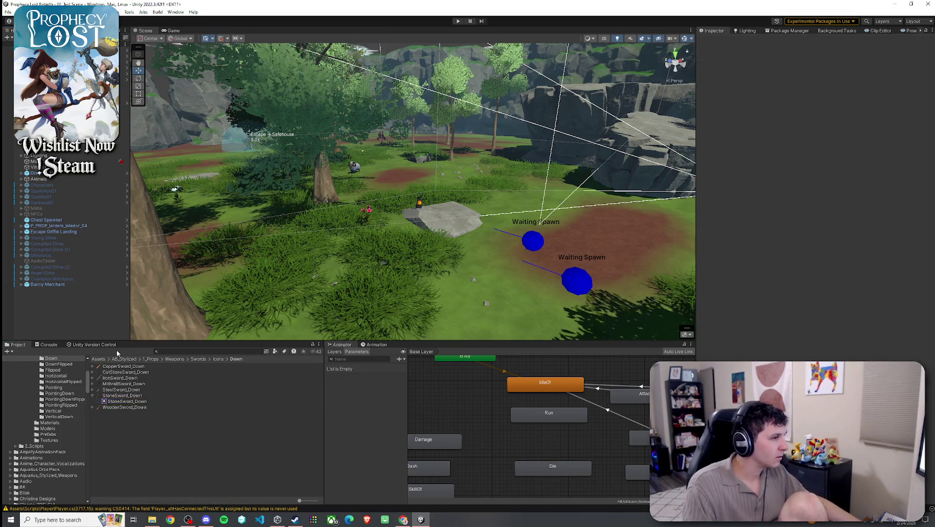
pyautogui.click(129, 12)
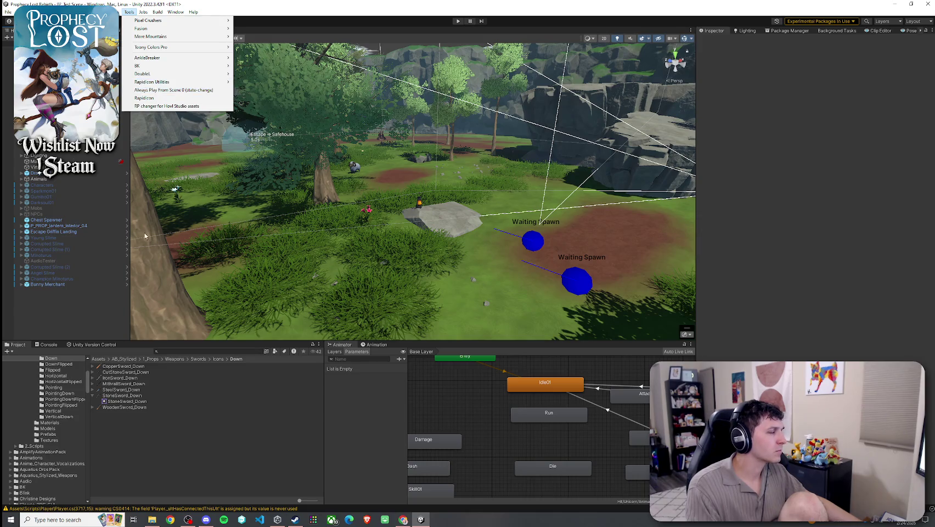
pyautogui.click(145, 427)
# Step: Search the Project for 'sword icon', select Wooden Sword Icon 512, then clear the search
pyautogui.click(97, 359)
pyautogui.click(195, 352)
pyautogui.write('swor')
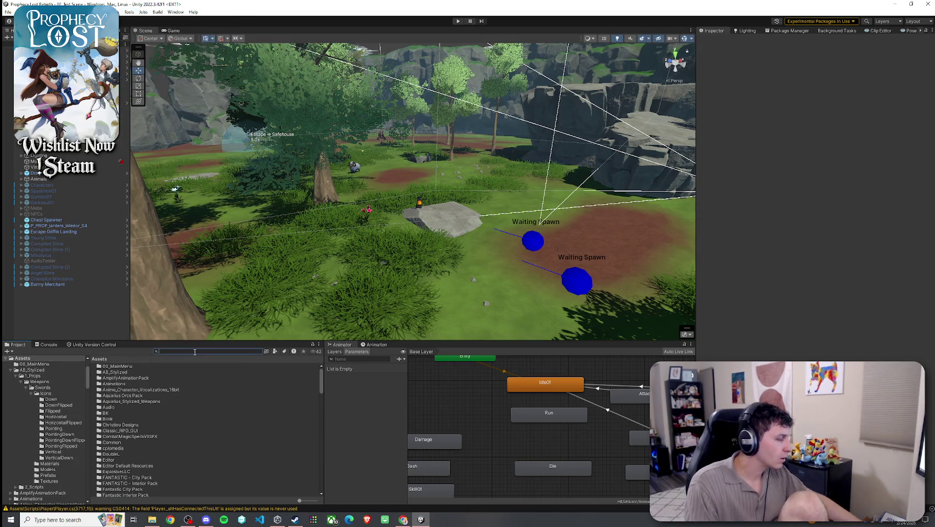
pyautogui.write('d icon')
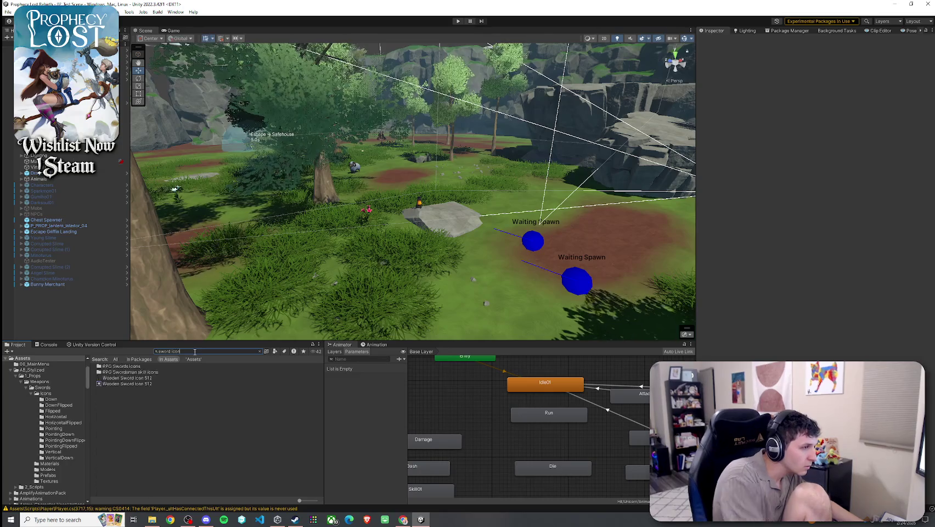
pyautogui.click(157, 378)
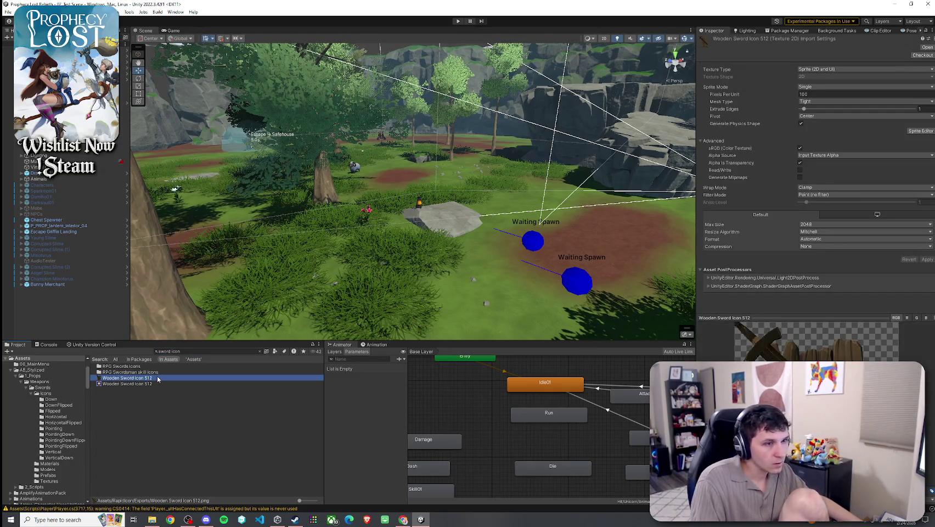
pyautogui.doubleClick(175, 351)
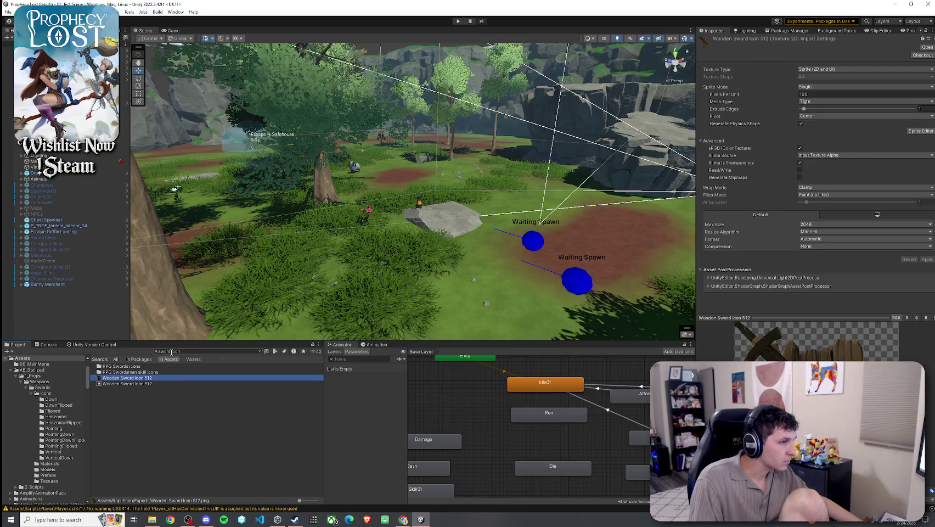
pyautogui.press('Escape')
# Step: Open the RapidIcon window from the Tools menu
pyautogui.click(129, 12)
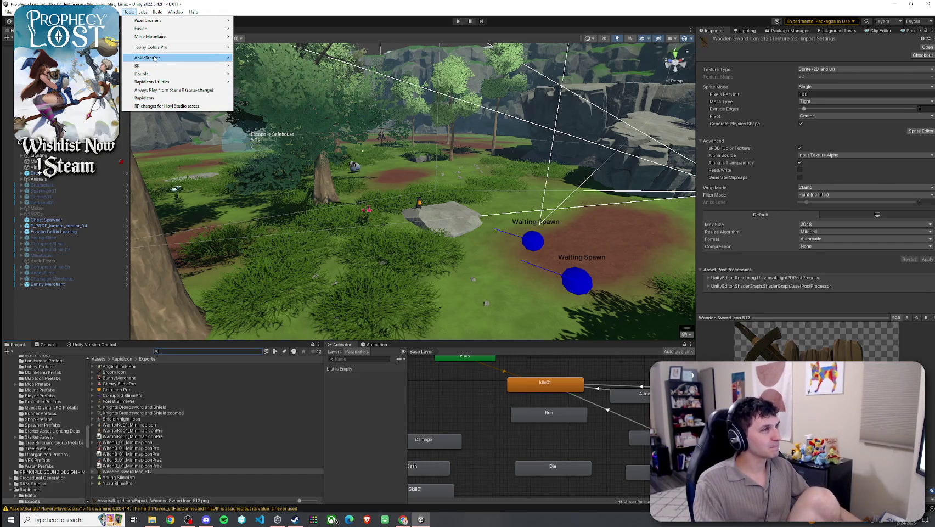
pyautogui.moveTo(156, 82)
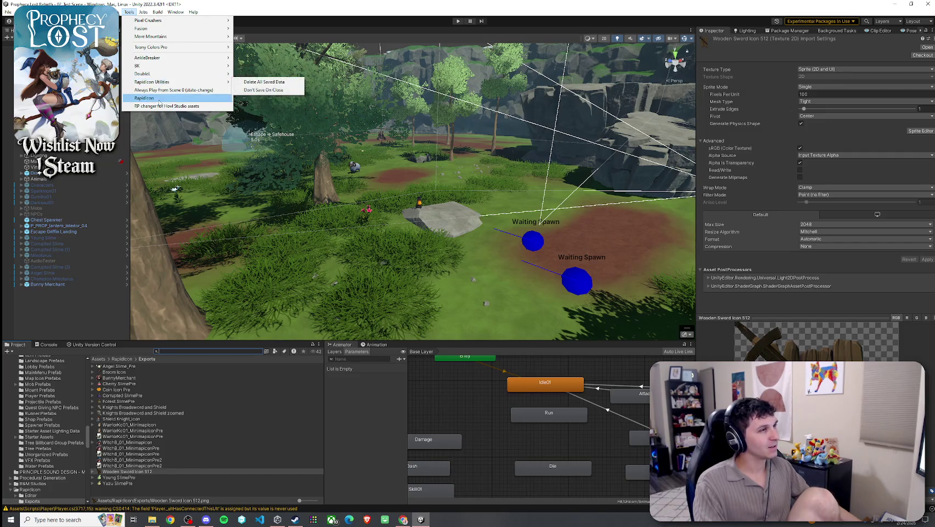
pyautogui.click(145, 98)
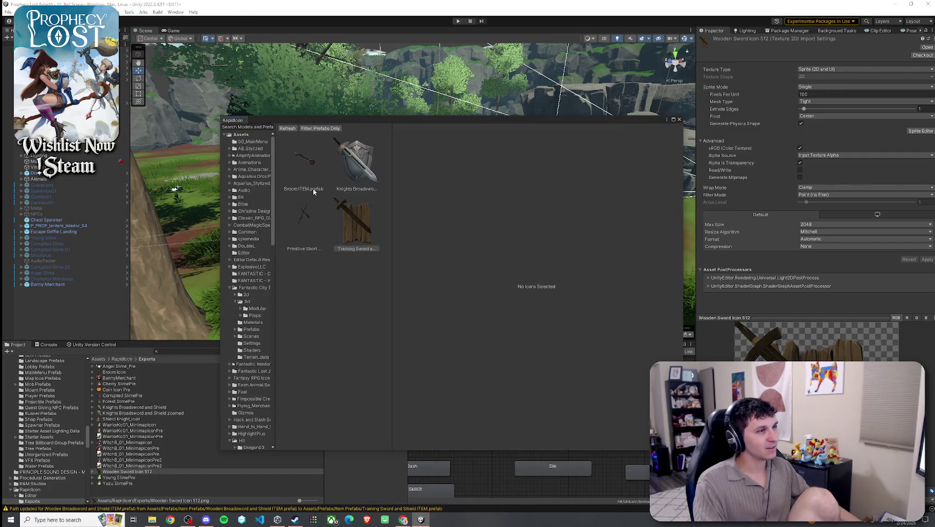
# Step: Set up the Primitive Short Sword icon at 512×512, named 'Primitive Short Swords Icon'
pyautogui.click(308, 221)
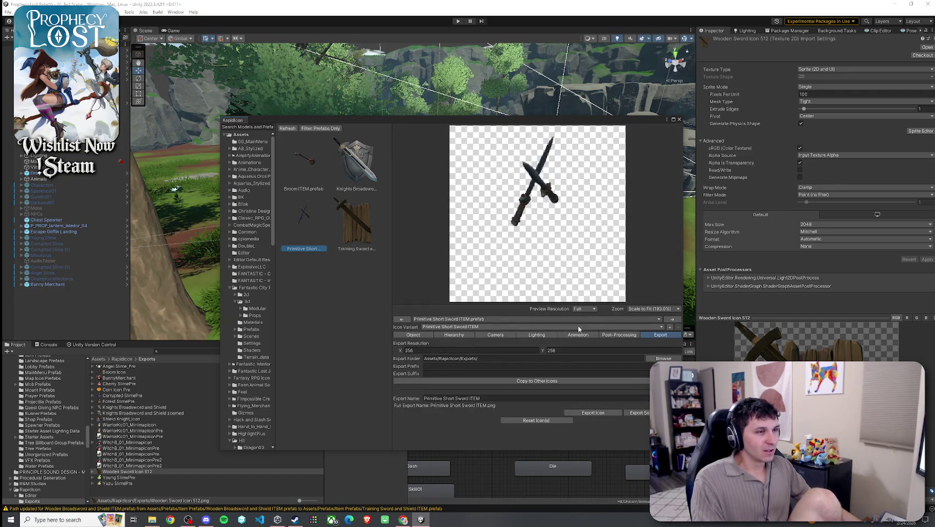
pyautogui.click(488, 351)
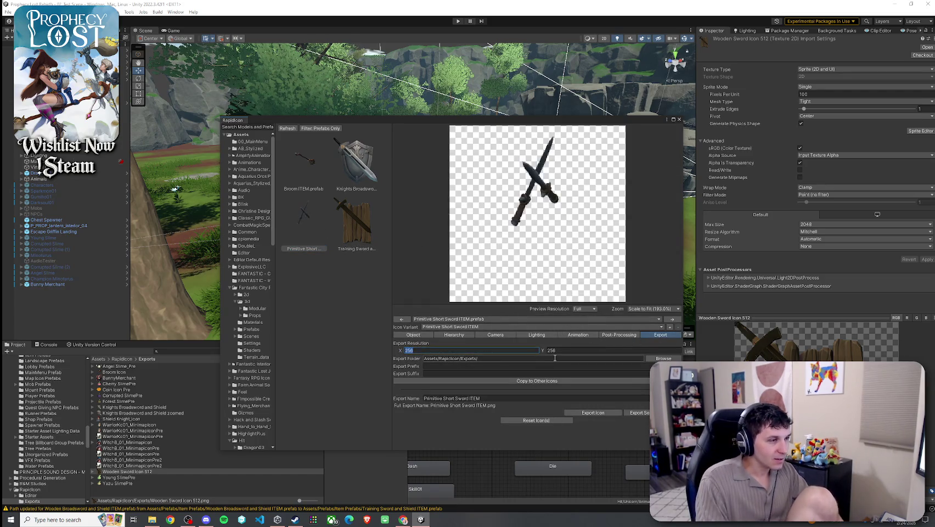
pyautogui.write('512')
pyautogui.click(573, 351)
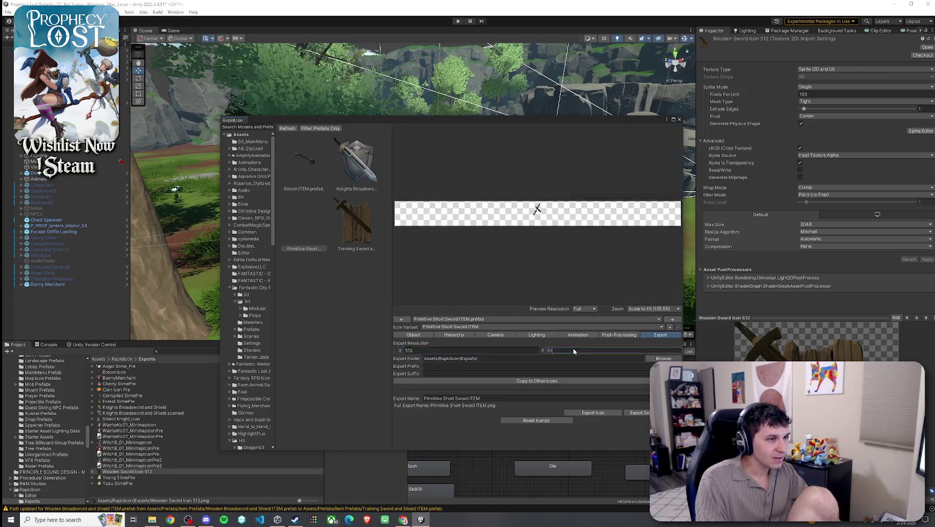
pyautogui.write('512')
pyautogui.click(488, 398)
pyautogui.click(488, 398)
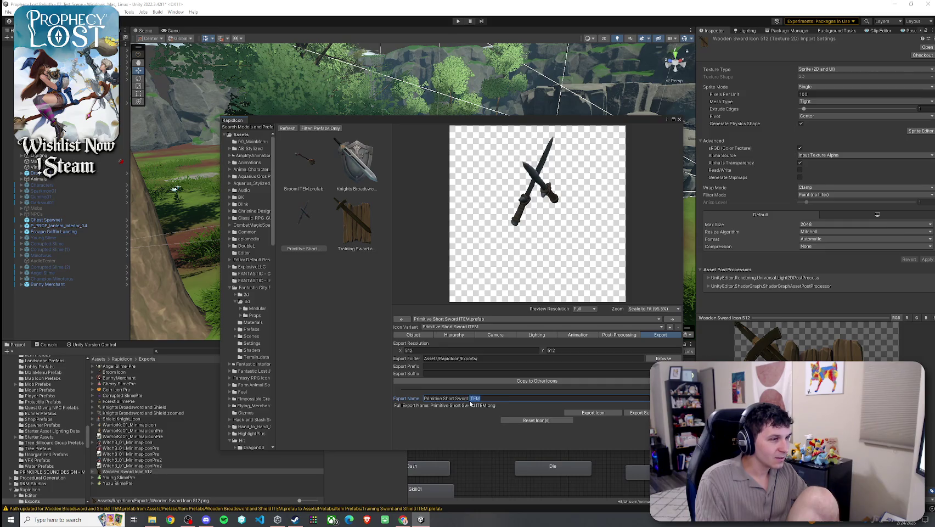
pyautogui.write('Icon')
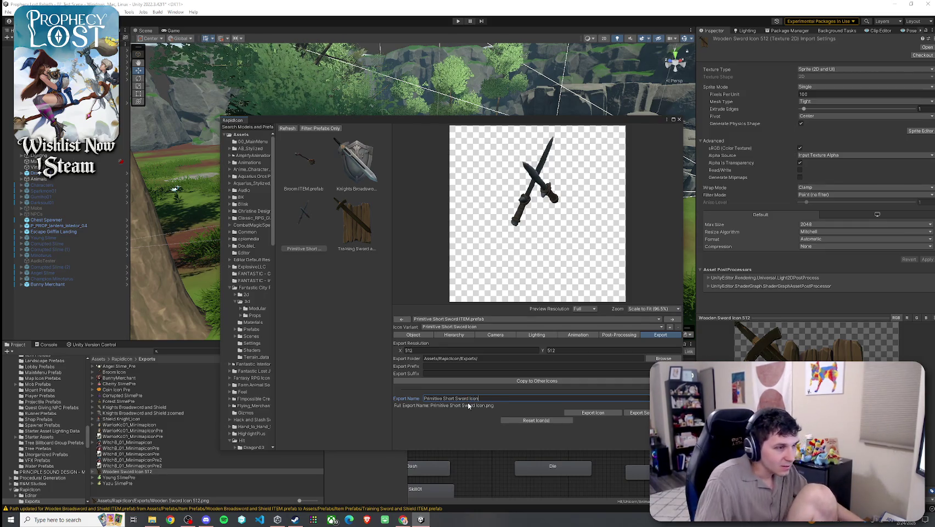
pyautogui.click(469, 399)
pyautogui.write('s')
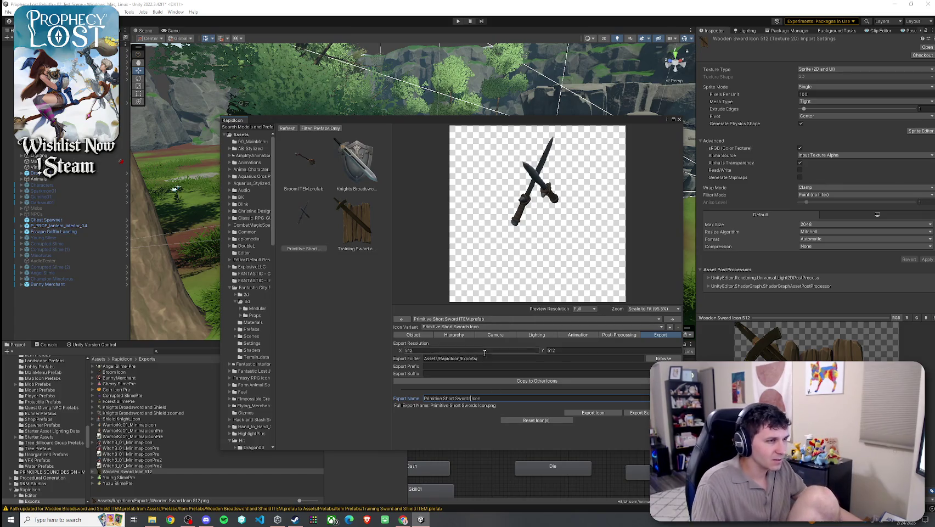
# Step: Turn off Auto position, rotate the swords to X -43.75, Y 39.88, Z 4.03, and set Position Y -1.1
pyautogui.click(429, 335)
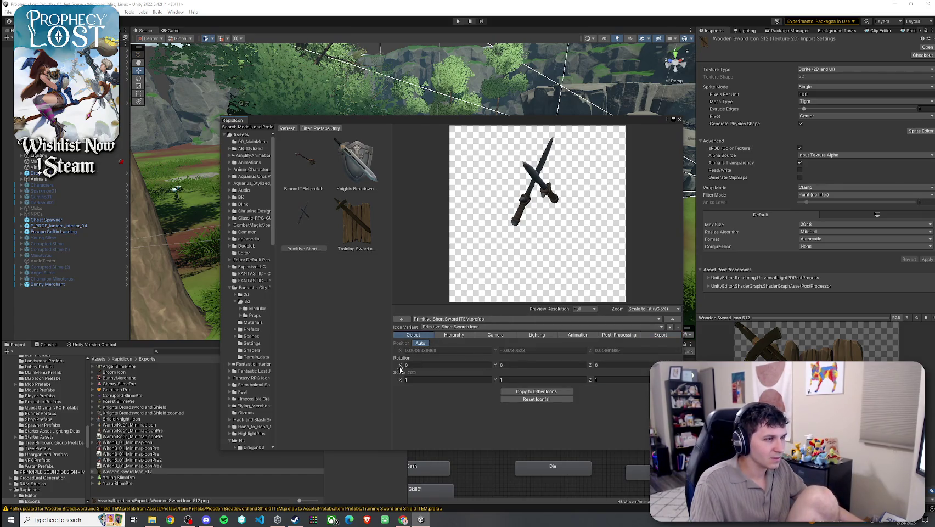
pyautogui.click(417, 343)
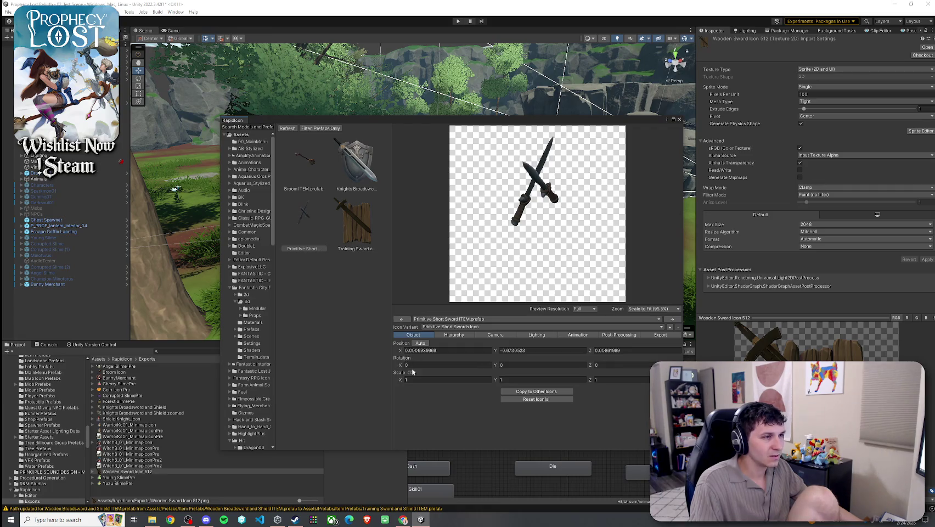
pyautogui.moveTo(402, 363)
pyautogui.mouseDown()
pyautogui.moveTo(264, 373)
pyautogui.moveTo(390, 360)
pyautogui.moveTo(372, 363)
pyautogui.mouseUp()
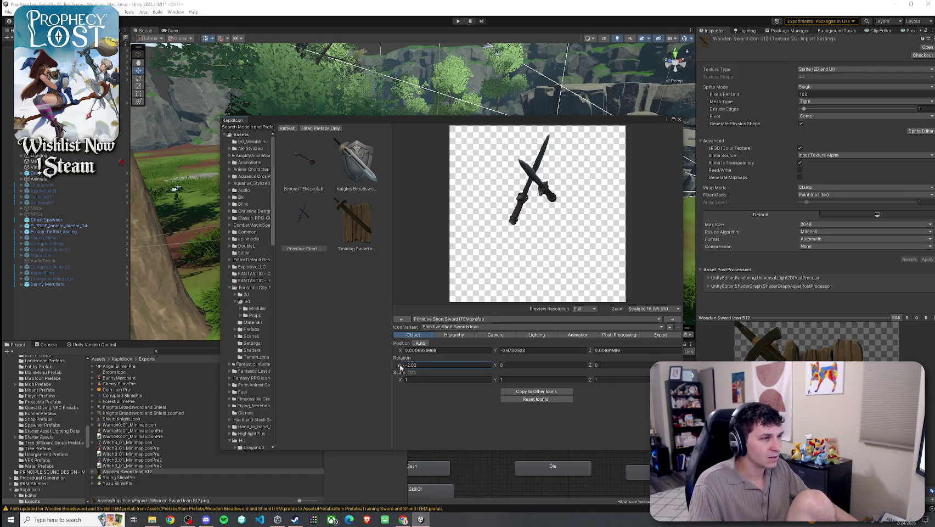
pyautogui.moveTo(402, 365)
pyautogui.mouseDown()
pyautogui.moveTo(555, 365)
pyautogui.moveTo(529, 365)
pyautogui.mouseUp()
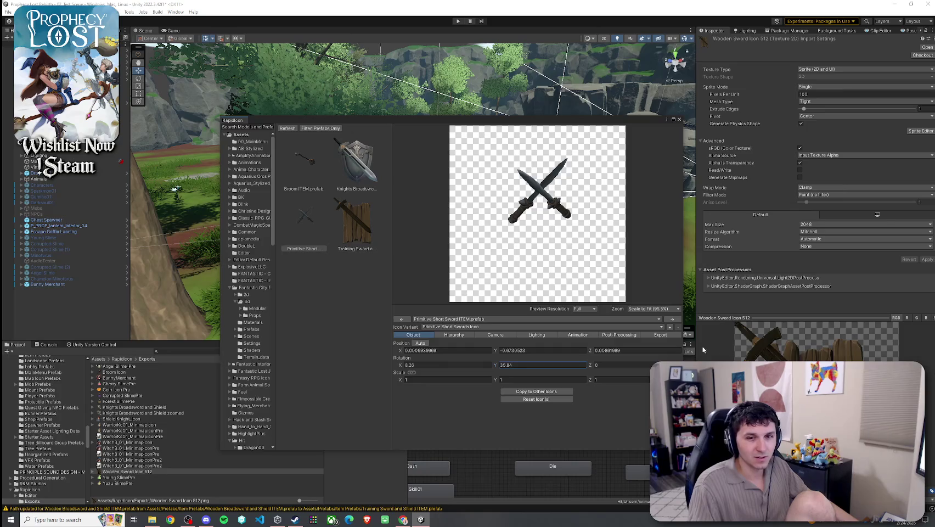
pyautogui.moveTo(604, 365); pyautogui.dragTo(641, 365)
pyautogui.moveTo(400, 365)
pyautogui.mouseDown()
pyautogui.moveTo(381, 365)
pyautogui.moveTo(39, 172)
pyautogui.mouseUp()
pyautogui.moveTo(494, 365); pyautogui.dragTo(514, 367)
pyautogui.click(522, 367)
pyautogui.click(492, 351)
pyautogui.write('-1.1')
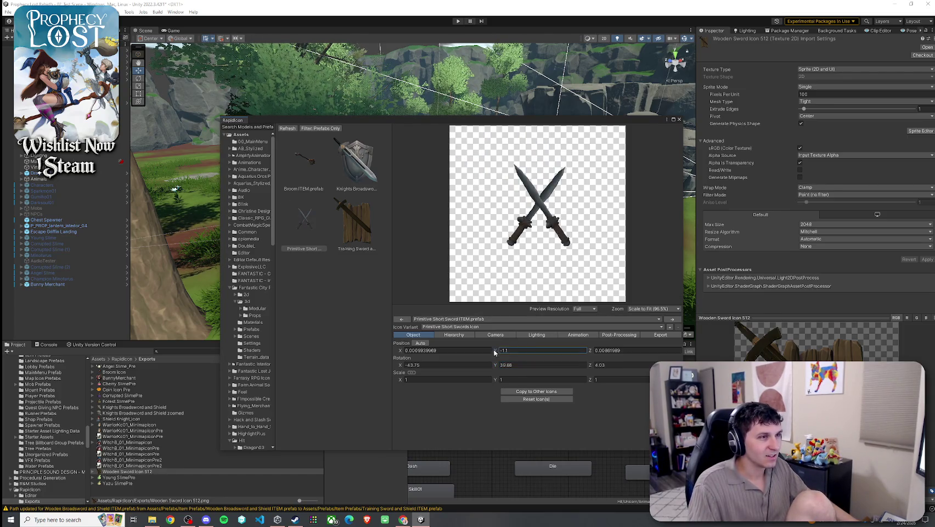
pyautogui.click(452, 334)
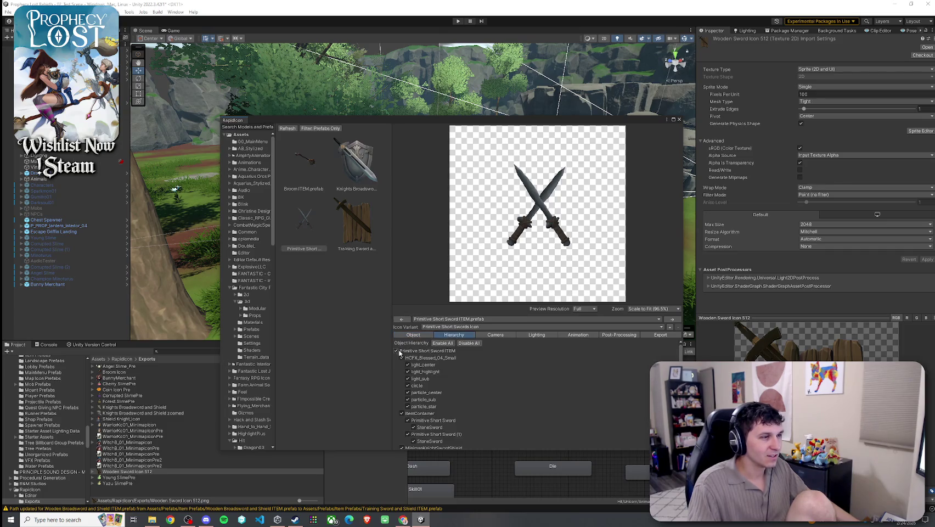
# Step: Set the icon camera scale factor to 2.07 and fine-tune the swords' X rotation
pyautogui.click(486, 336)
pyautogui.moveTo(407, 392); pyautogui.dragTo(417, 395)
pyautogui.click(491, 350)
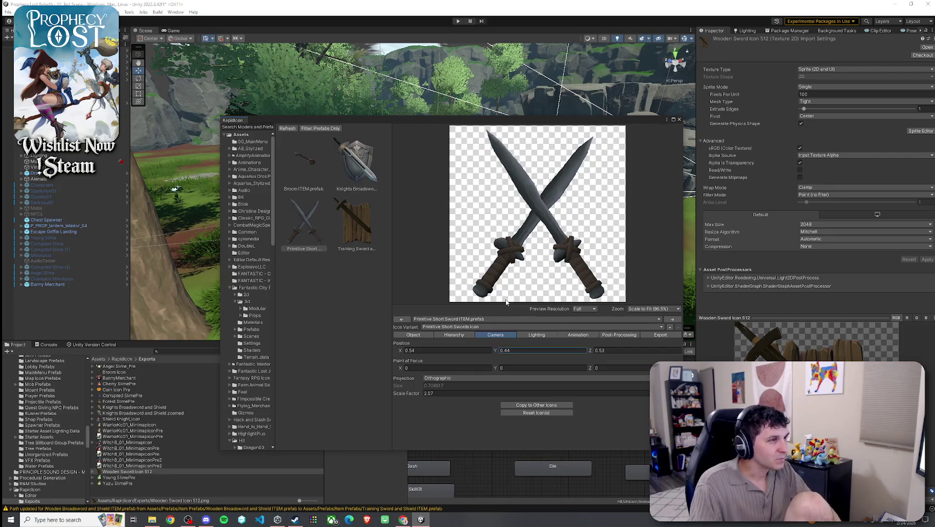
pyautogui.click(428, 334)
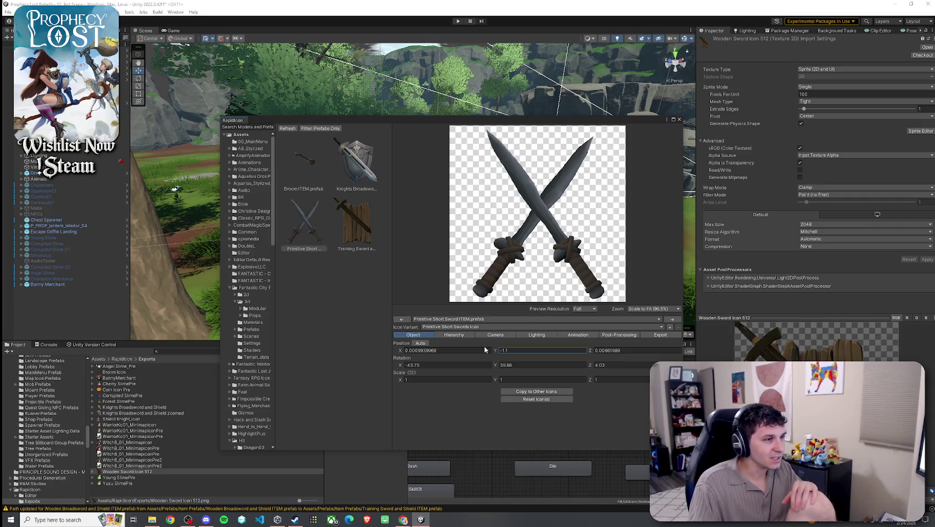
pyautogui.click(402, 365)
pyautogui.moveTo(401, 364)
pyautogui.mouseDown()
pyautogui.moveTo(544, 366)
pyautogui.moveTo(389, 381)
pyautogui.mouseUp()
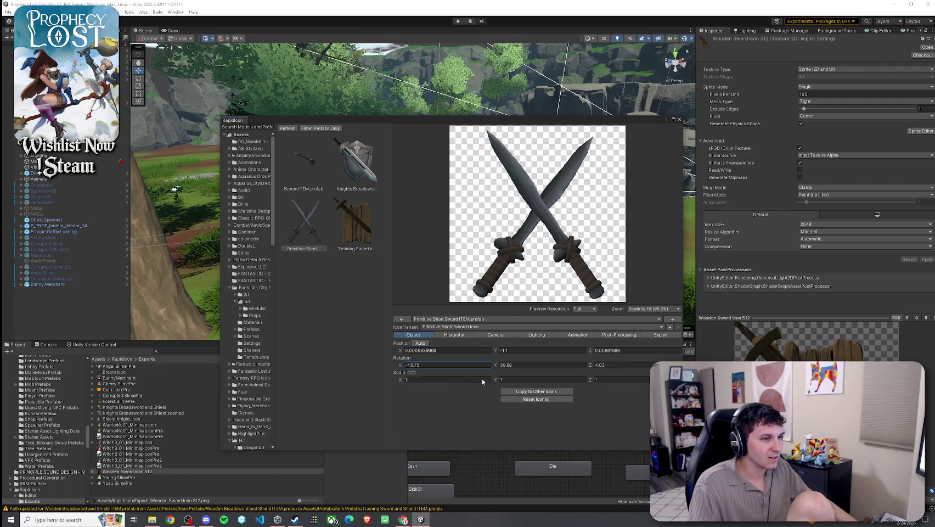
# Step: Export the icon from the Export tab and confirm the export
pyautogui.click(652, 335)
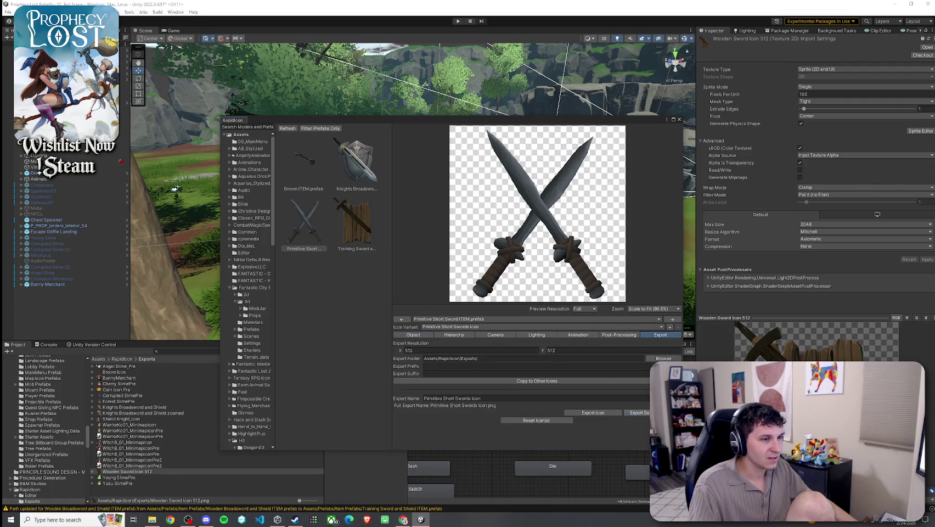
pyautogui.click(636, 412)
pyautogui.click(478, 274)
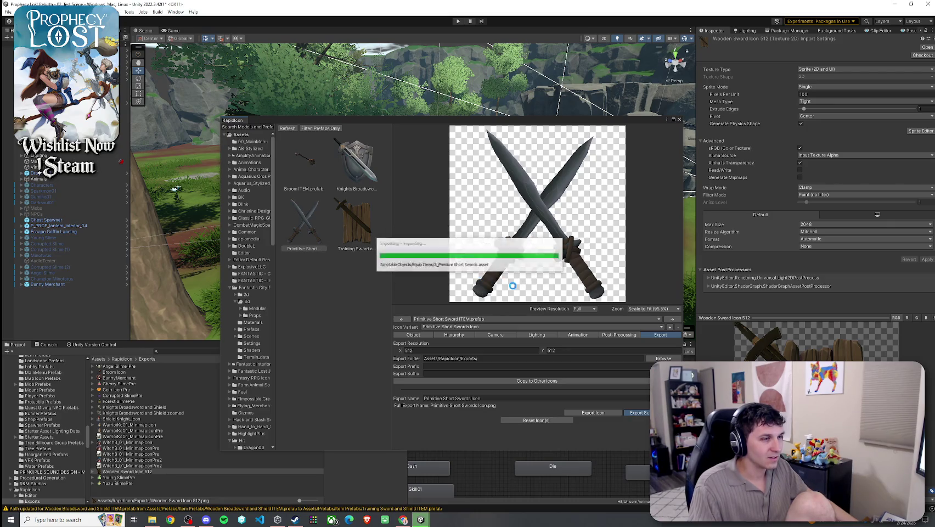
# Step: Close RapidIcon, select the 3_Primitive Short Swords item, and rename it 'Primitive Short Swords'
pyautogui.click(679, 120)
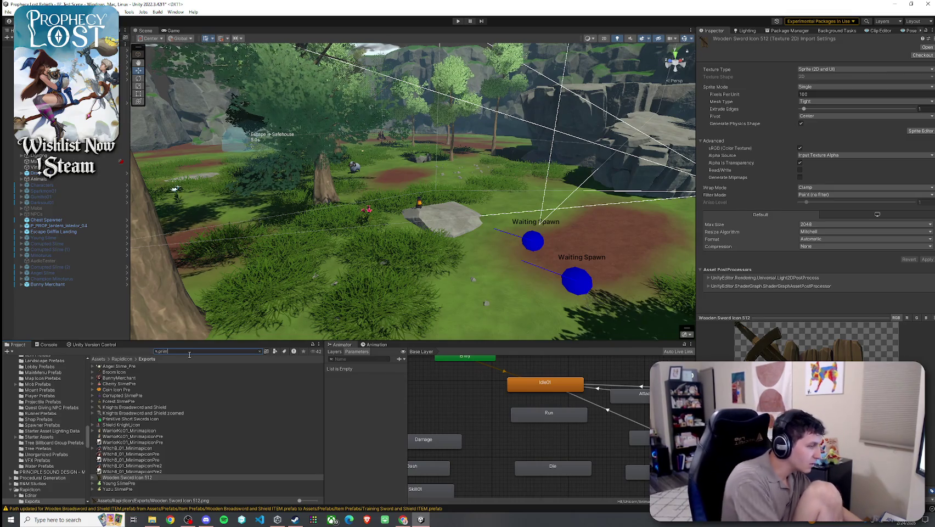
pyautogui.write('primitive')
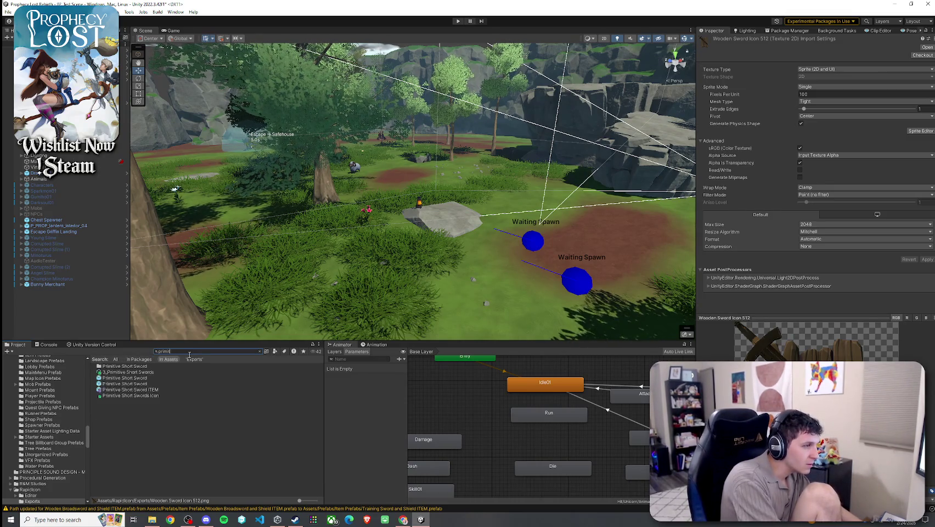
pyautogui.click(188, 371)
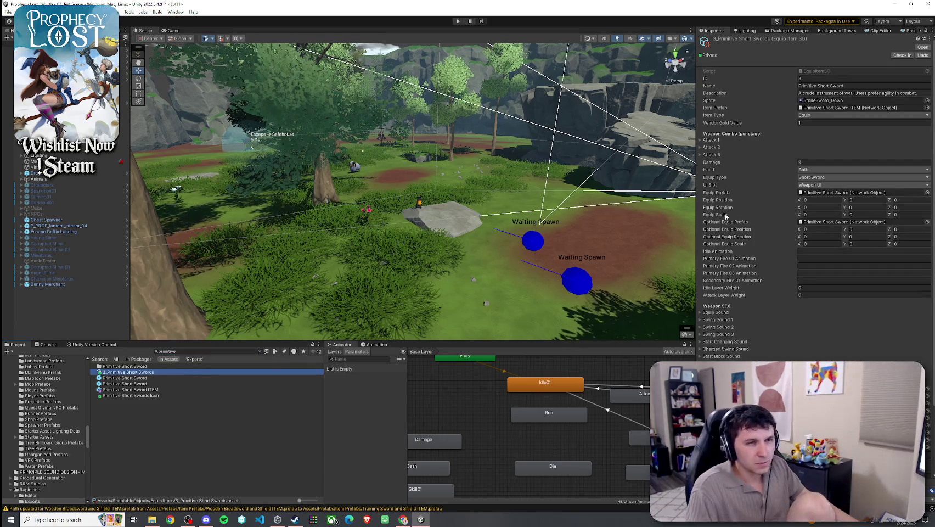
pyautogui.click(814, 170)
pyautogui.click(838, 87)
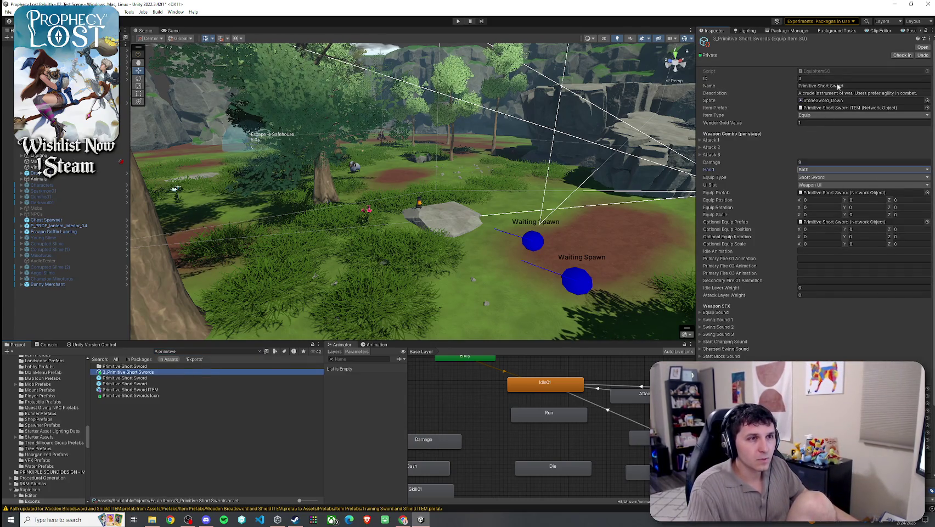
pyautogui.click(847, 86)
pyautogui.write('Swords')
pyautogui.press('Tab')
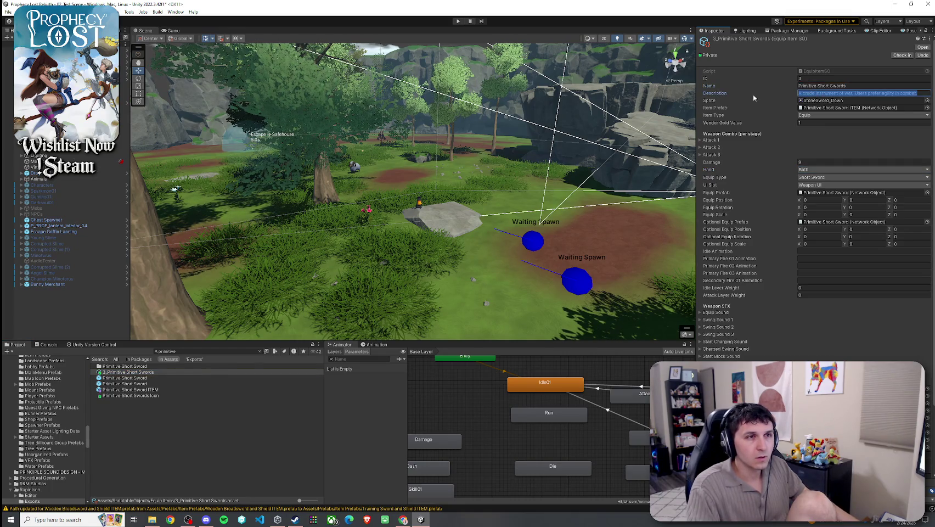
# Step: Edit the item description, adding 'Crude' and pluralising 'instrument'
pyautogui.click(815, 93)
pyautogui.write('Crude')
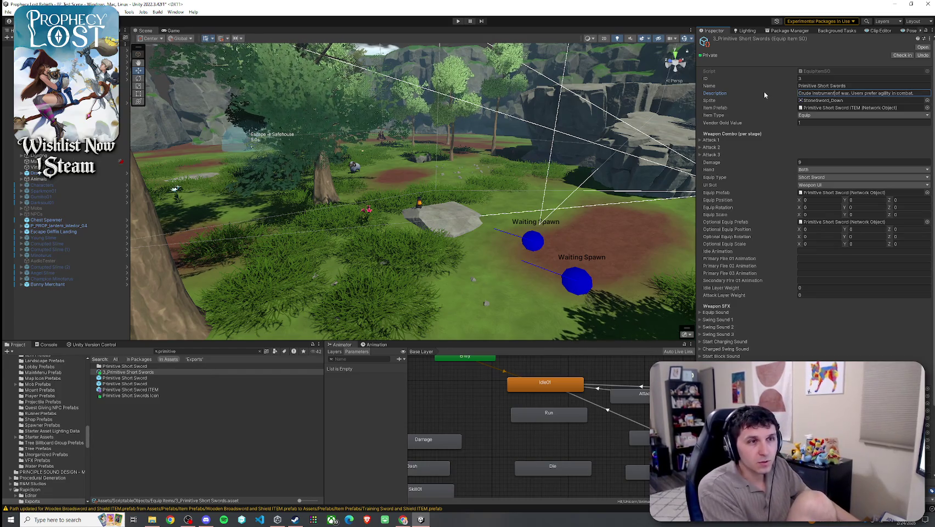
pyautogui.click(828, 94)
pyautogui.write('s')
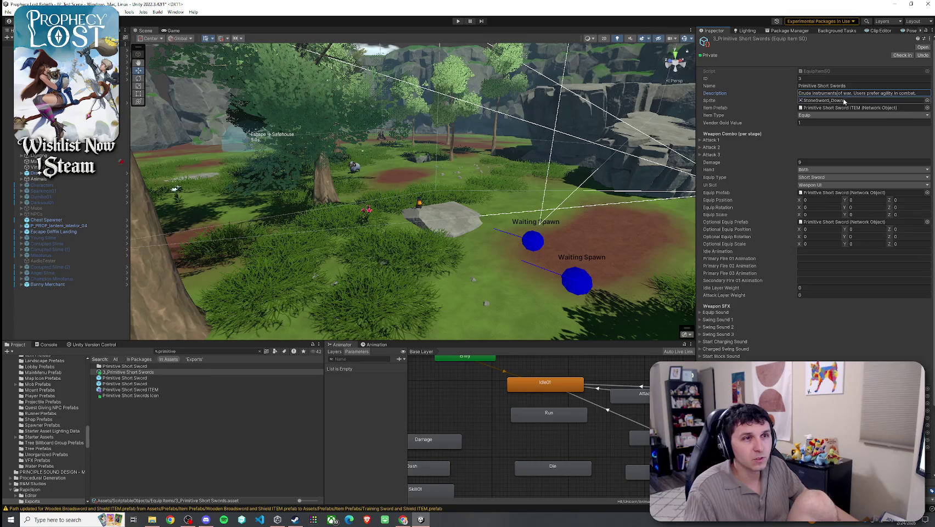
# Step: Set the Primitive Short Swords Icon texture type to Sprite (2D and UI)
pyautogui.click(836, 101)
pyautogui.click(927, 101)
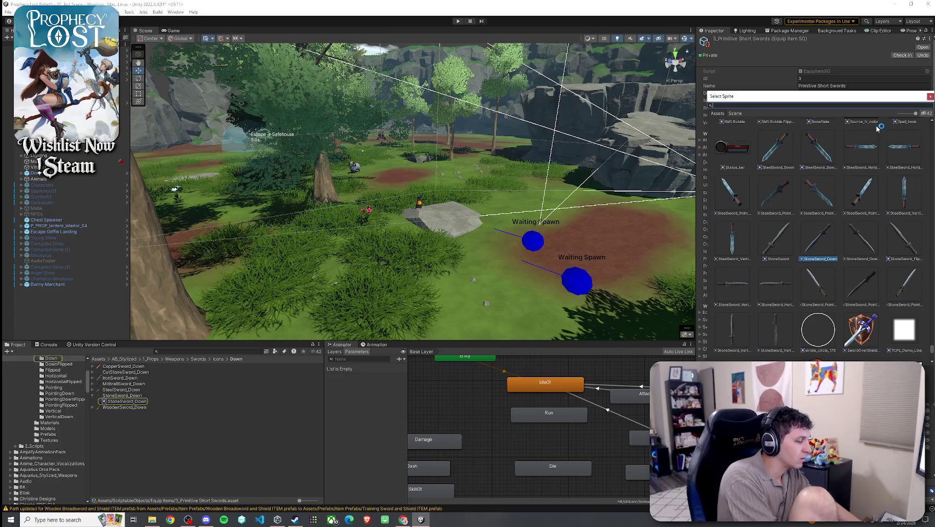
pyautogui.write('primitive')
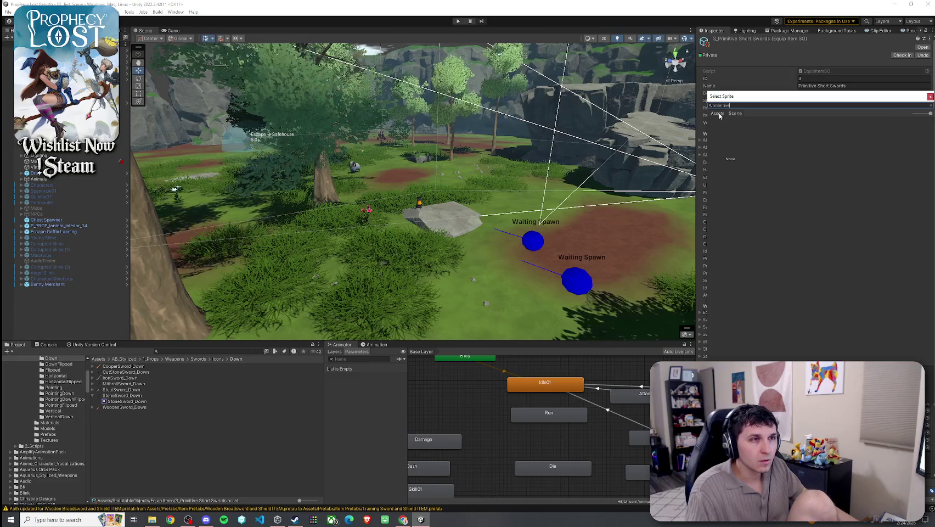
pyautogui.press('Escape')
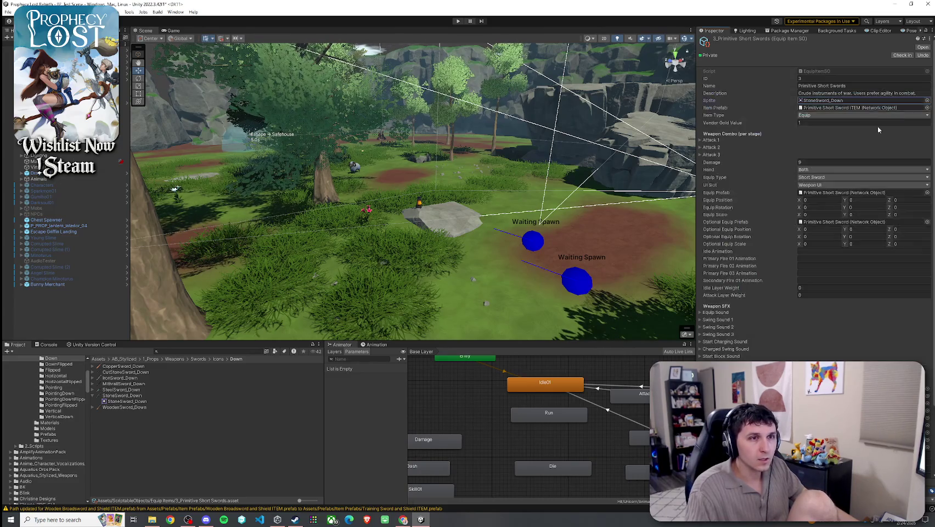
pyautogui.click(185, 351)
pyautogui.write('pr')
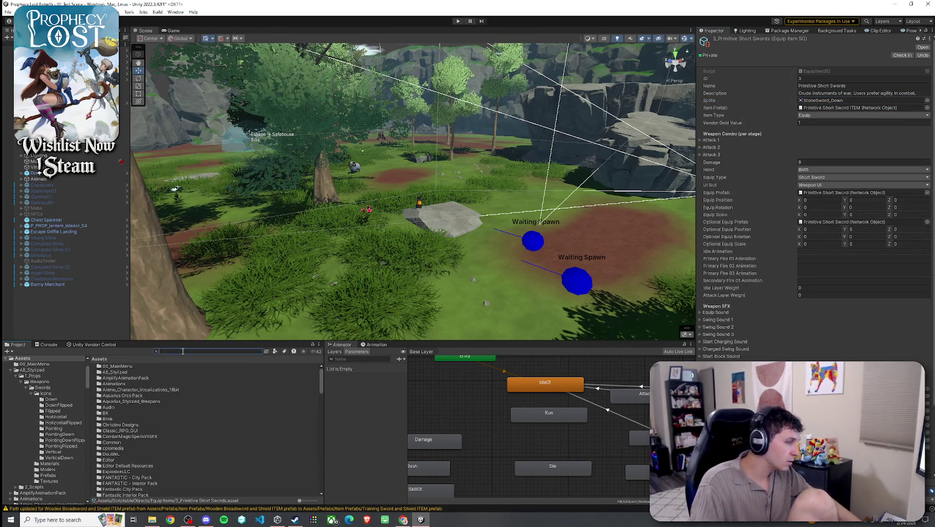
pyautogui.write('imitive')
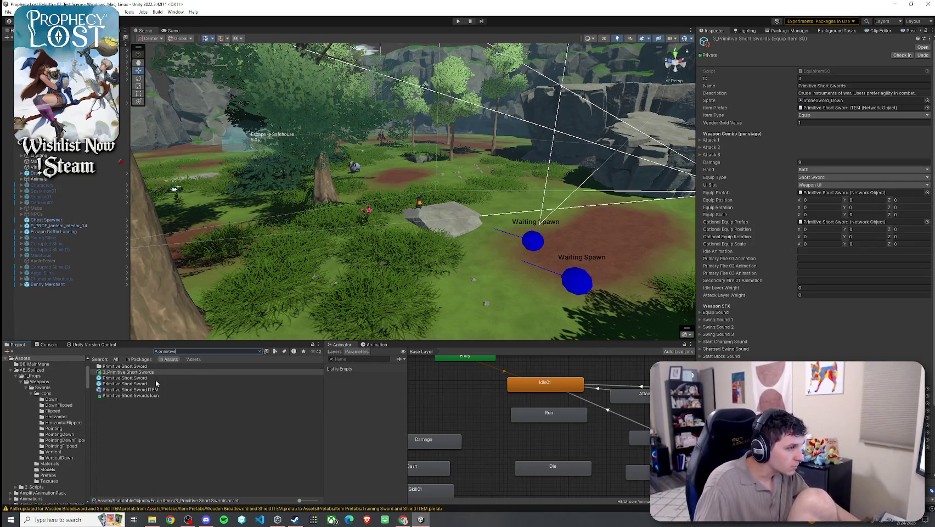
pyautogui.click(159, 396)
pyautogui.click(823, 74)
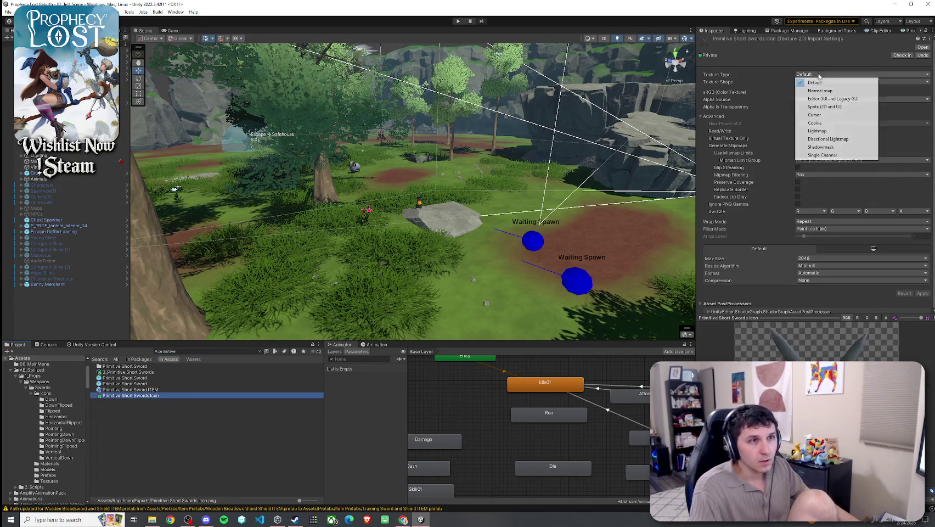
pyautogui.click(827, 107)
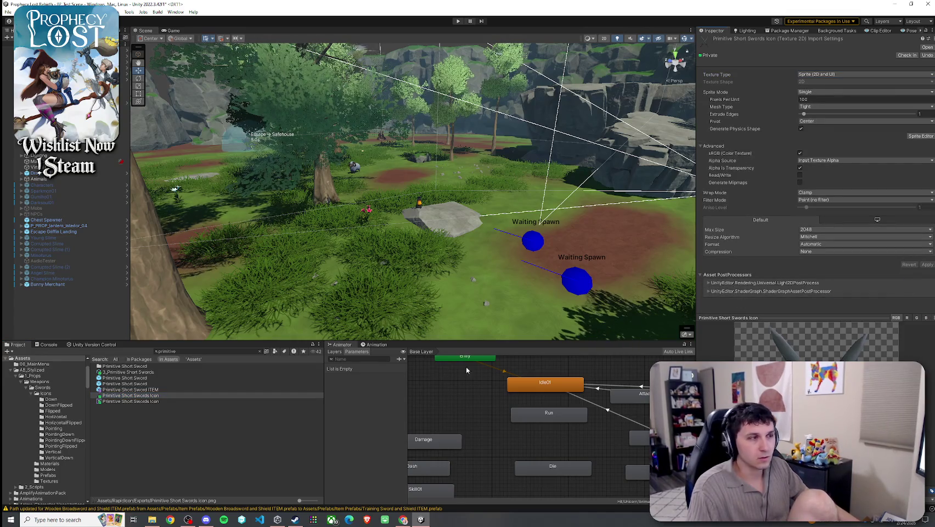
pyautogui.click(172, 434)
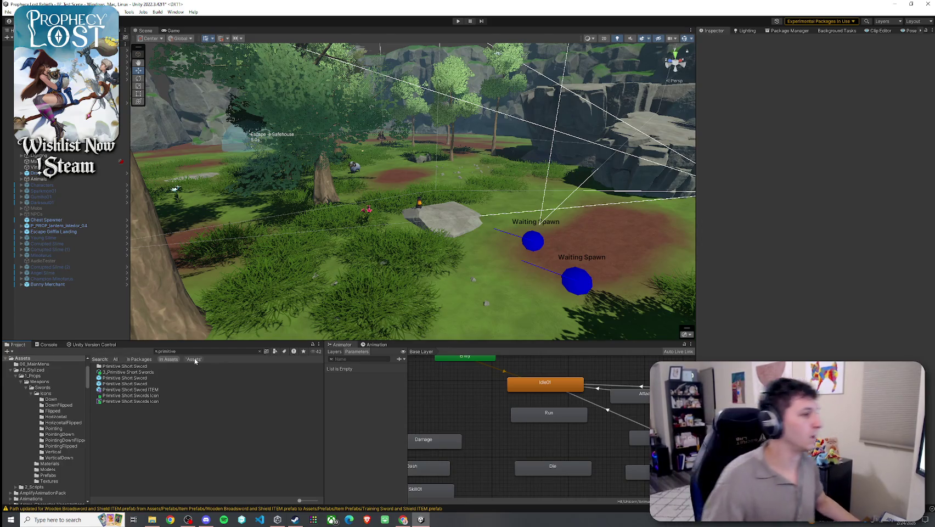
# Step: Assign Primitive Short Swords Icon as the item's sprite, keeping its type as Equip
pyautogui.click(189, 372)
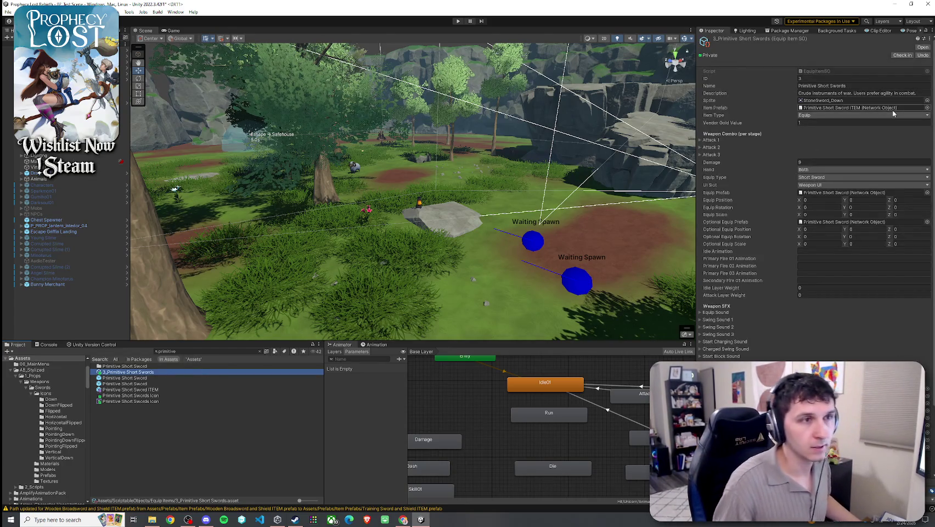
pyautogui.click(927, 99)
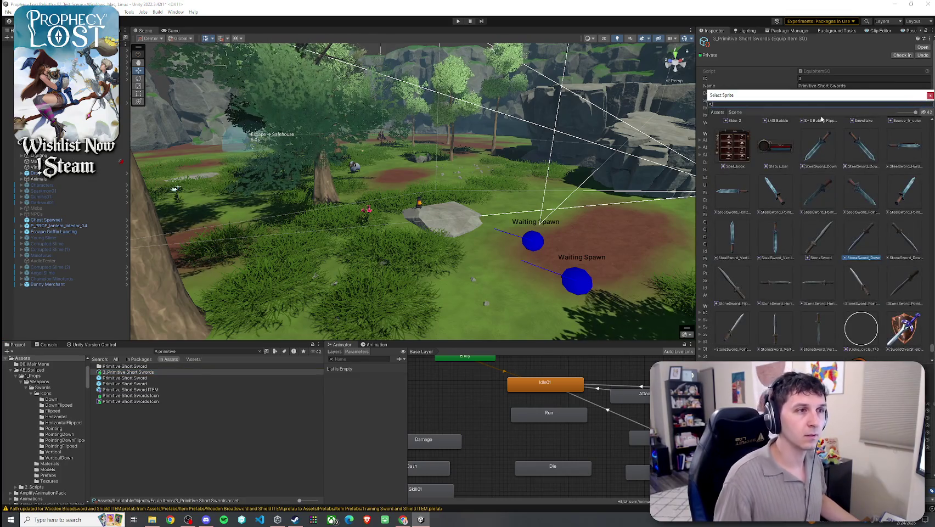
pyautogui.write('primitive')
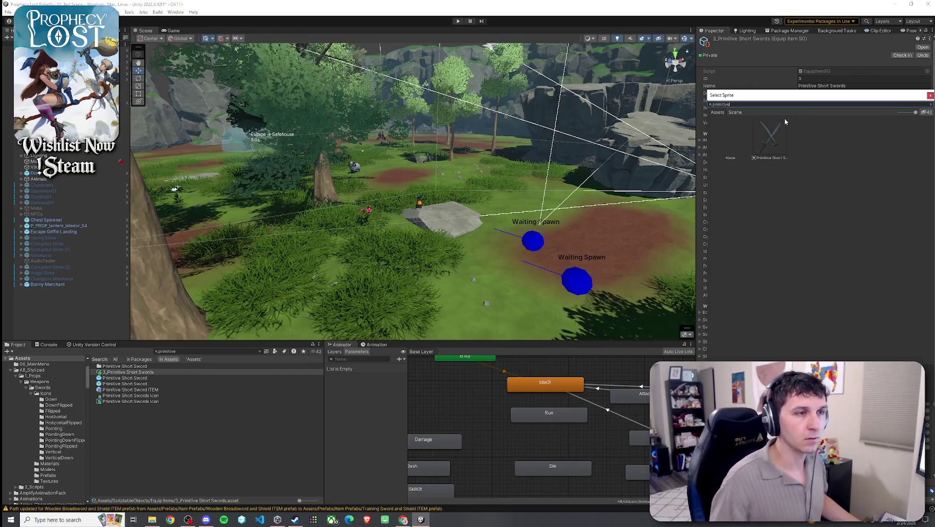
pyautogui.doubleClick(770, 138)
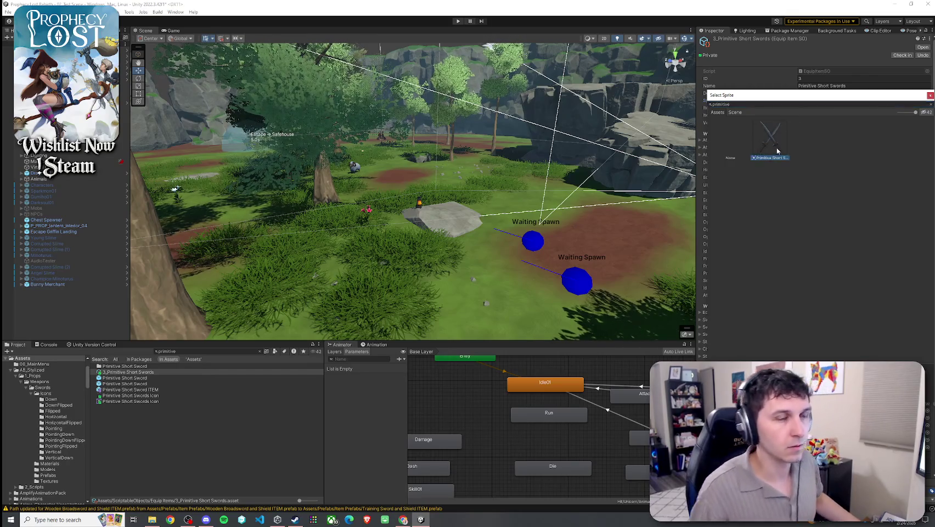
pyautogui.click(812, 116)
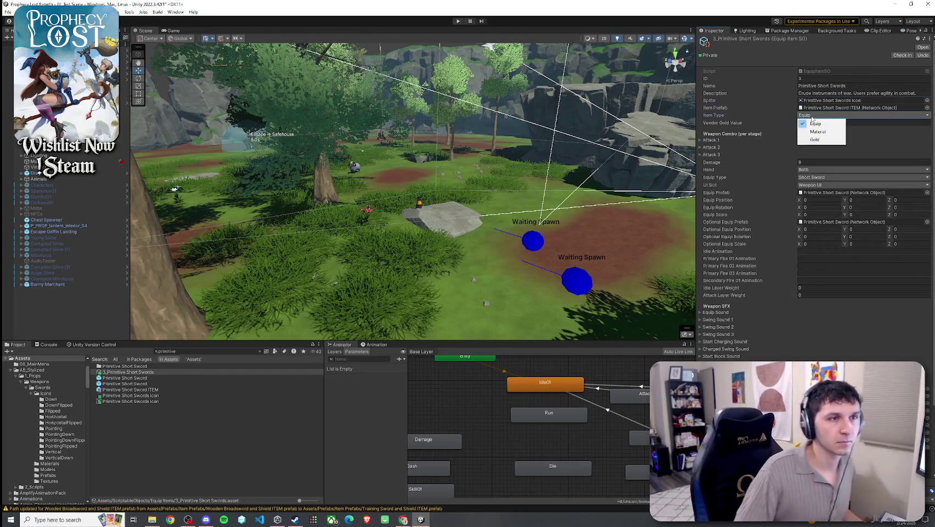
pyautogui.click(789, 122)
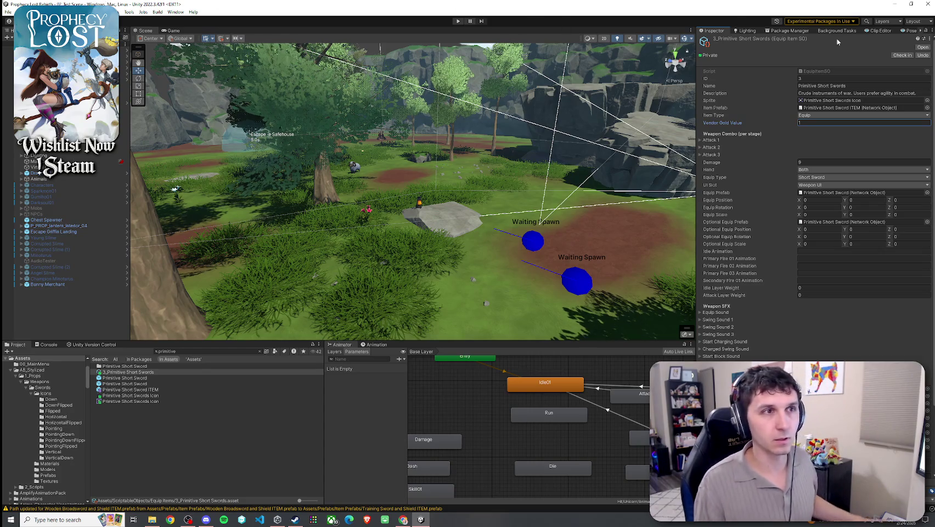
pyautogui.click(789, 30)
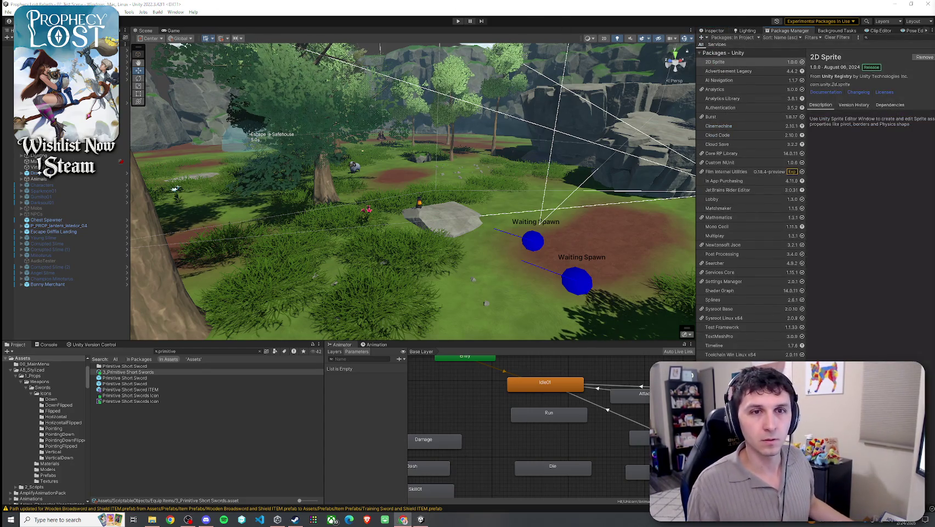
# Step: Download the Swordsman Warrior Mecanim package from My Assets in the Package Manager
pyautogui.hotkey('alt', 'Tab')
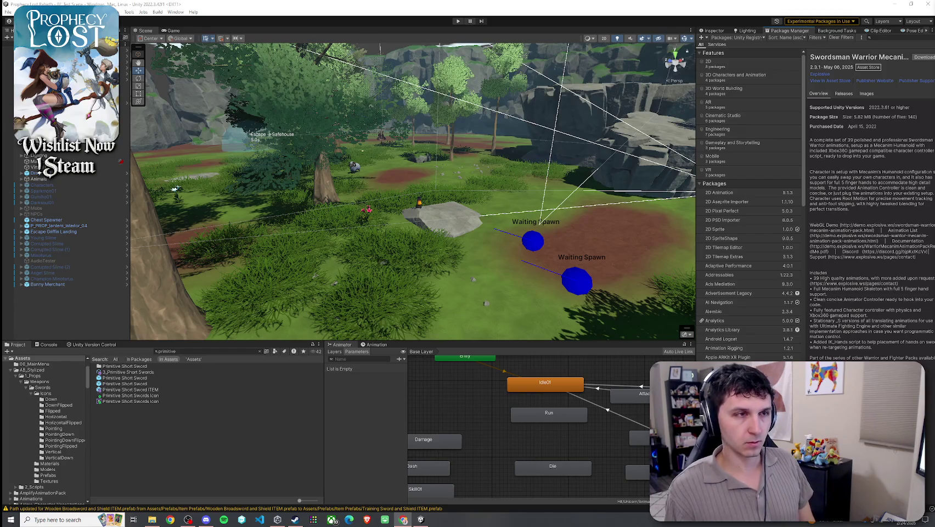
pyautogui.moveTo(703, 55); pyautogui.dragTo(697, 55)
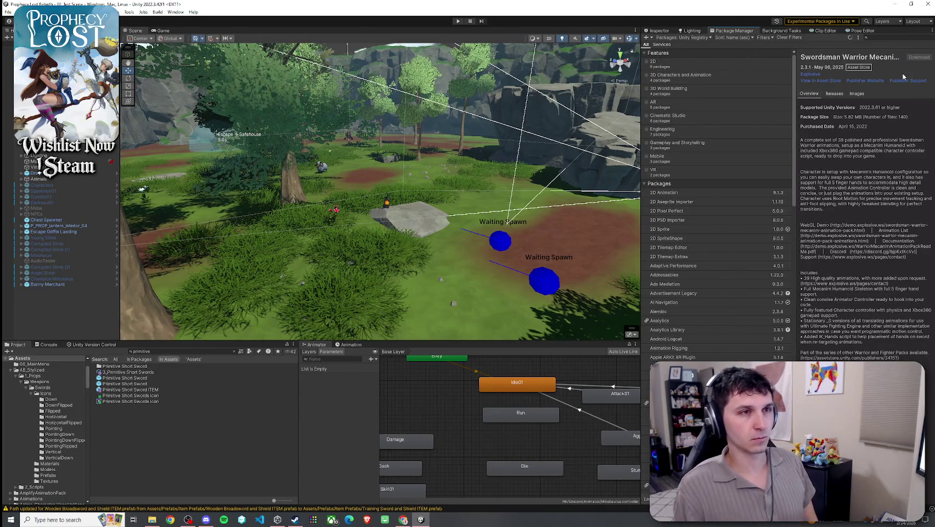
pyautogui.click(922, 58)
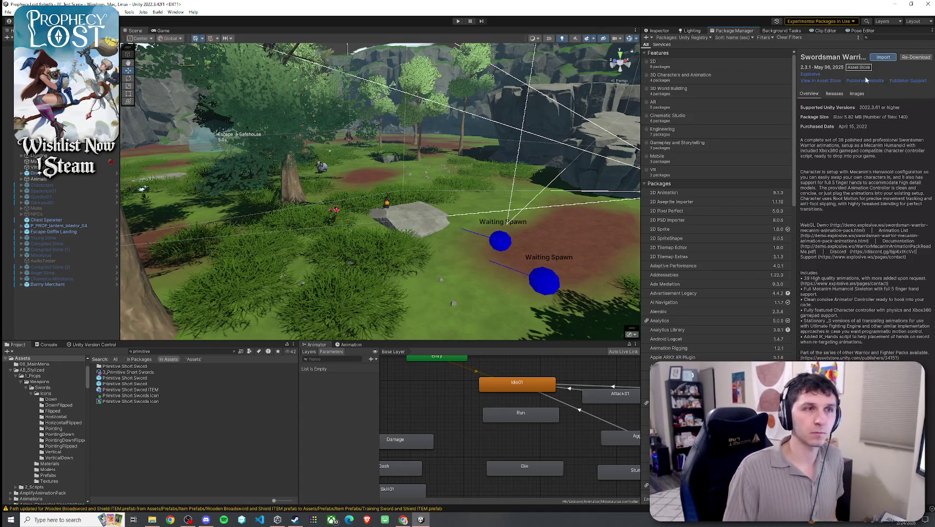
# Step: In the import dialog, exclude the SuperCharacterController folder and collapse the package folders
pyautogui.click(892, 60)
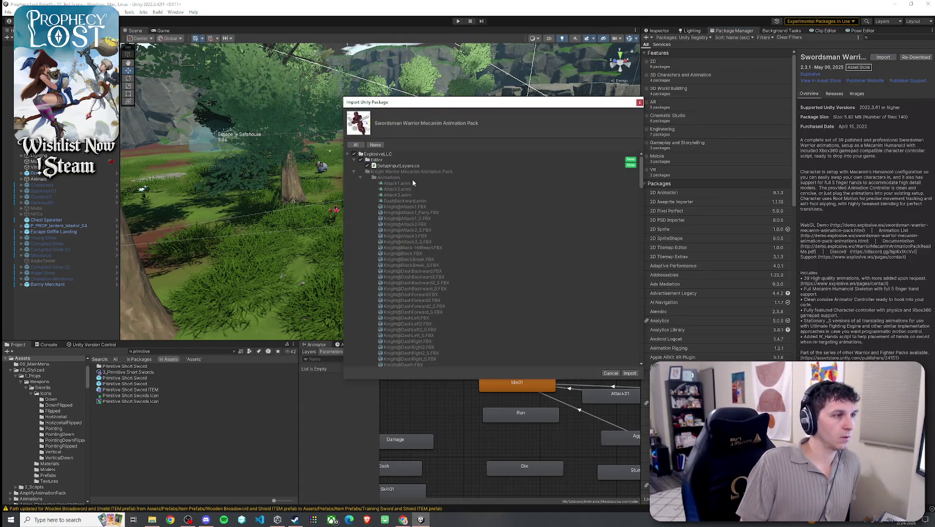
pyautogui.click(354, 159)
pyautogui.click(354, 166)
pyautogui.click(353, 171)
pyautogui.click(354, 177)
pyautogui.click(354, 177)
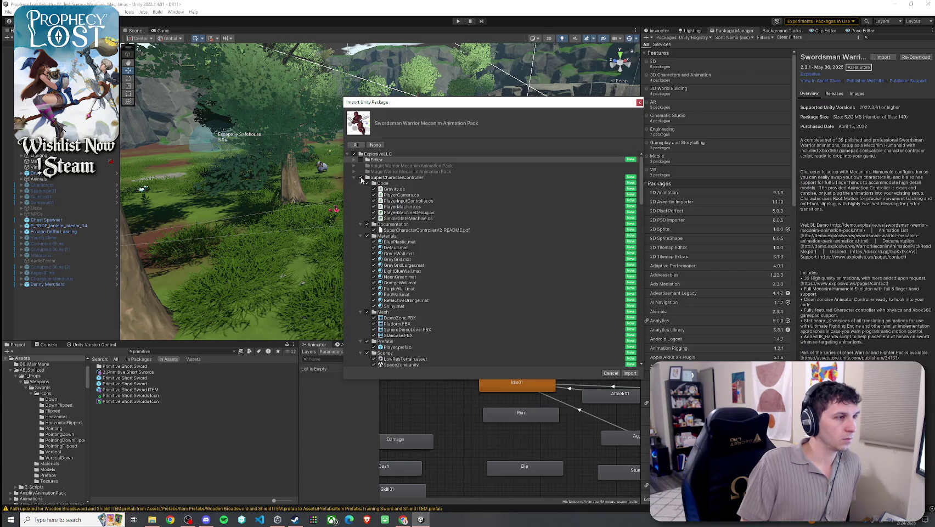
pyautogui.click(360, 177)
pyautogui.click(354, 178)
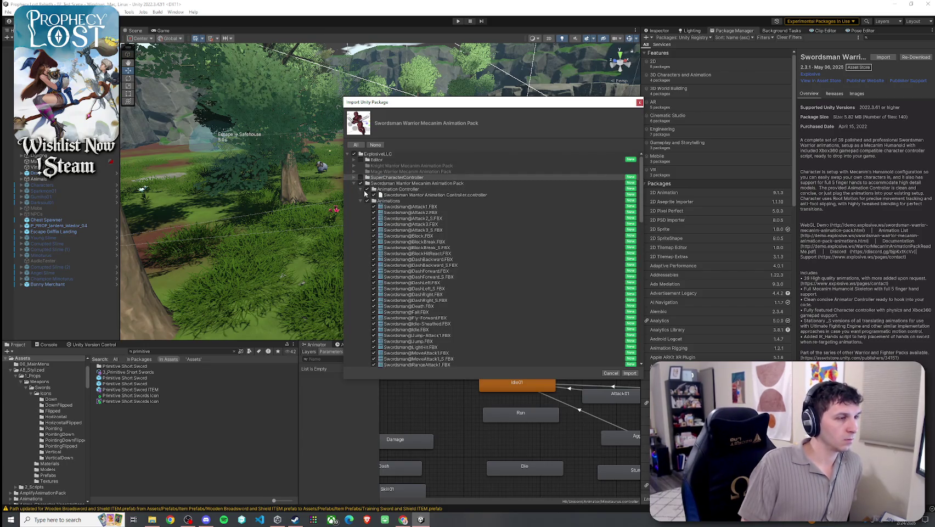
pyautogui.click(362, 190)
pyautogui.click(360, 194)
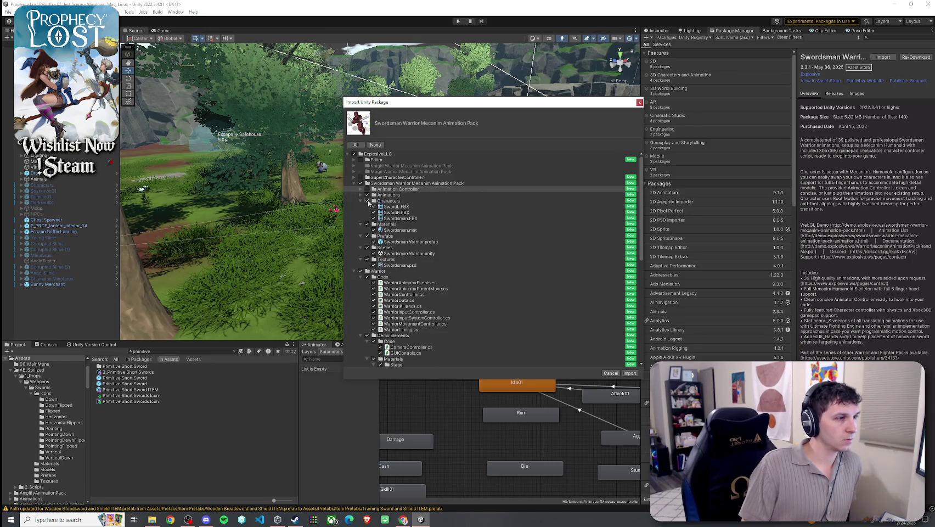
pyautogui.click(361, 201)
pyautogui.click(361, 206)
pyautogui.click(364, 213)
pyautogui.click(362, 218)
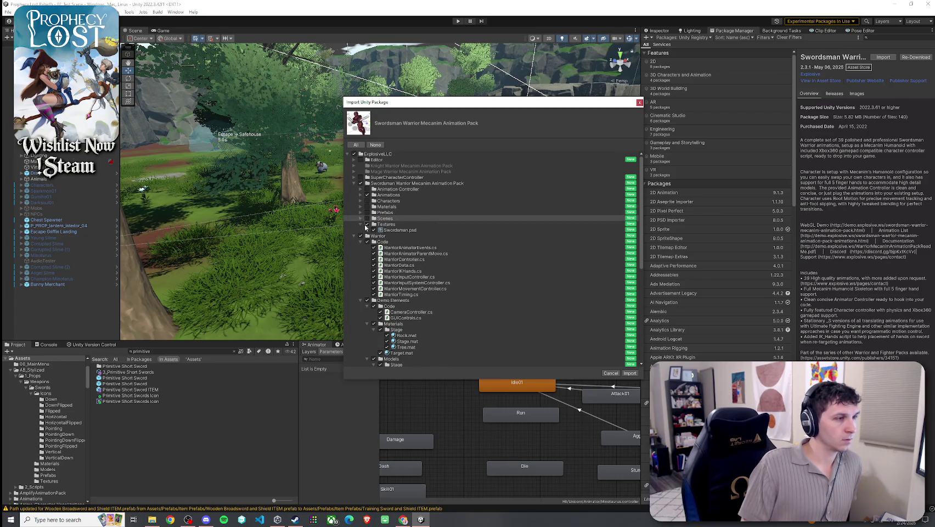
pyautogui.click(360, 224)
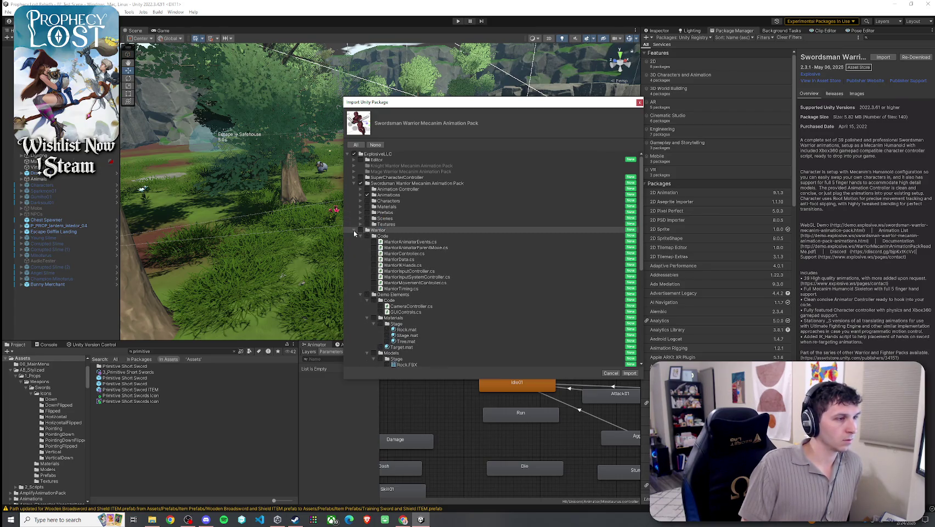
pyautogui.click(355, 232)
# Step: Review the Swordsman clips in the Animations folder, then import the package
pyautogui.click(382, 195)
pyautogui.click(360, 196)
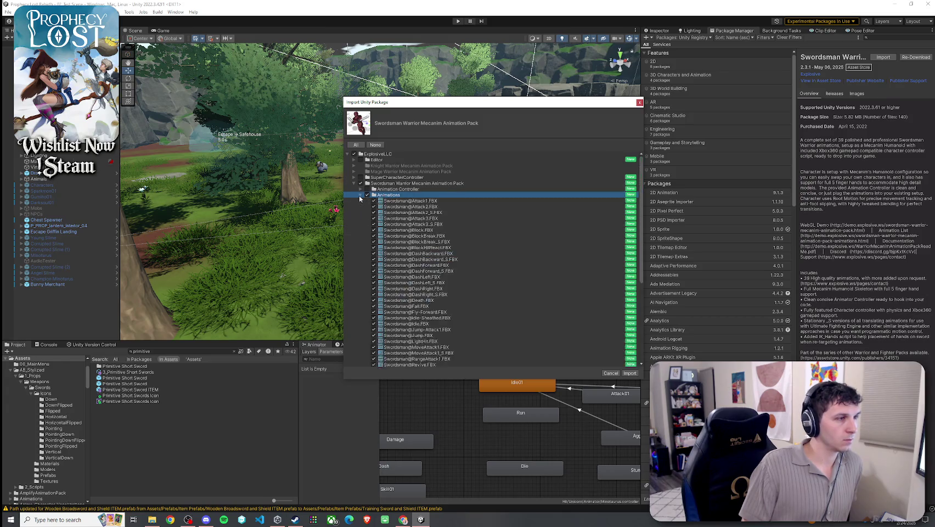
pyautogui.scroll(-5, 400, 239)
pyautogui.scroll(5, 401, 239)
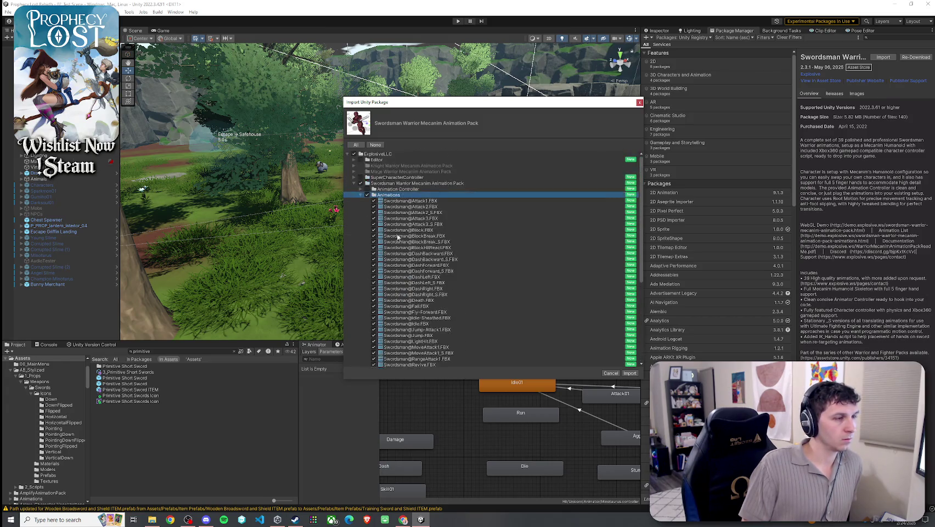
pyautogui.click(366, 197)
pyautogui.click(366, 197)
pyautogui.scroll(-5, 410, 234)
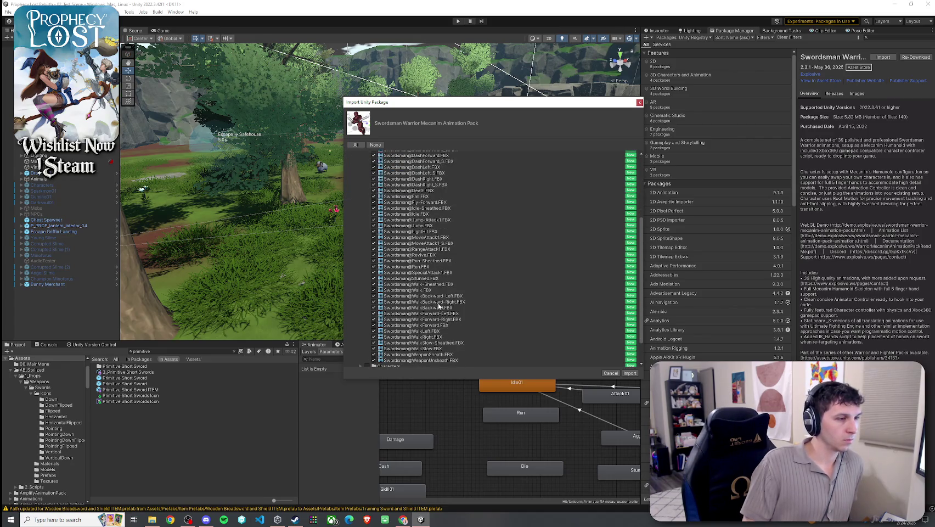
pyautogui.scroll(5, 438, 306)
pyautogui.click(360, 196)
pyautogui.click(361, 195)
pyautogui.scroll(-5, 439, 233)
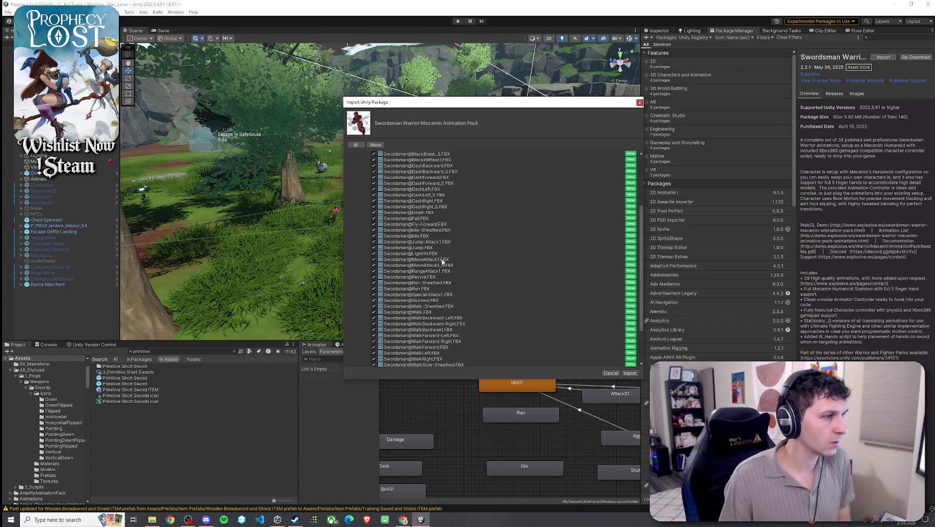
pyautogui.scroll(5, 444, 237)
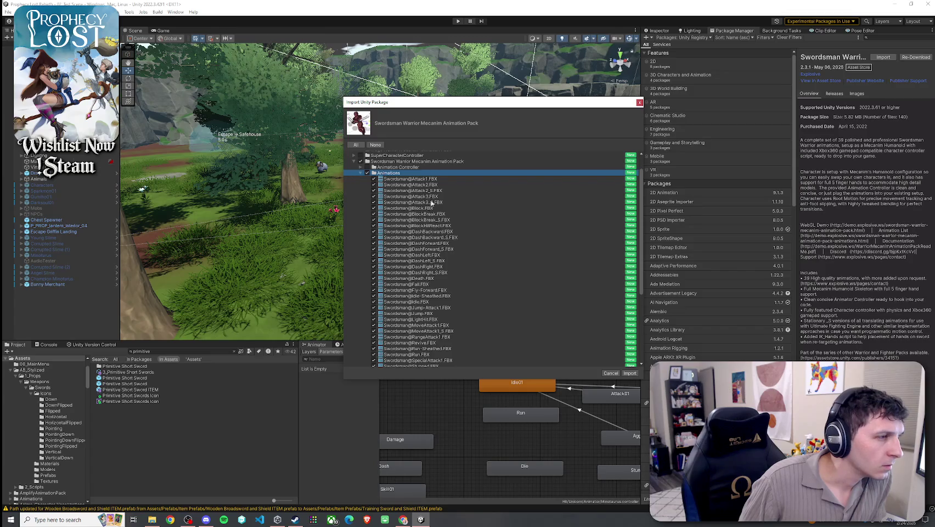
pyautogui.scroll(-6, 446, 242)
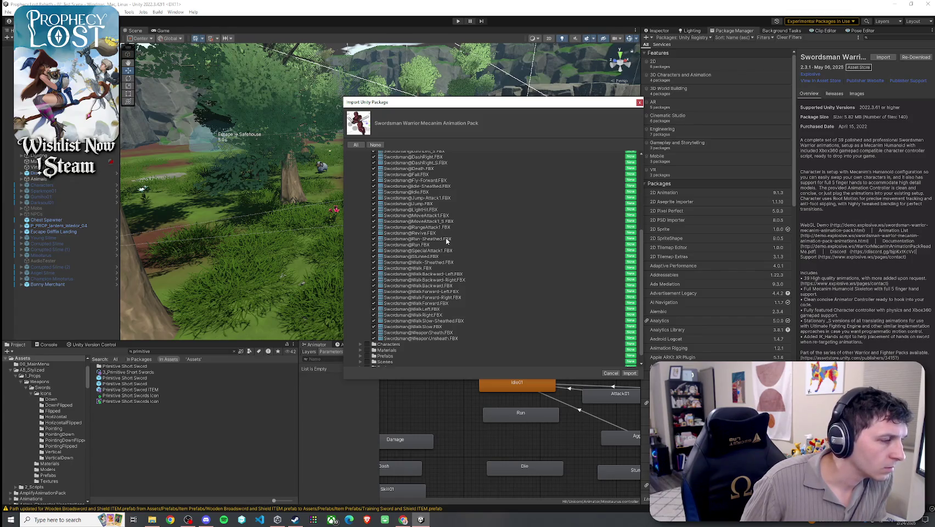
pyautogui.click(629, 374)
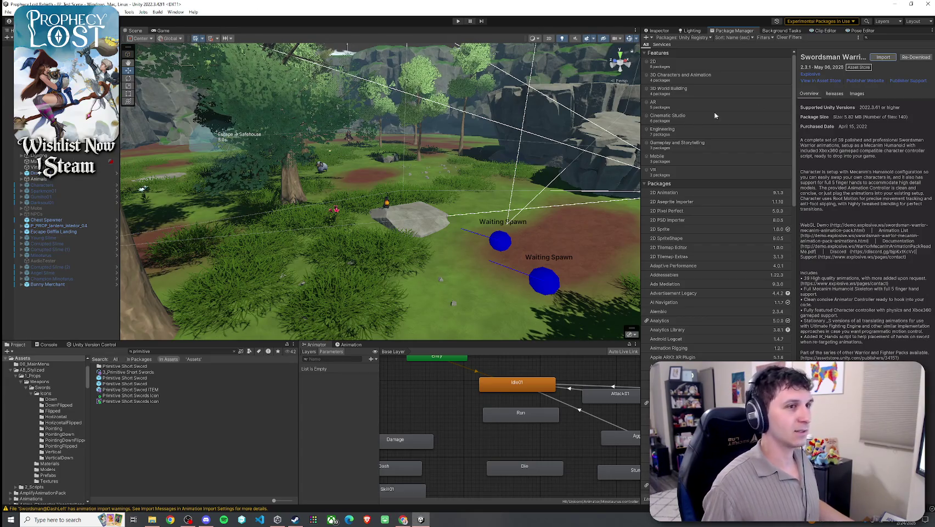
# Step: Check the 3_Primitive Short Swords item settings, then search the Project for 'Player Prefab'
pyautogui.click(158, 372)
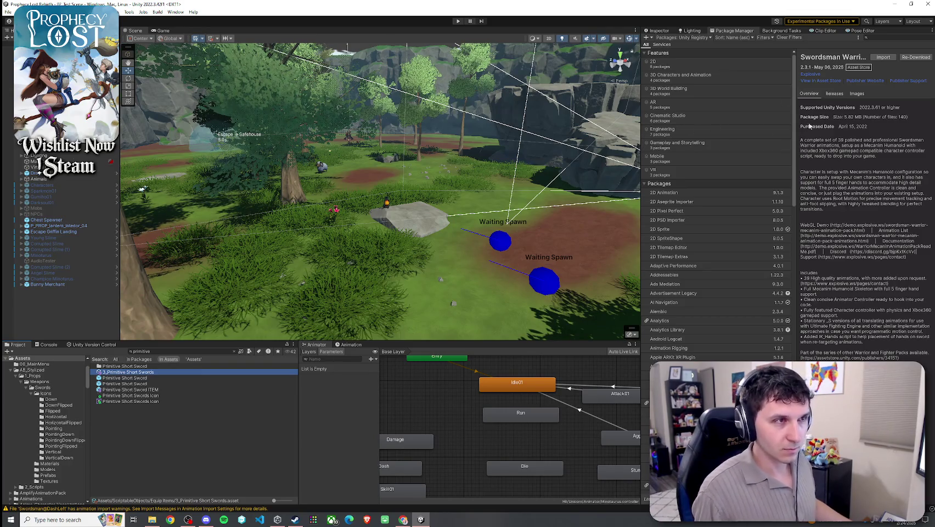
pyautogui.click(656, 31)
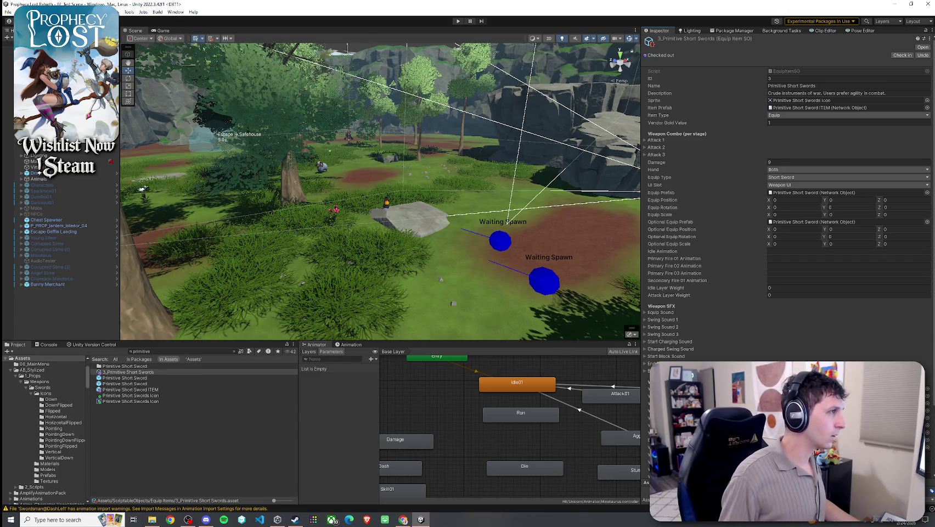
pyautogui.click(55, 313)
pyautogui.hotkey('ctrl', 'f')
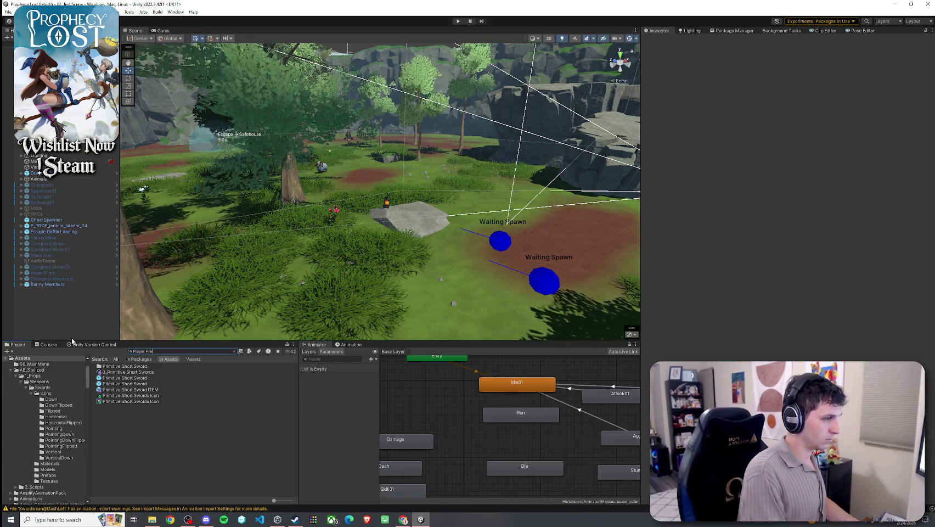
pyautogui.write('Player Pregab')
pyautogui.press('BackSpace')
pyautogui.press('BackSpace')
pyautogui.press('BackSpace')
# Step: Open the Player prefab from Player Prefabs and enter its LocomotionHub in the Animator
pyautogui.write('fab')
pyautogui.doubleClick(118, 367)
pyautogui.doubleClick(109, 366)
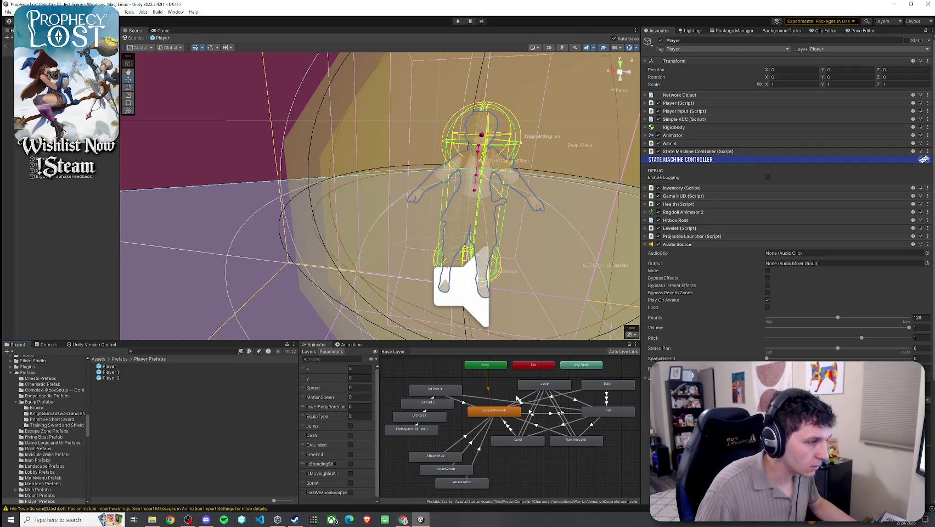
pyautogui.doubleClick(495, 410)
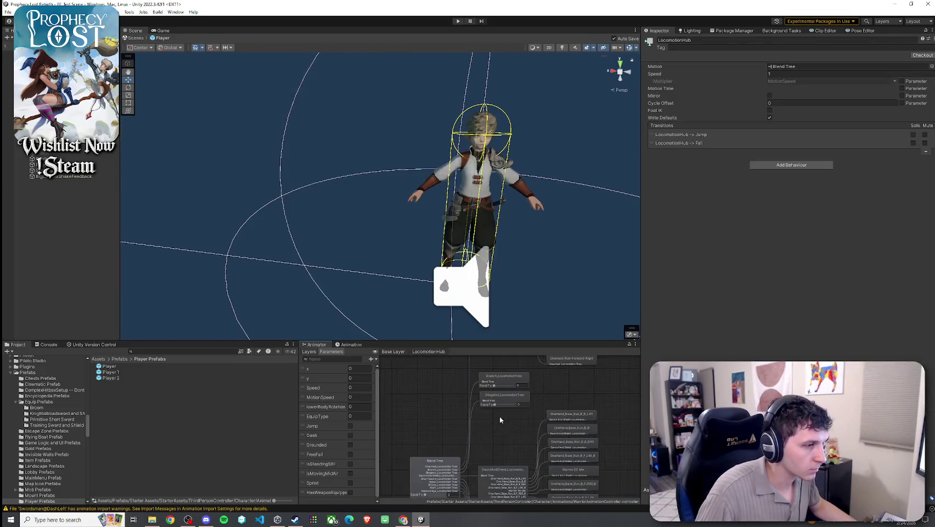
pyautogui.moveTo(514, 385)
pyautogui.mouseDown()
pyautogui.moveTo(510, 464)
pyautogui.moveTo(510, 394)
pyautogui.moveTo(503, 399)
pyautogui.moveTo(497, 364)
pyautogui.mouseUp()
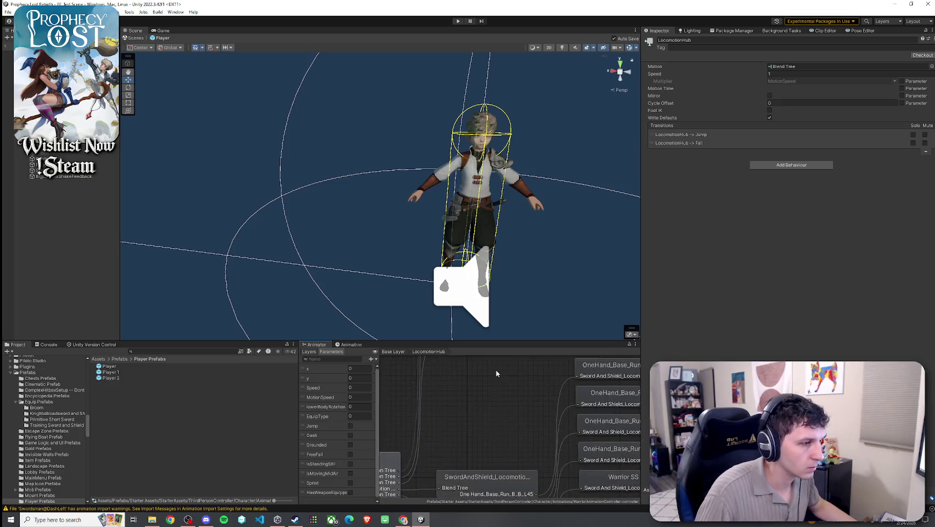
# Step: Set ShortSword_LocomotionTree's Blend Type to 2D Freeform Directional
pyautogui.click(540, 399)
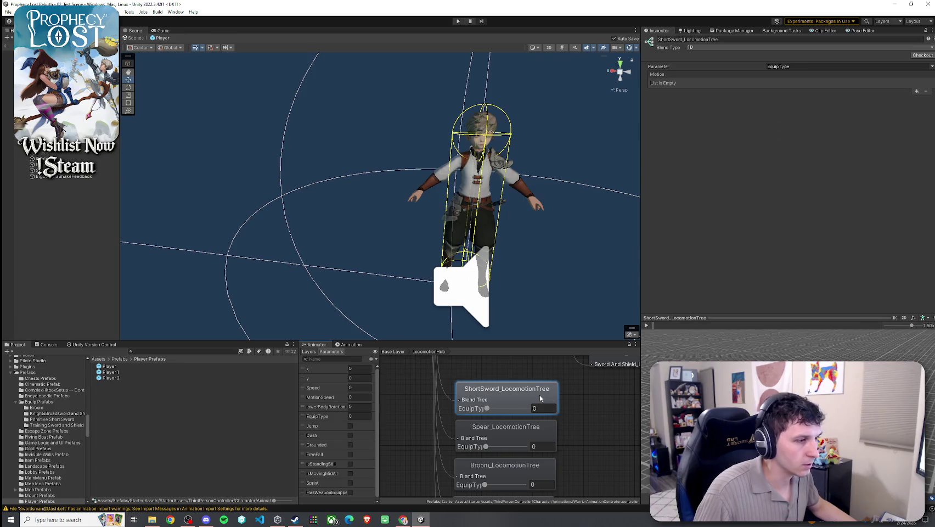
pyautogui.scroll(-5, 563, 398)
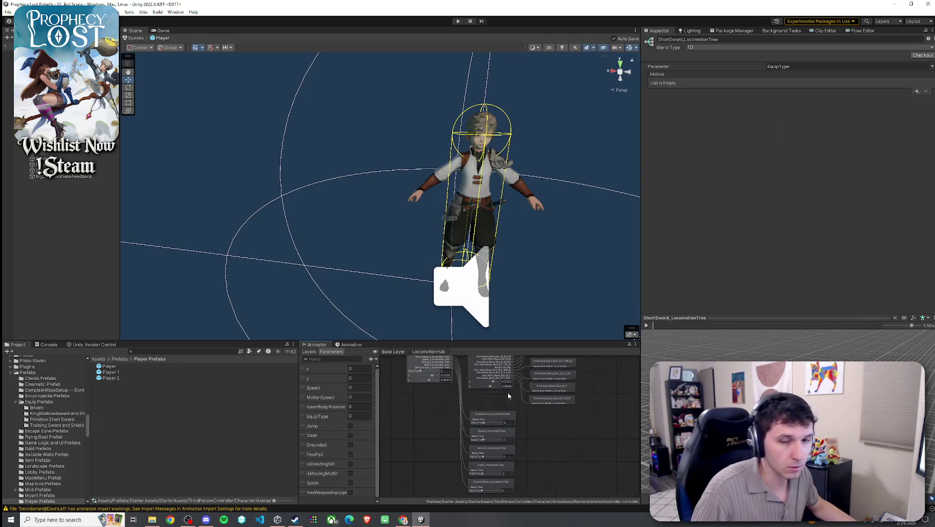
pyautogui.scroll(-2, 527, 382)
pyautogui.click(493, 369)
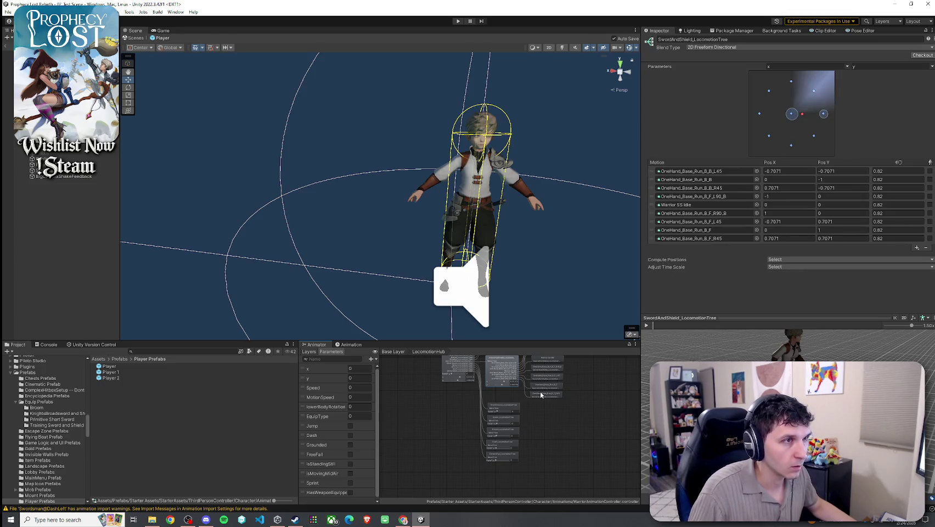
pyautogui.click(505, 406)
pyautogui.click(763, 47)
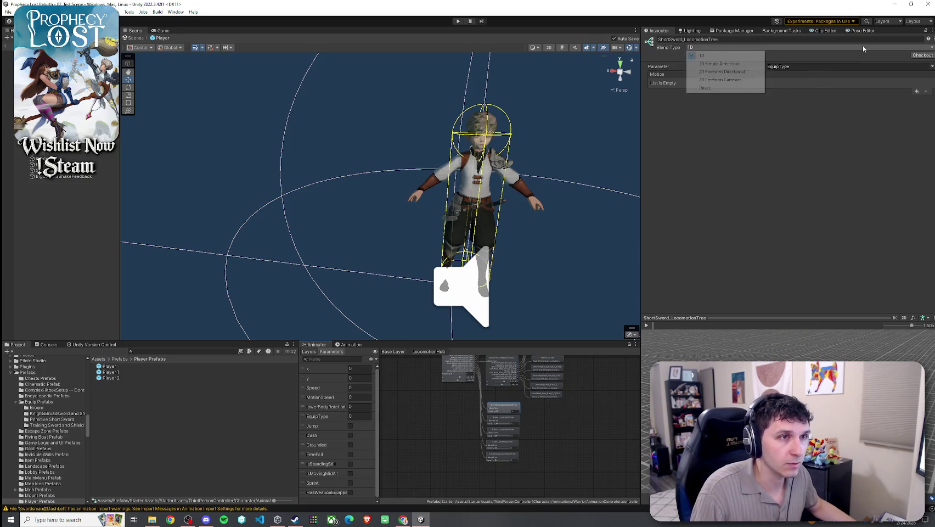
pyautogui.click(751, 74)
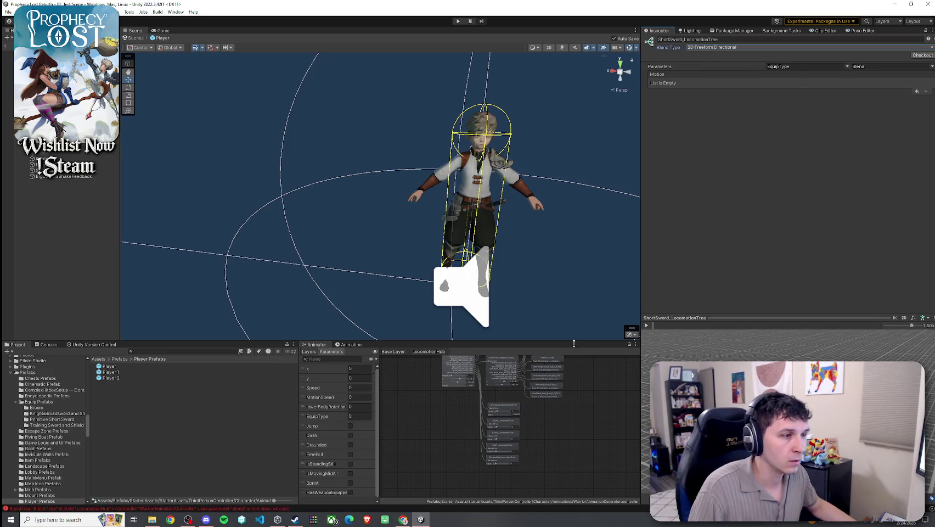
# Step: Set ShortSword_LocomotionTree's blend parameters to x and y, after checking SwordAndShield's setup
pyautogui.click(505, 368)
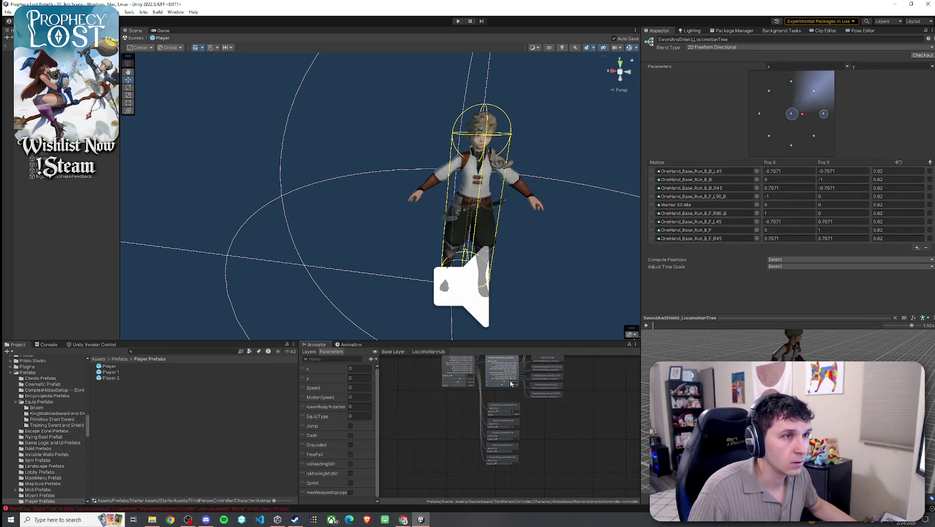
pyautogui.click(505, 409)
pyautogui.click(847, 66)
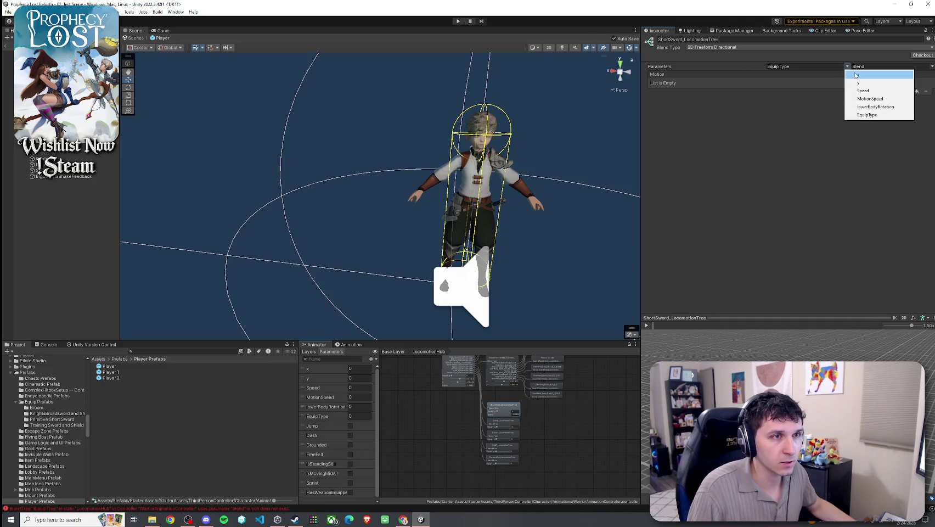
pyautogui.click(862, 74)
pyautogui.click(932, 65)
pyautogui.click(881, 82)
# Step: Add two empty motion fields to the tree, the second landing at Pos X -1
pyautogui.click(917, 91)
pyautogui.click(901, 100)
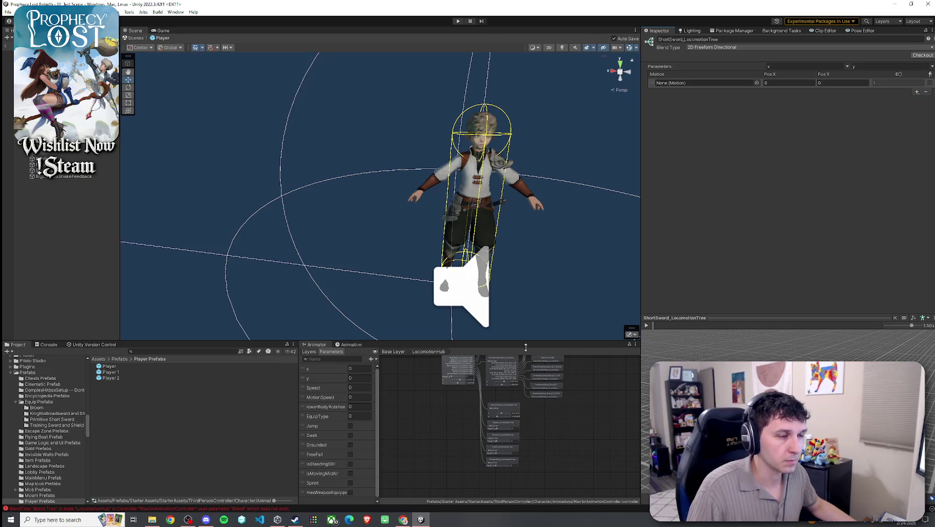
pyautogui.click(508, 379)
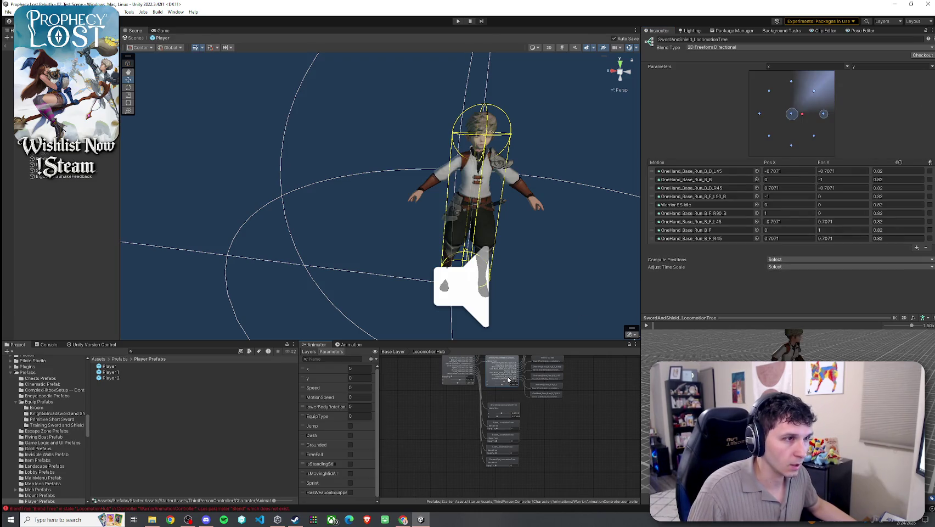
pyautogui.click(503, 411)
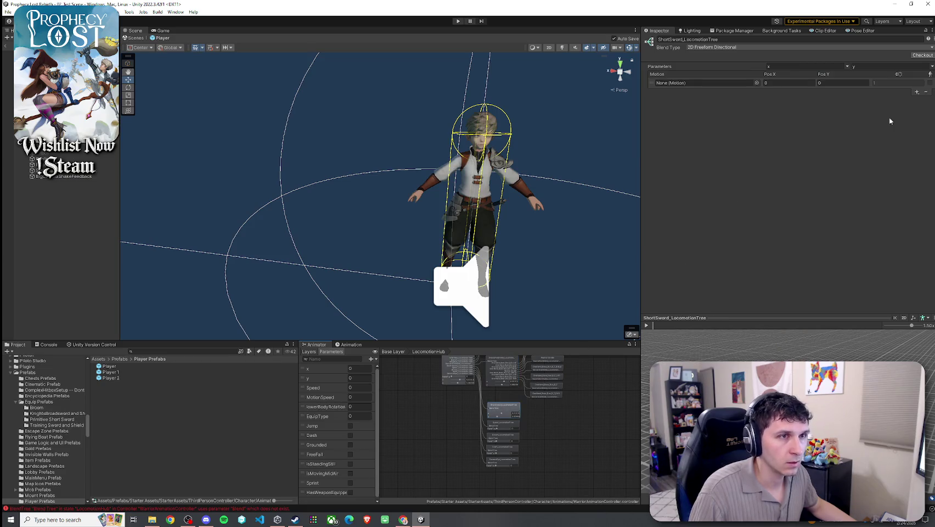
pyautogui.click(917, 92)
pyautogui.click(900, 99)
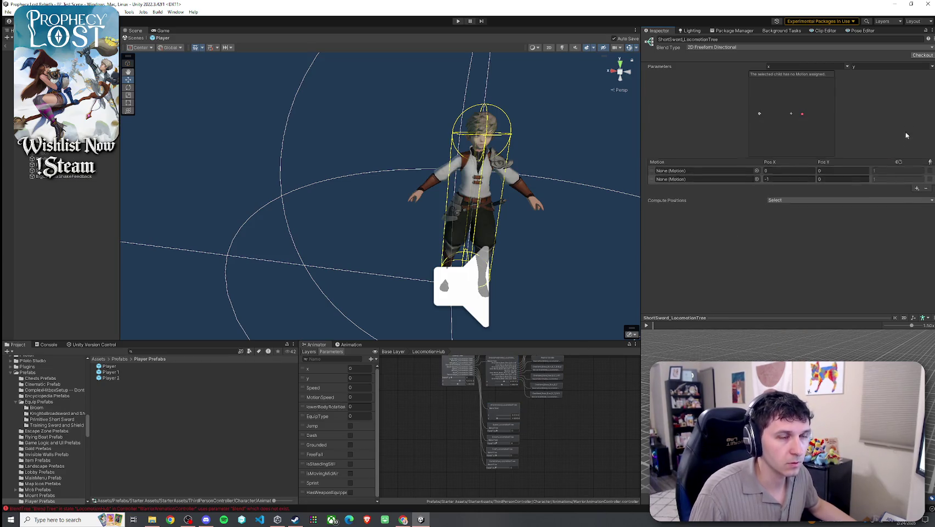
# Step: Add seven more empty motion fields, bringing the ShortSword tree to nine slots
pyautogui.click(915, 188)
pyautogui.click(906, 195)
pyautogui.click(916, 196)
pyautogui.click(905, 203)
pyautogui.click(917, 205)
pyautogui.click(905, 214)
pyautogui.click(916, 214)
pyautogui.click(905, 222)
pyautogui.click(917, 222)
pyautogui.click(906, 230)
pyautogui.click(917, 230)
pyautogui.click(922, 238)
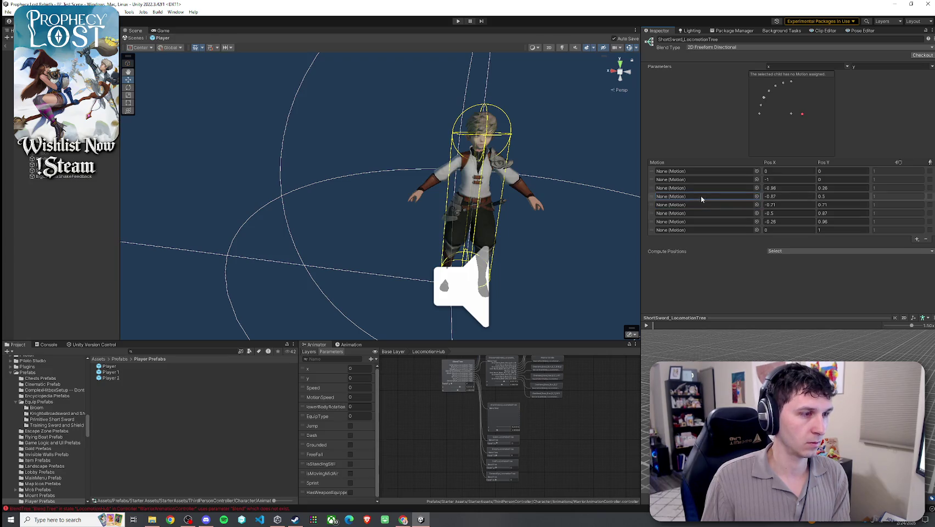
pyautogui.click(917, 239)
pyautogui.click(906, 247)
# Step: Inspect the (-0.71, 0.71) entry's automatic position options, then show SwordAndShield_LocomotionTree for reference
pyautogui.click(688, 206)
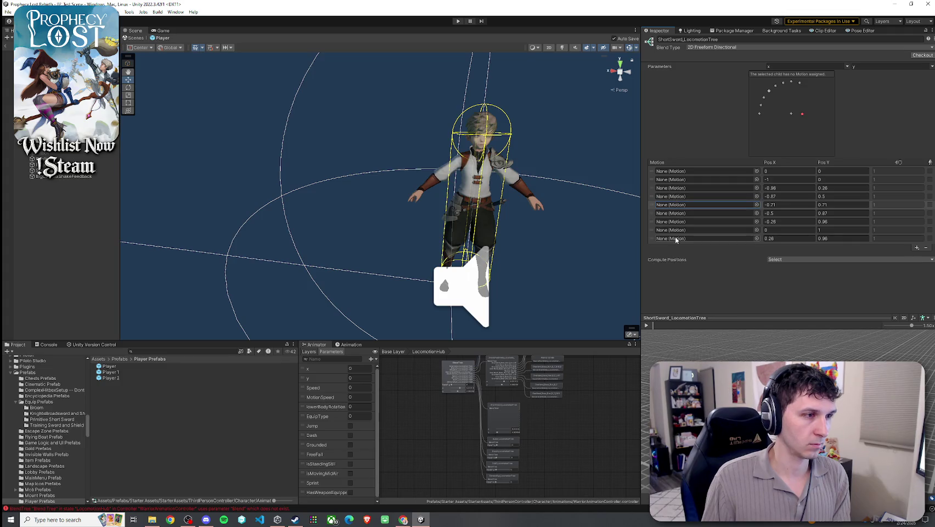
pyautogui.click(780, 259)
pyautogui.click(760, 252)
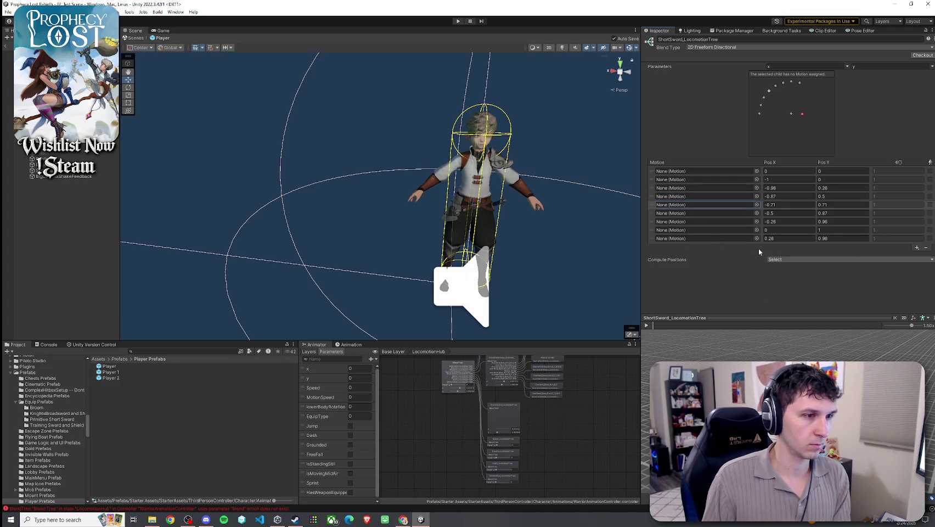
pyautogui.click(503, 370)
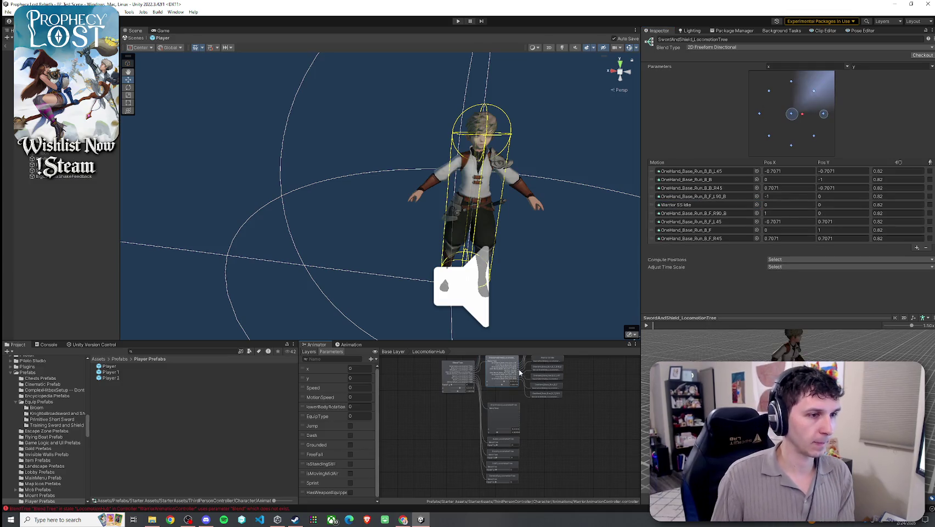
pyautogui.click(503, 417)
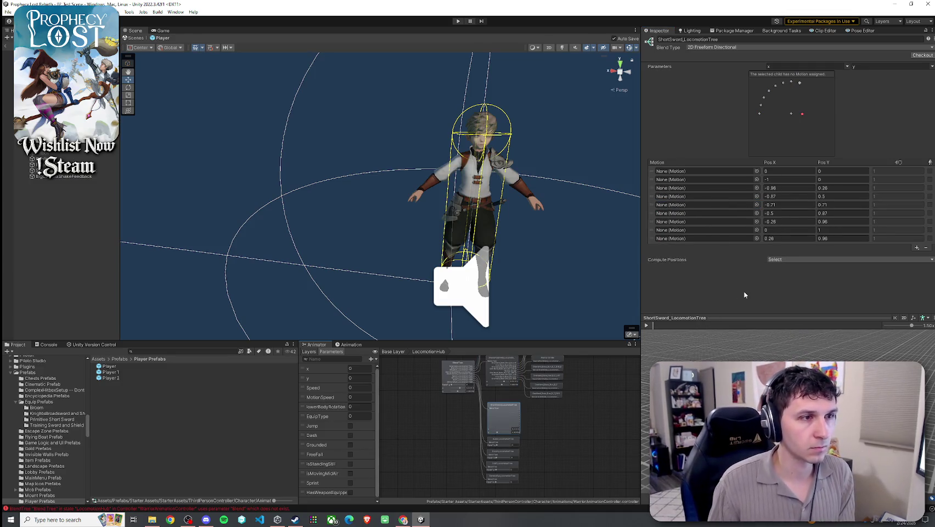
pyautogui.click(502, 369)
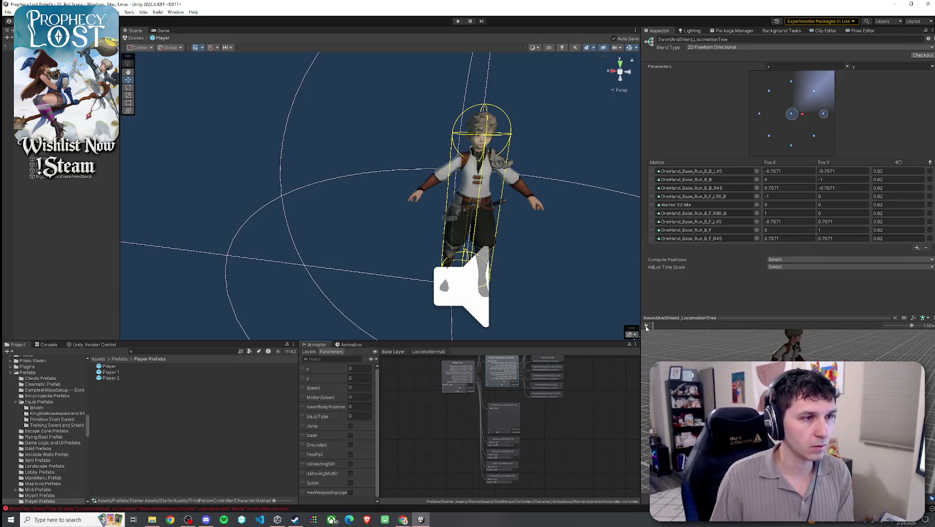
# Step: Set the first motion's position to (-0.7071, -0.7071)
pyautogui.click(508, 411)
pyautogui.click(785, 170)
pyautogui.write('-.7071')
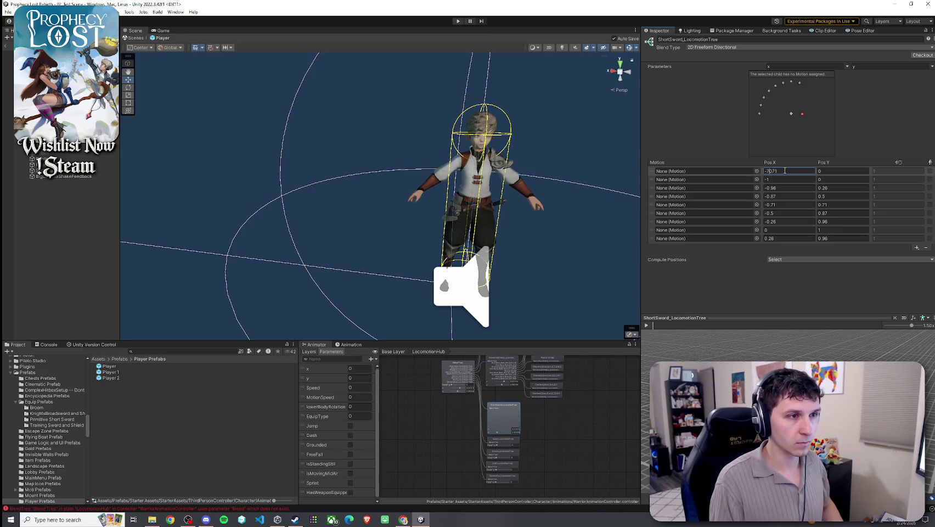
pyautogui.press('Return')
pyautogui.click(839, 169)
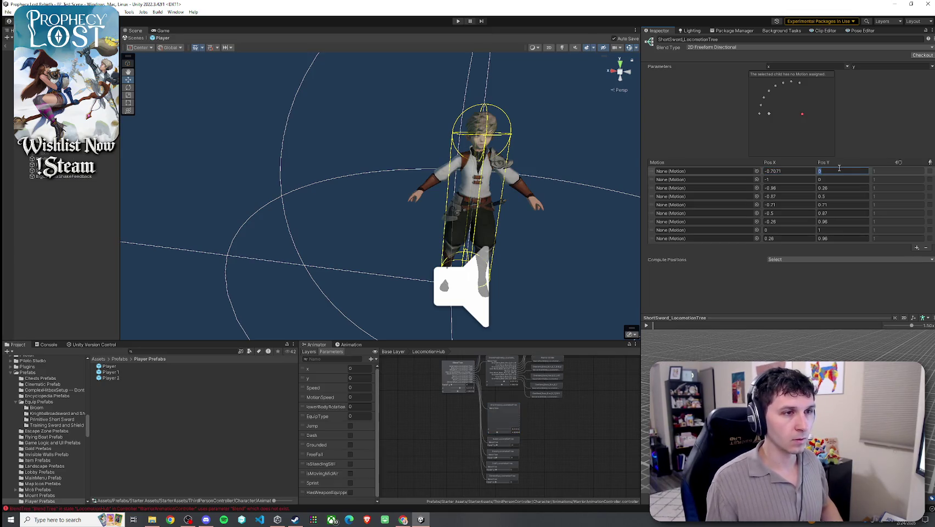
pyautogui.write('-.7071')
pyautogui.write('-0.7071')
pyautogui.press('Return')
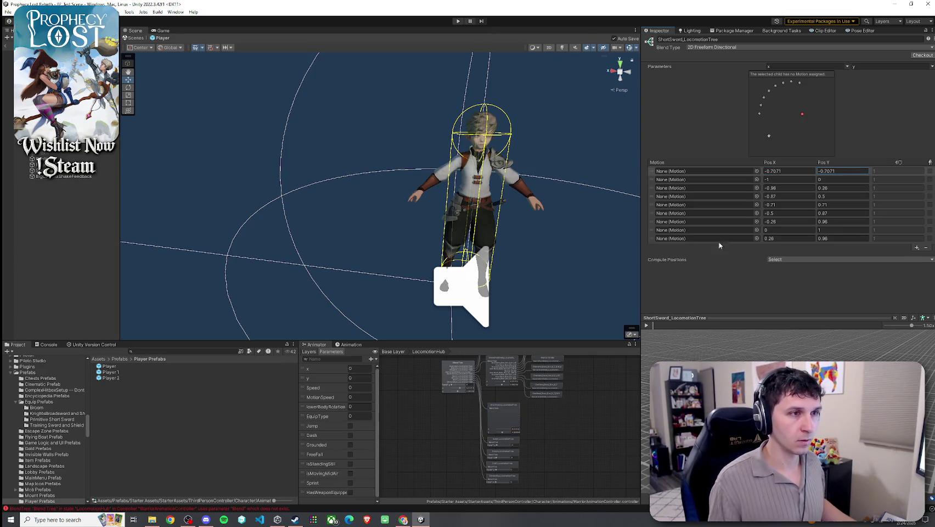
pyautogui.click(512, 367)
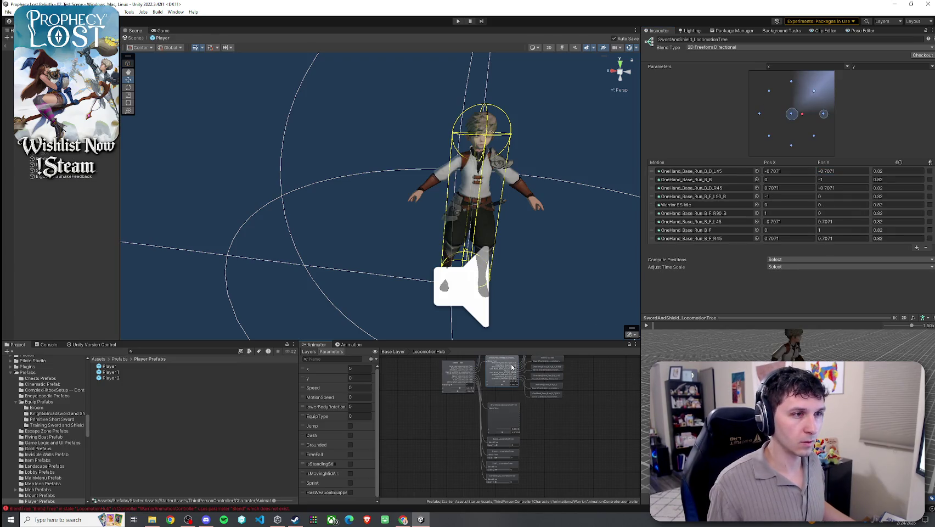
pyautogui.click(511, 417)
# Step: Edit the second motion's Pos X and Pos Y, checking SwordAndShield's values
pyautogui.click(791, 180)
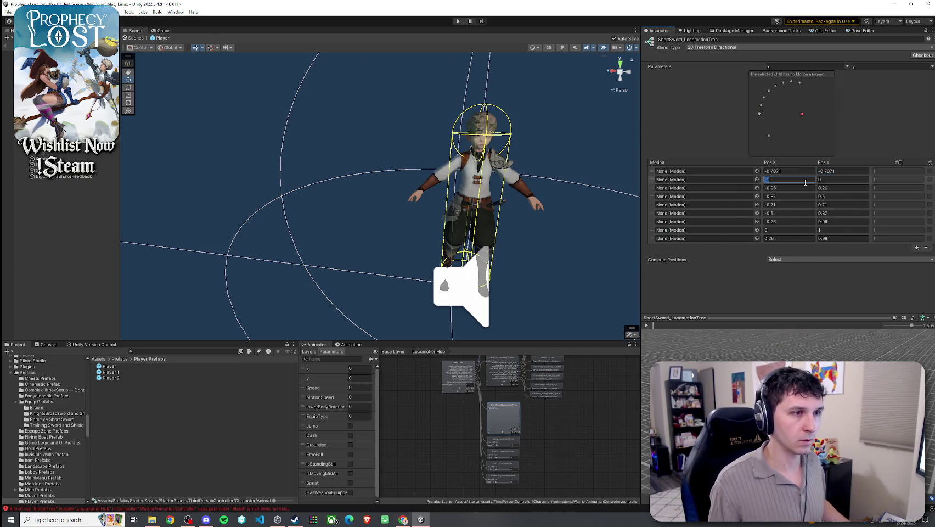
pyautogui.click(834, 180)
pyautogui.write('-1')
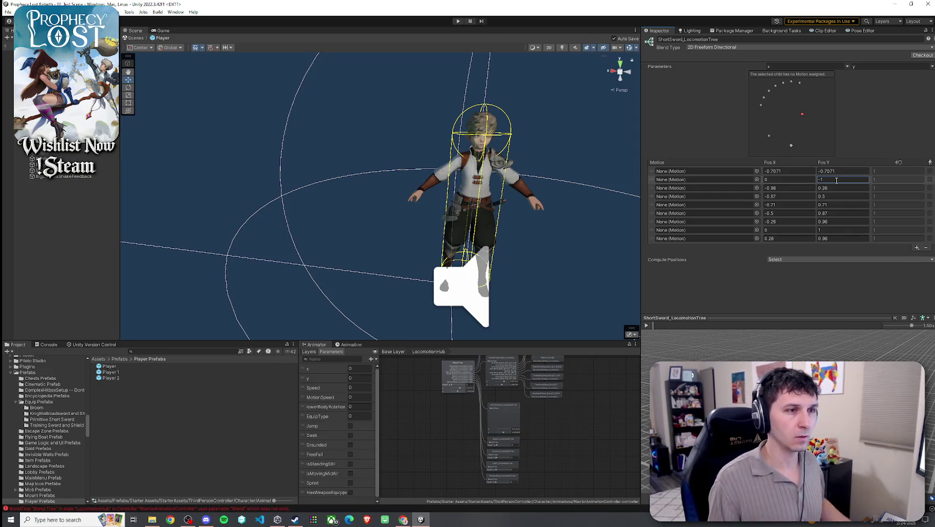
pyautogui.click(503, 370)
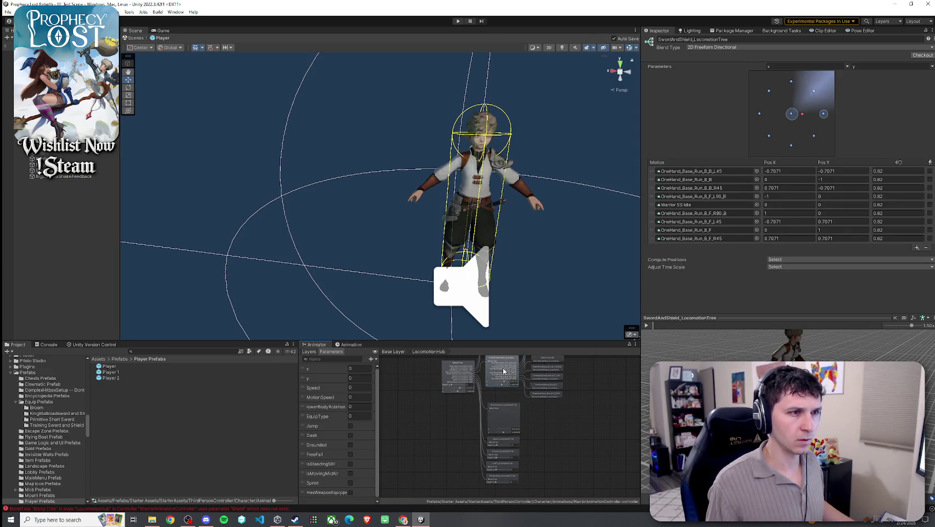
pyautogui.click(503, 404)
pyautogui.click(506, 421)
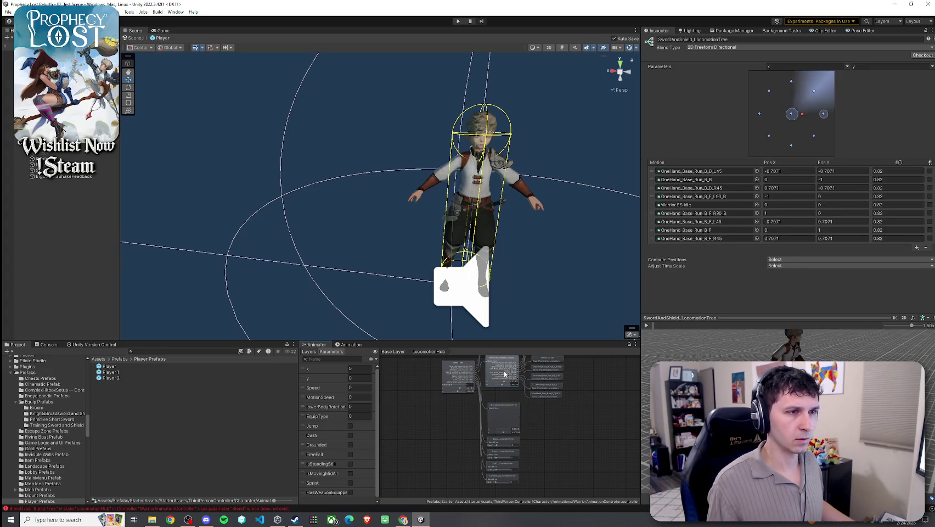
pyautogui.click(507, 421)
# Step: Set the third motion's Pos X to 0.7071 and edit its Pos Y
pyautogui.click(791, 188)
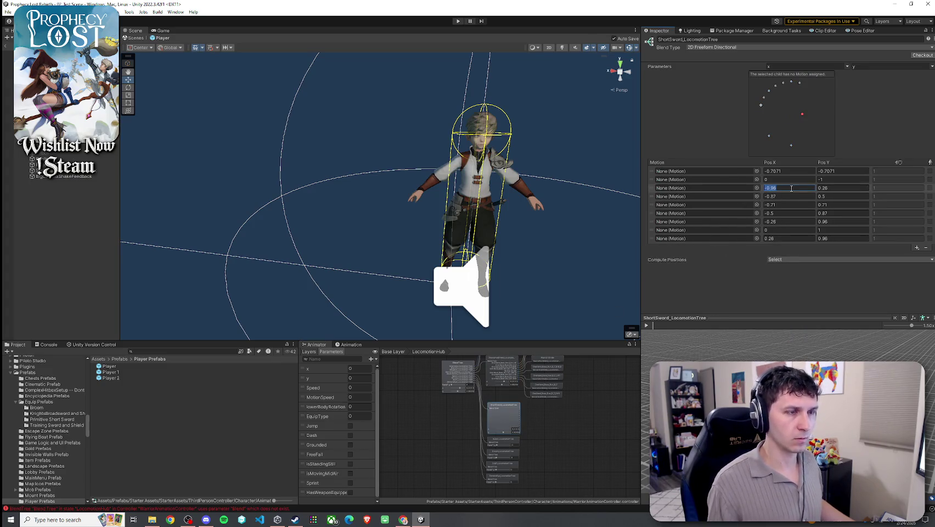
pyautogui.press('BackSpace')
pyautogui.write('1')
pyautogui.press('Tab')
pyautogui.press('BackSpace')
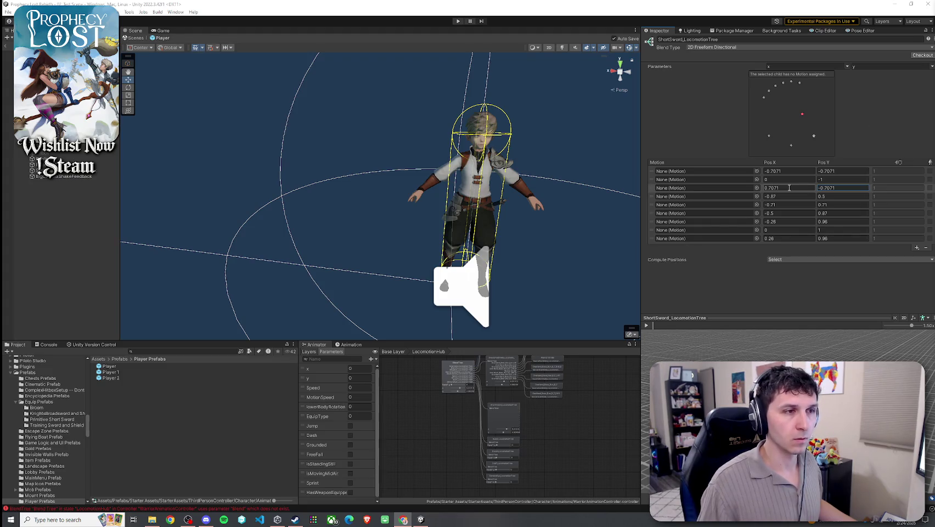
pyautogui.click(497, 368)
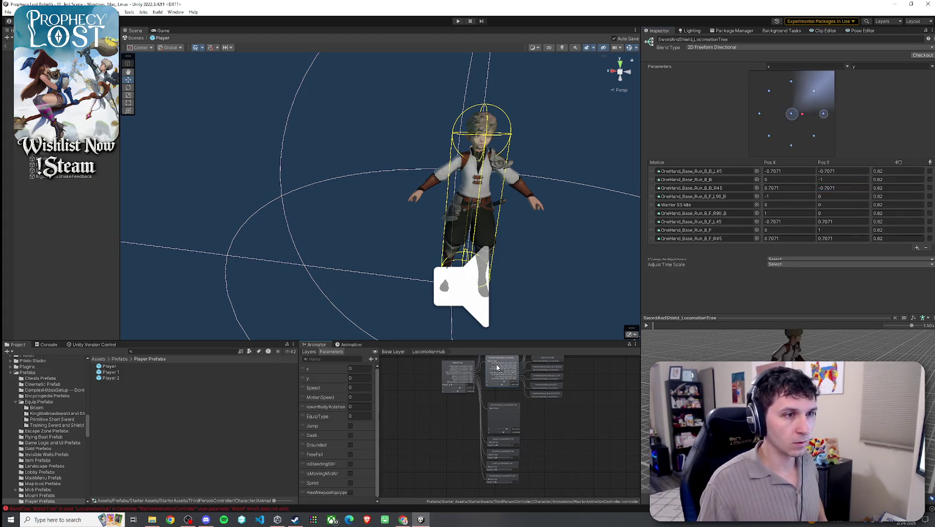
pyautogui.click(502, 406)
# Step: Set the fourth, fifth and sixth motions to X -1, 0 and 1, with Y 0
pyautogui.click(784, 196)
pyautogui.write('-1')
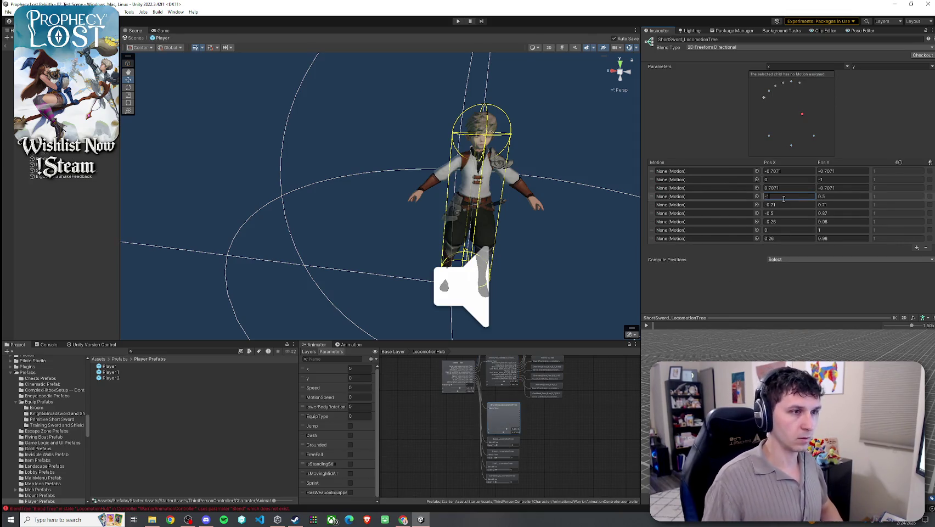
pyautogui.click(782, 204)
pyautogui.write('0')
pyautogui.click(785, 213)
pyautogui.write('1')
pyautogui.click(835, 197)
pyautogui.write('0')
pyautogui.click(834, 204)
pyautogui.write('0')
pyautogui.click(834, 213)
pyautogui.write('0')
pyautogui.click(808, 259)
pyautogui.click(784, 247)
# Step: Give the seventh motion Pos X -1 and edit its Pos Y, comparing against SwordAndShield
pyautogui.click(785, 221)
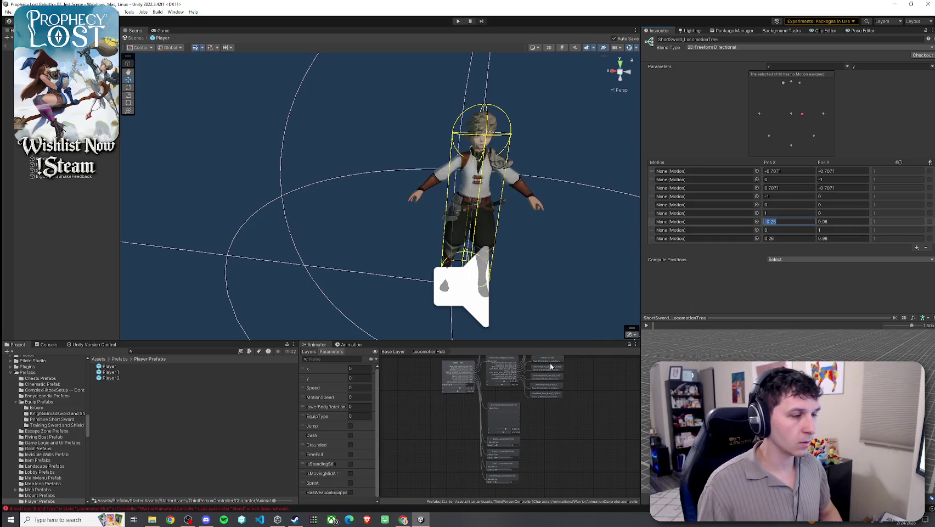
pyautogui.click(506, 371)
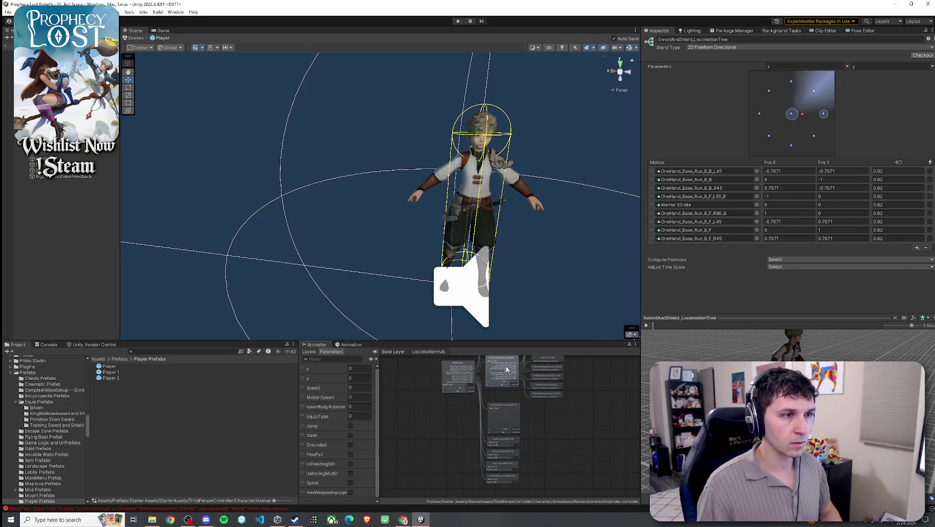
pyautogui.click(508, 432)
pyautogui.click(790, 221)
pyautogui.write('-')
pyautogui.write('1')
pyautogui.click(834, 222)
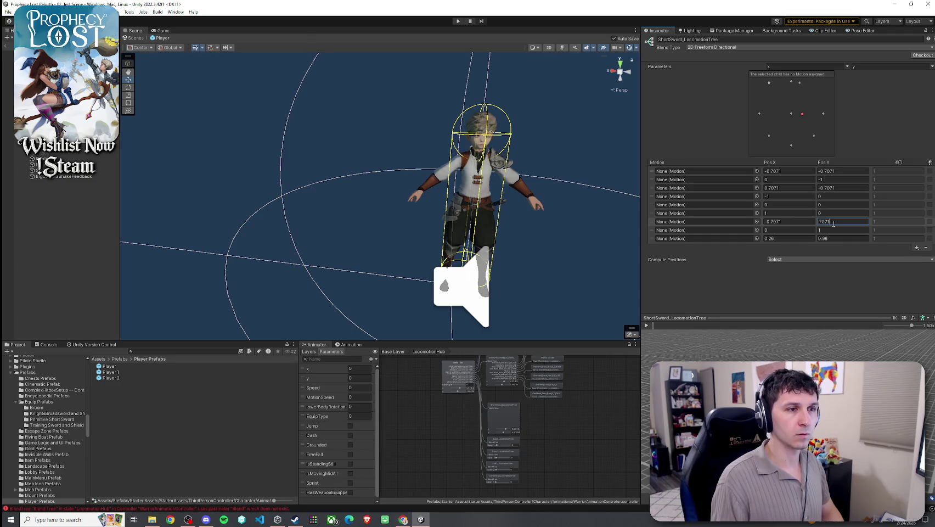
pyautogui.click(510, 379)
pyautogui.click(509, 409)
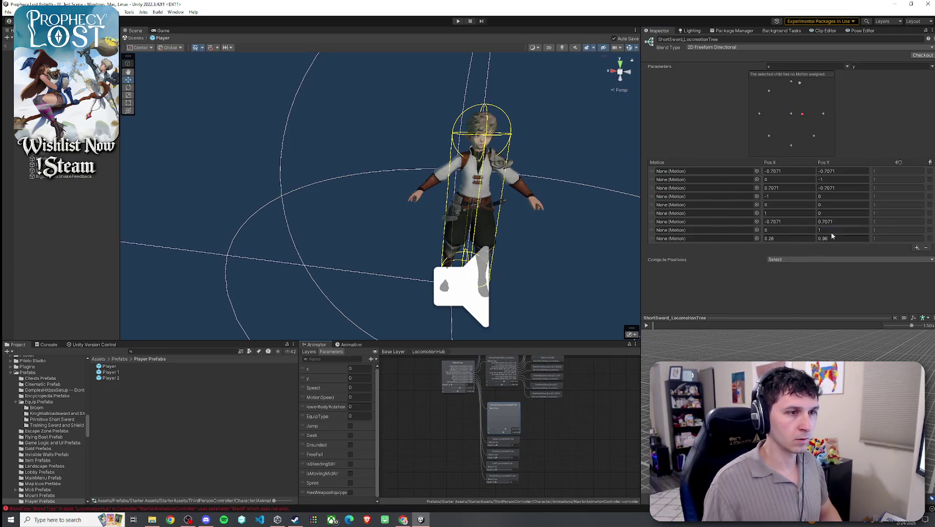
# Step: Set the last motion to (0.7071, 0.7071) and compare the layout with SwordAndShield's
pyautogui.click(499, 371)
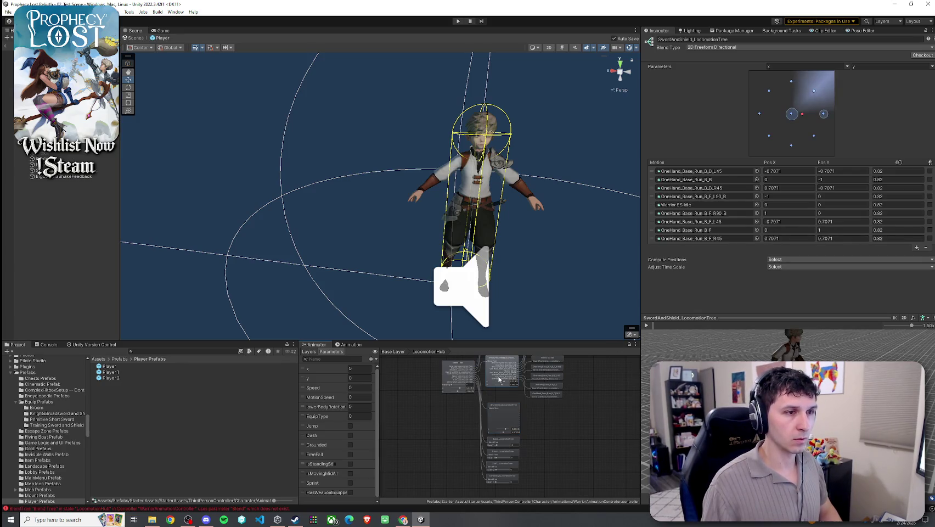
pyautogui.click(510, 418)
pyautogui.click(785, 237)
pyautogui.write('.7071')
pyautogui.click(834, 238)
pyautogui.write('.7071')
pyautogui.press('Return')
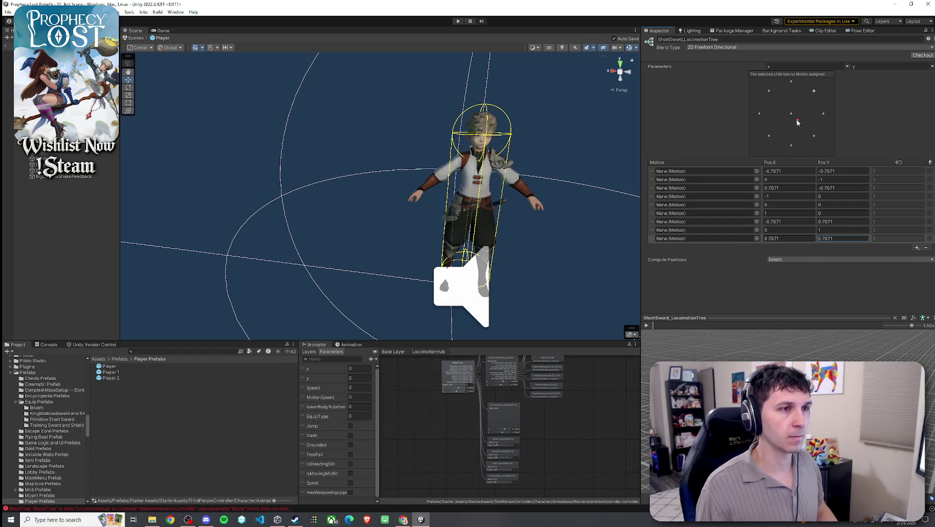
pyautogui.click(508, 414)
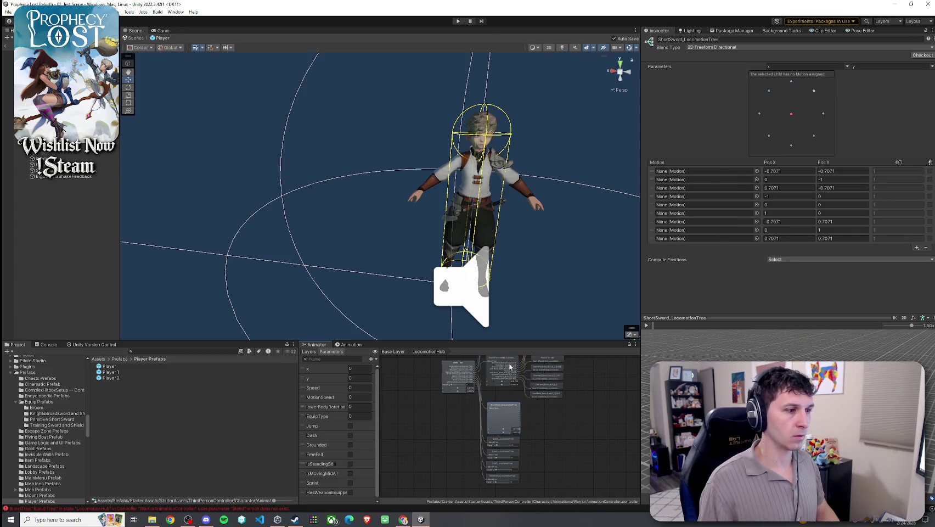
pyautogui.click(508, 418)
pyautogui.click(508, 418)
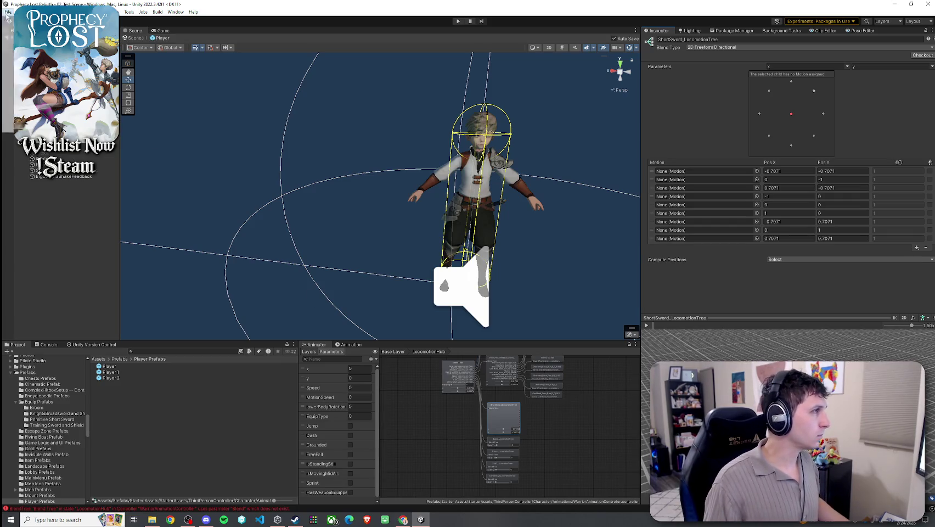
# Step: Search the Project window for 'sw' and open the Swordsman pack's Animations folder
pyautogui.click(100, 358)
pyautogui.scroll(-10, 144, 393)
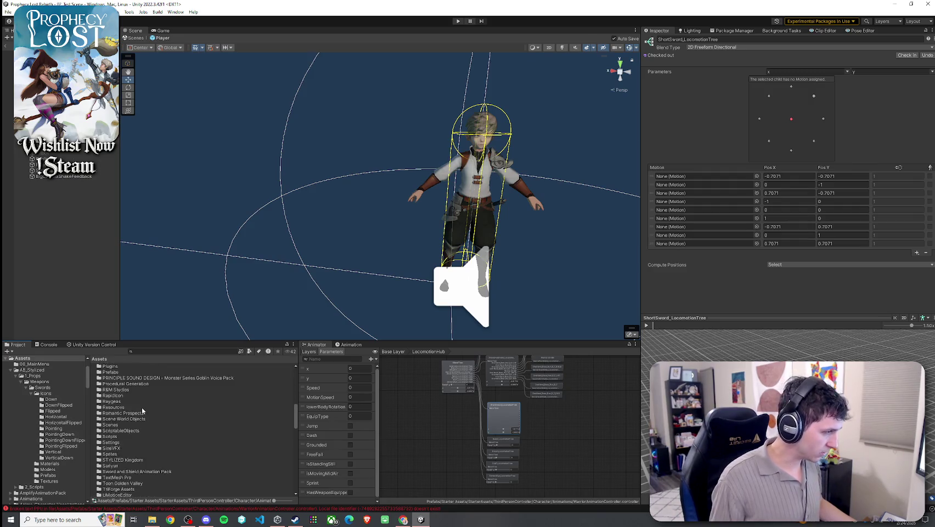
pyautogui.scroll(10, 145, 406)
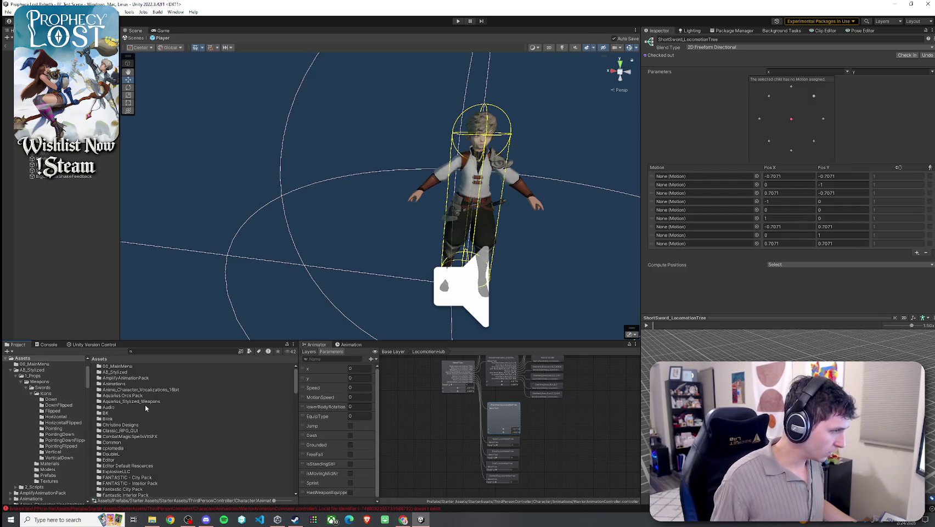
pyautogui.scroll(-10, 139, 401)
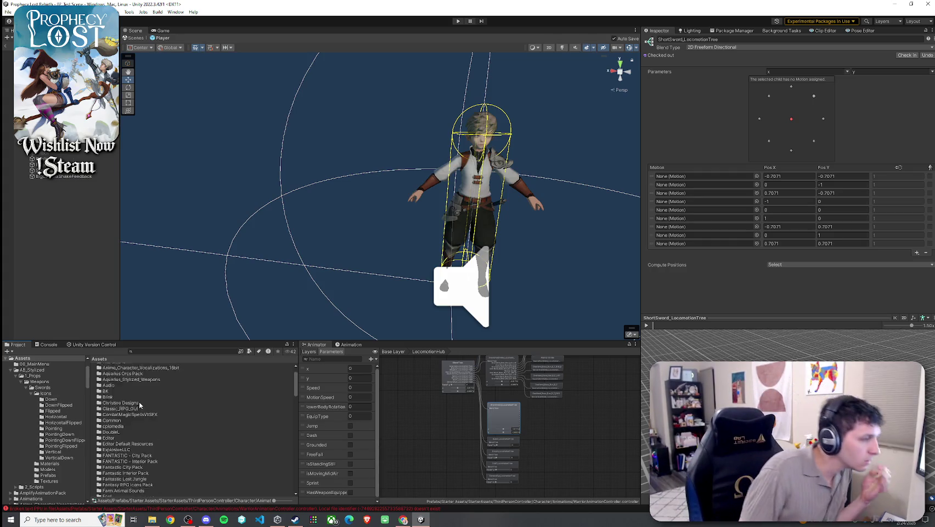
pyautogui.scroll(-4, 138, 410)
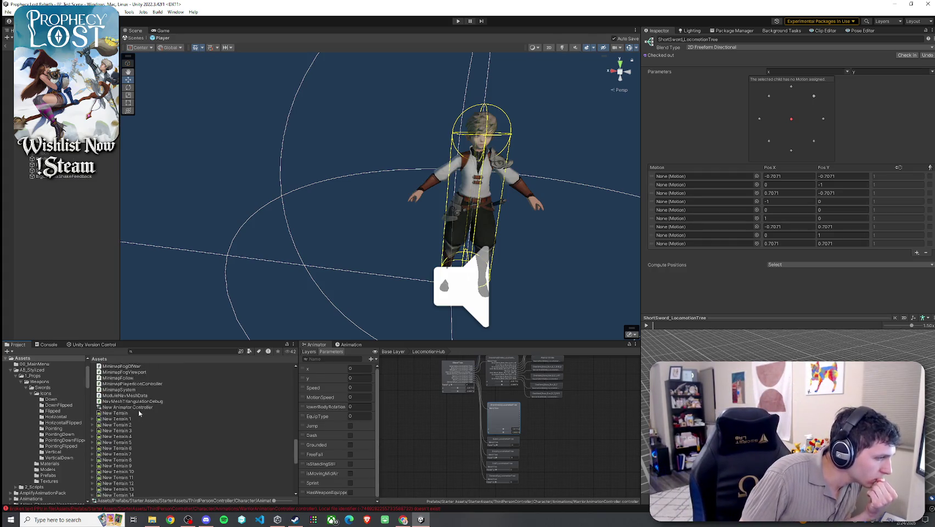
pyautogui.scroll(8, 138, 409)
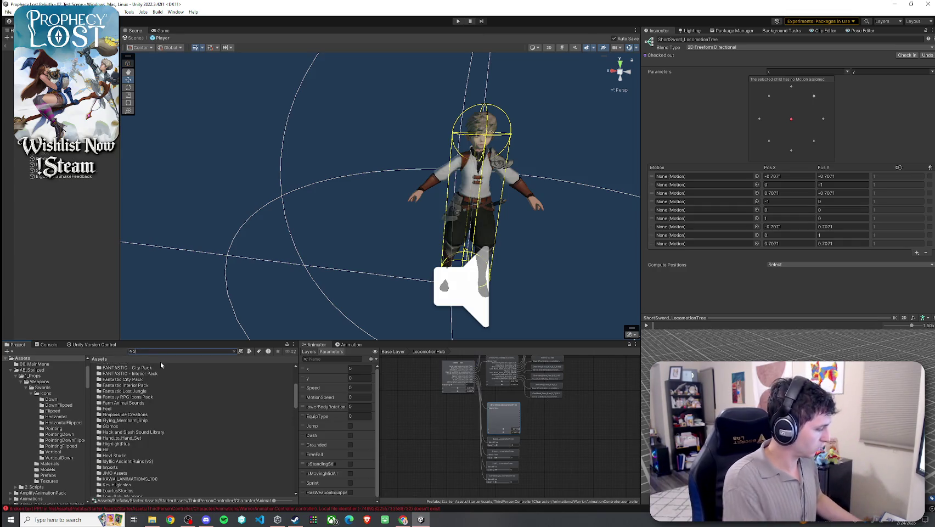
pyautogui.write('SWORDMAN')
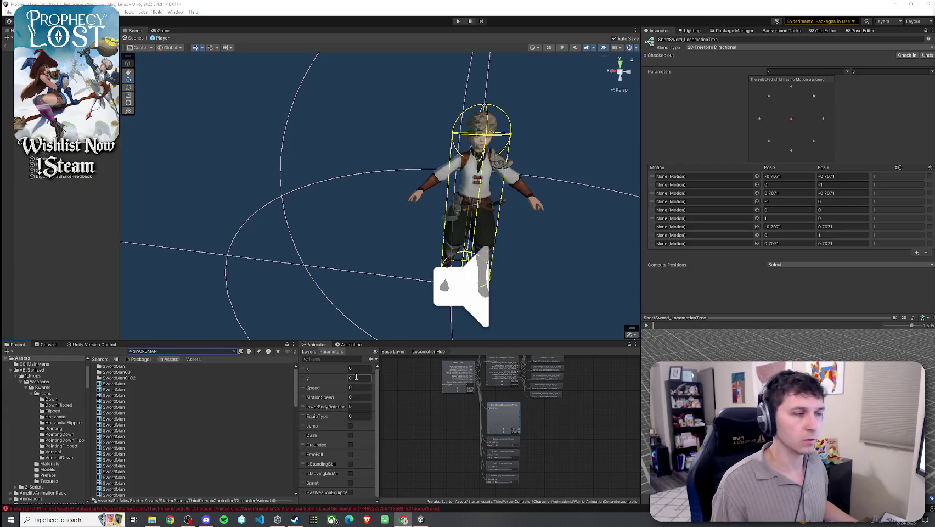
pyautogui.doubleClick(148, 352)
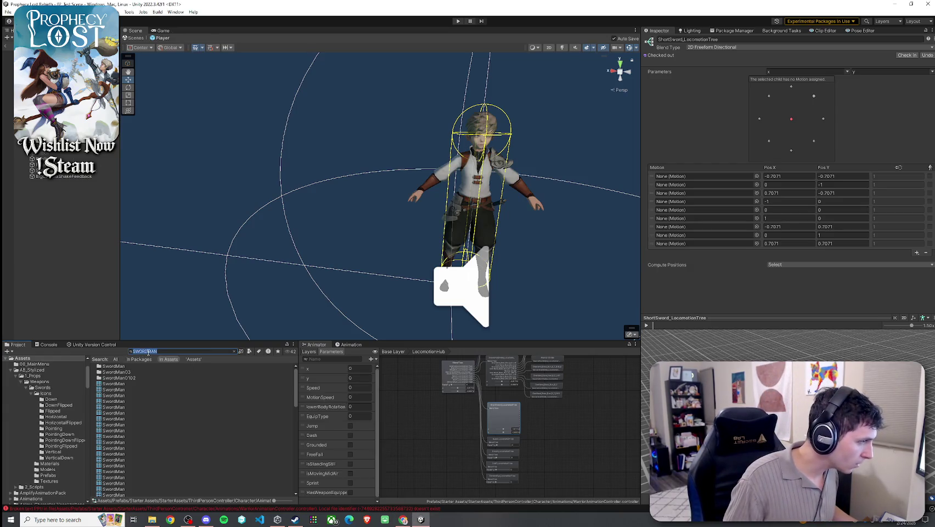
pyautogui.write('swordsman')
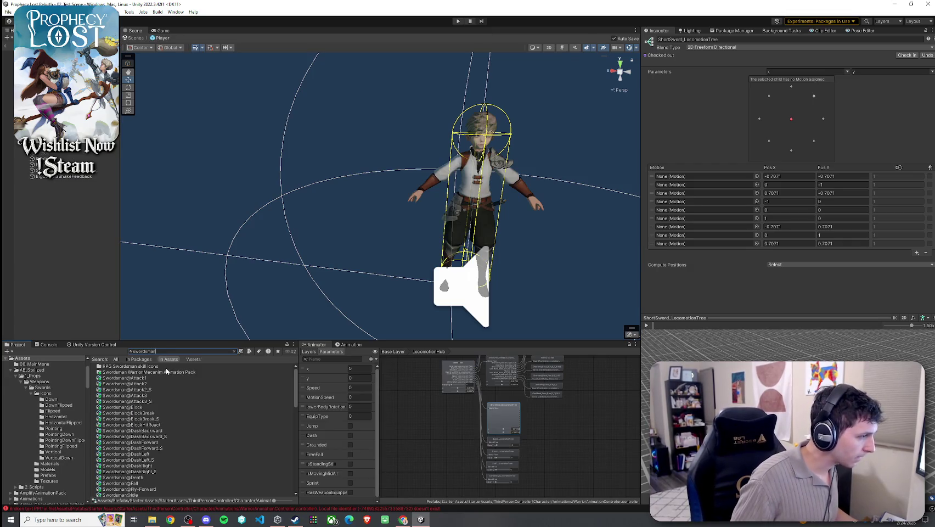
pyautogui.doubleClick(166, 371)
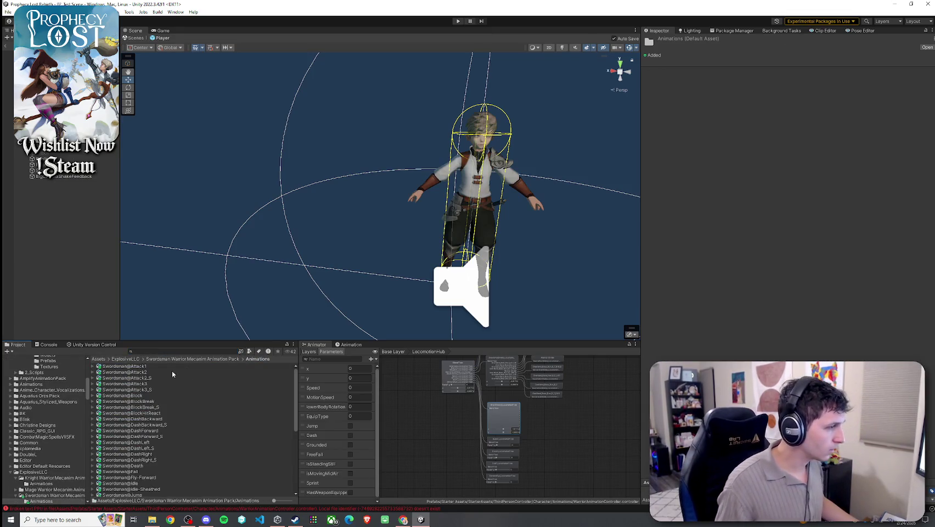
# Step: Preview the Swordsman Attack1, Attack2 and Attack2_S clips in the Inspector
pyautogui.click(151, 367)
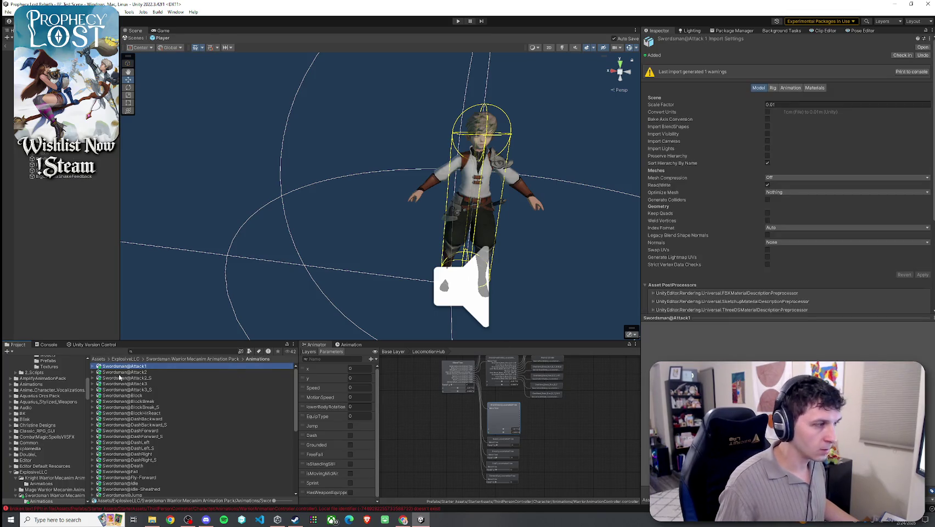
pyautogui.click(93, 366)
pyautogui.click(115, 372)
pyautogui.click(647, 326)
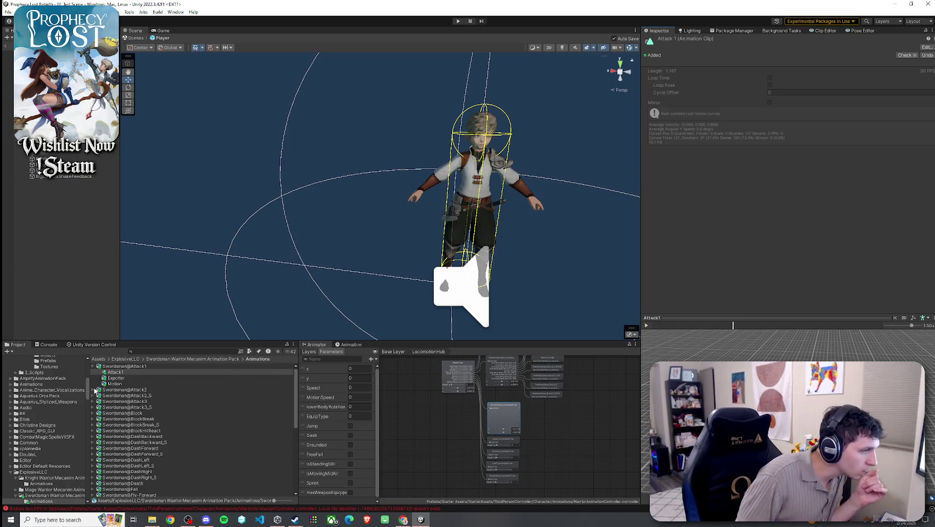
pyautogui.click(94, 390)
pyautogui.click(116, 396)
pyautogui.click(646, 325)
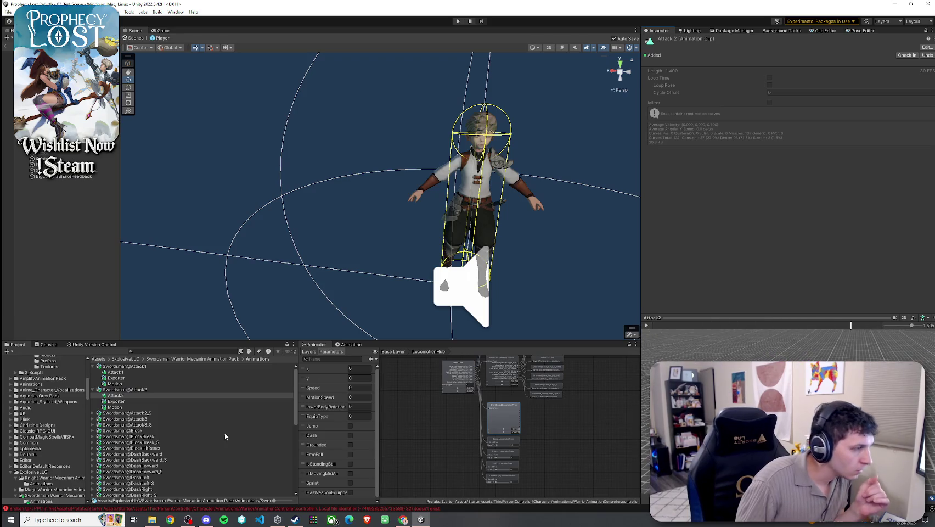
pyautogui.click(92, 412)
pyautogui.click(228, 417)
pyautogui.click(646, 326)
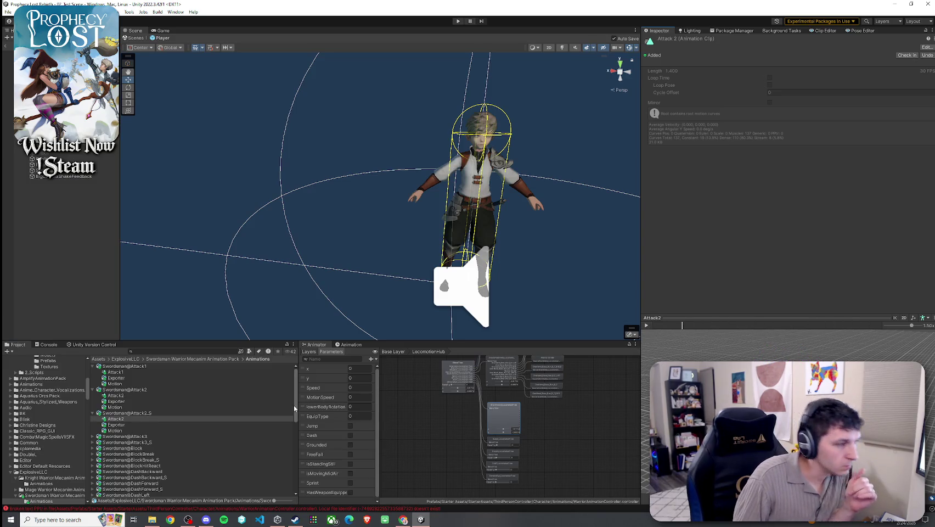
# Step: Preview the Attack3 and Attack3_S clips, then scroll further down the folder
pyautogui.click(165, 436)
pyautogui.press('Right')
pyautogui.press('Down')
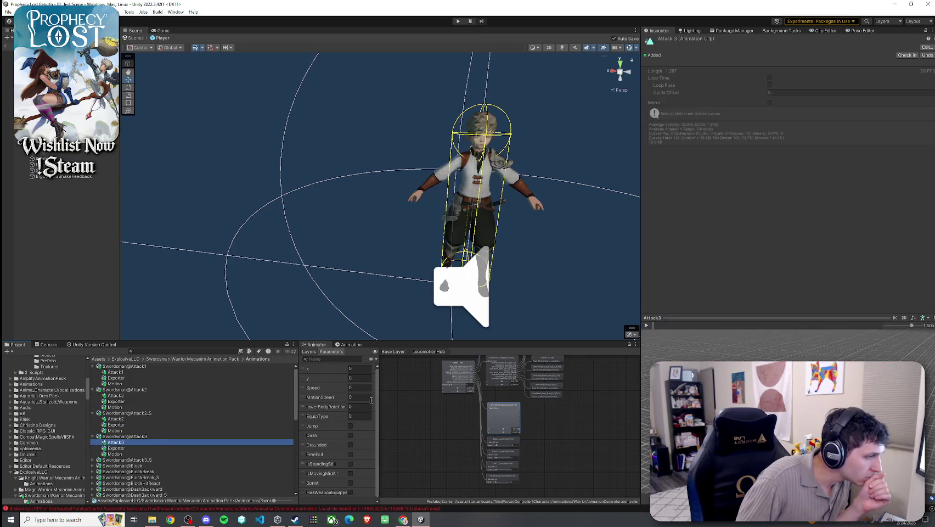
pyautogui.click(647, 325)
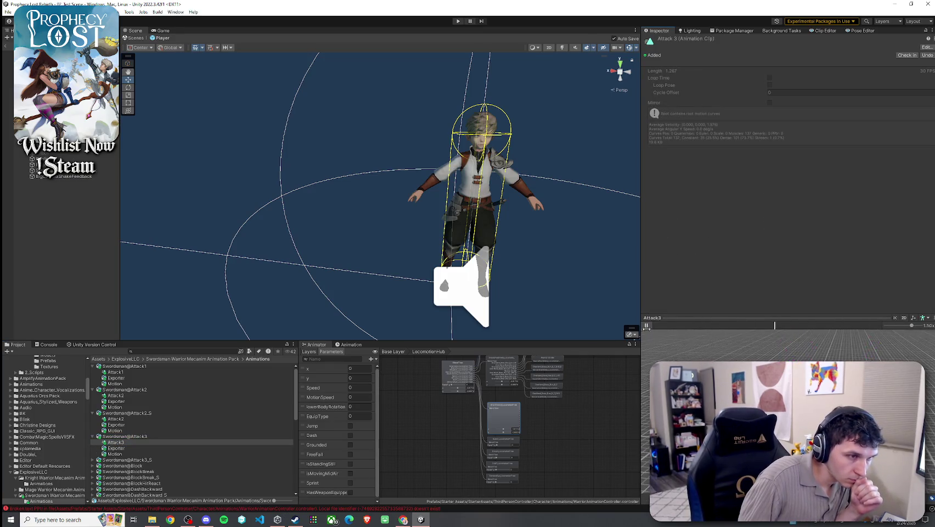
pyautogui.click(136, 461)
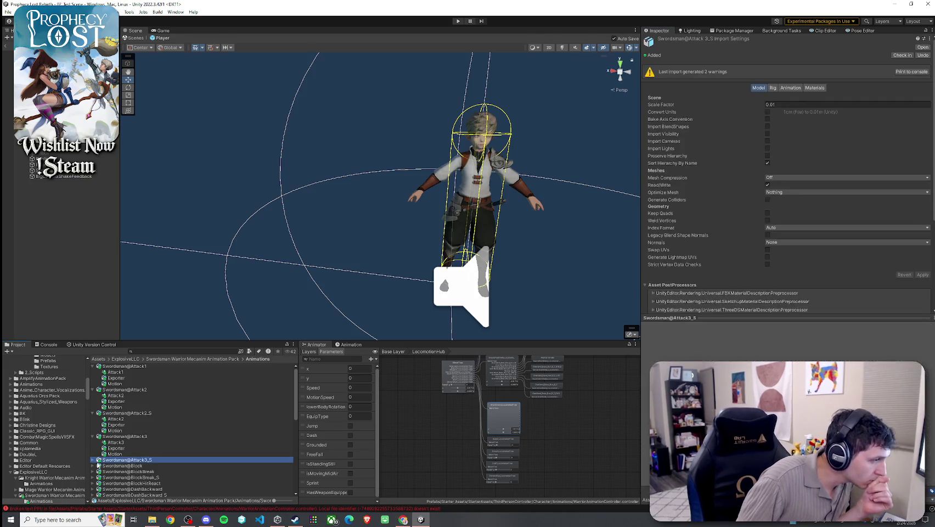
pyautogui.press('Right')
pyautogui.press('Down')
pyautogui.click(647, 326)
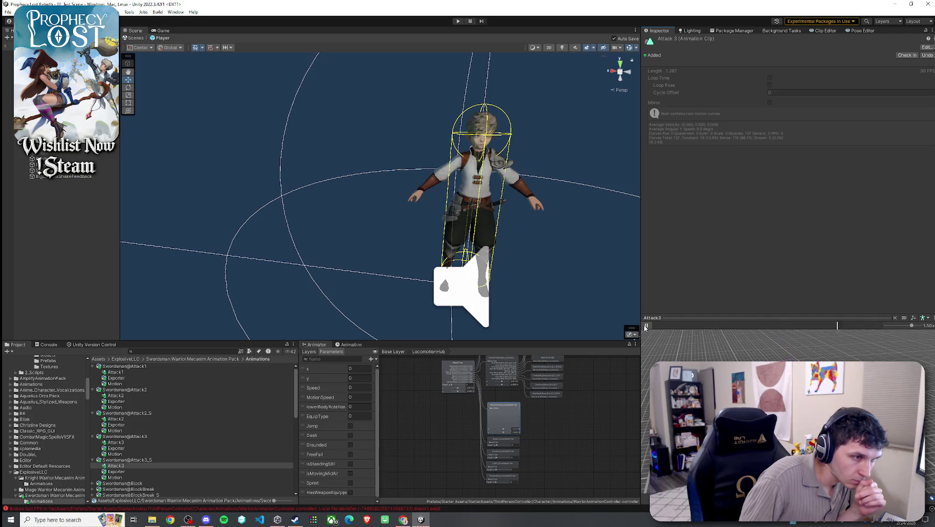
pyautogui.scroll(-3, 235, 428)
pyautogui.scroll(-3, 148, 420)
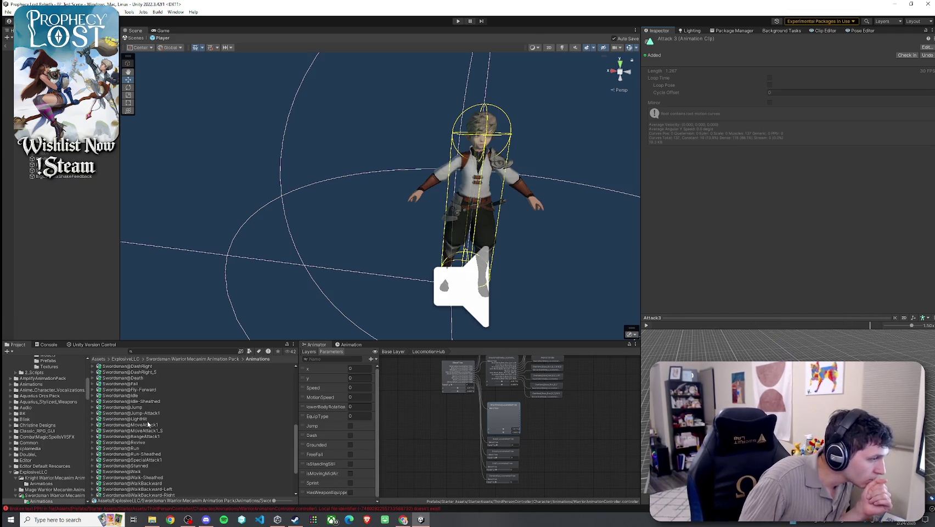
pyautogui.scroll(-6, 152, 445)
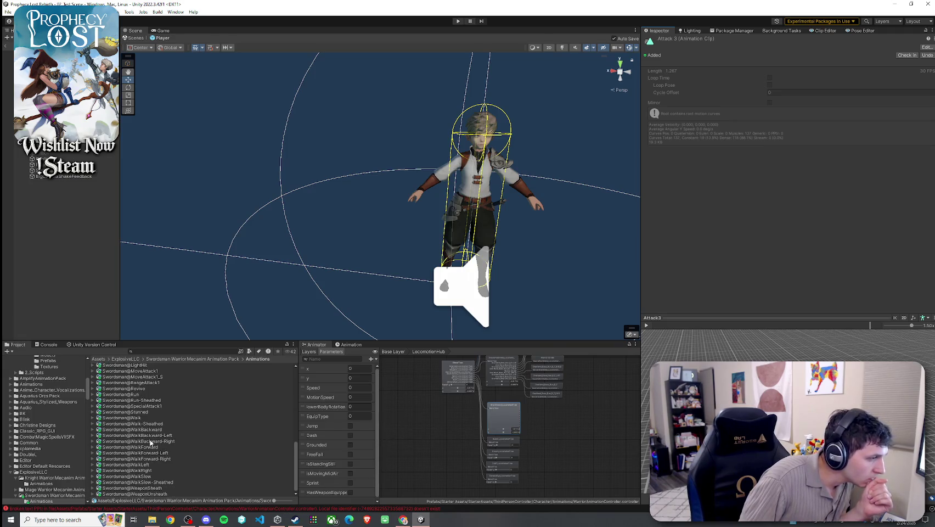
# Step: Play the Swordsman WalkForward, Run and WalkBackward clip previews, then reselect the Run clip
pyautogui.click(169, 448)
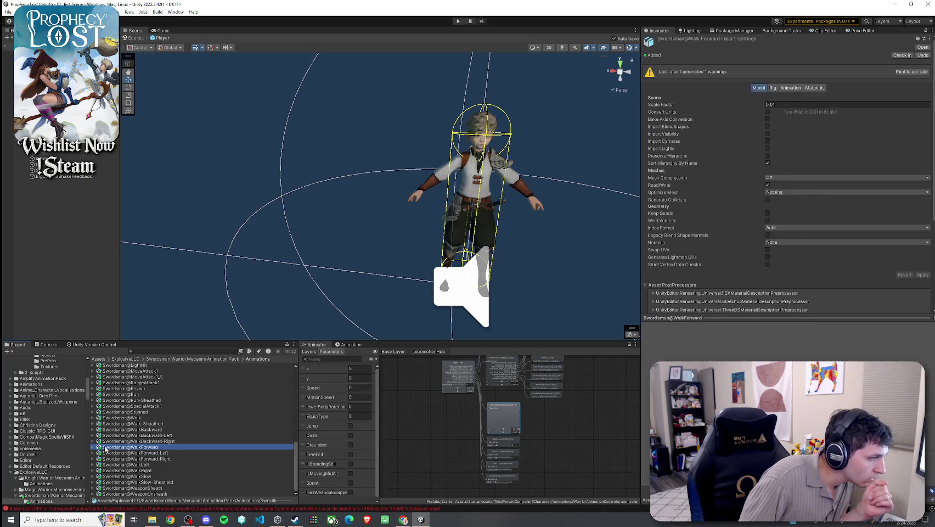
pyautogui.click(93, 447)
pyautogui.click(123, 464)
pyautogui.click(647, 326)
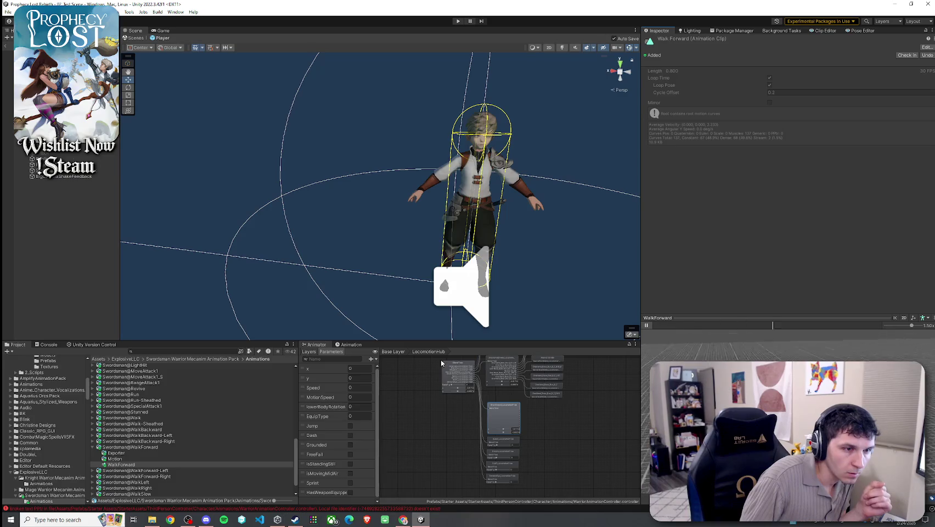
pyautogui.click(93, 394)
pyautogui.click(179, 412)
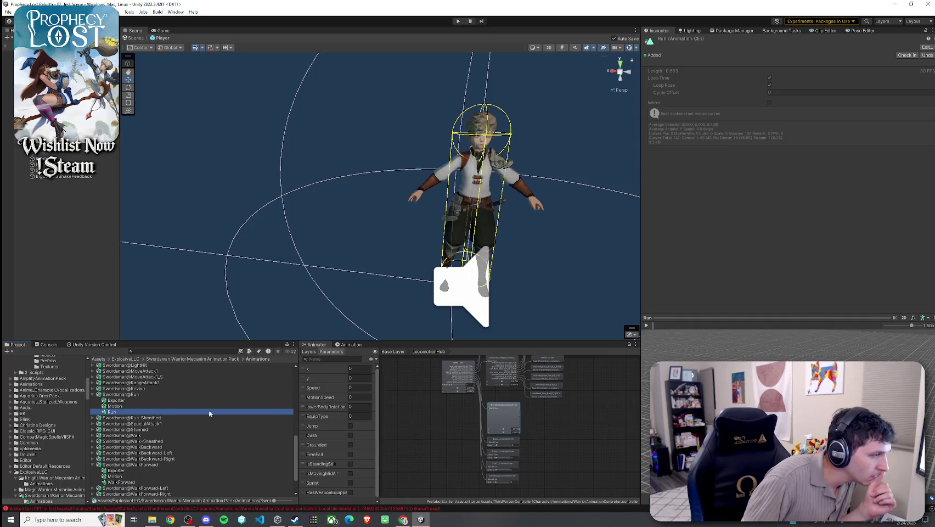
pyautogui.click(647, 325)
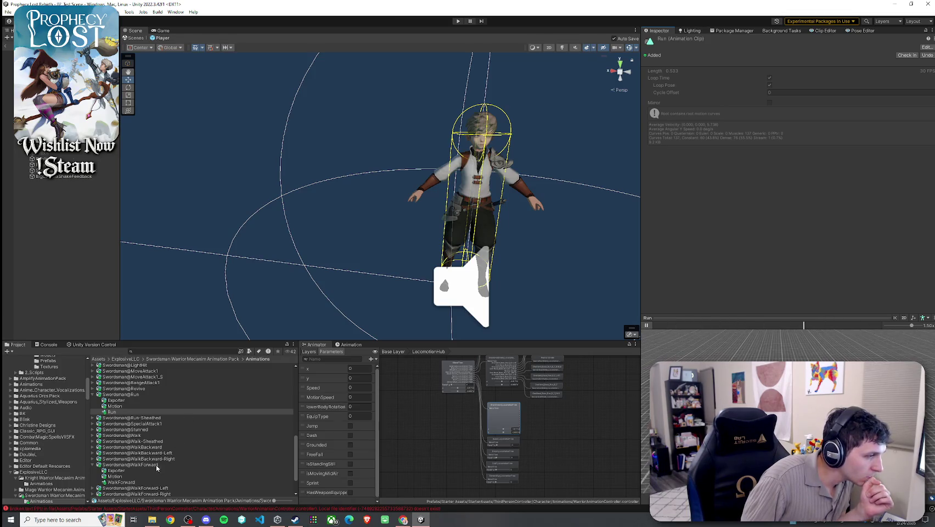
pyautogui.click(94, 447)
pyautogui.click(123, 464)
pyautogui.click(646, 325)
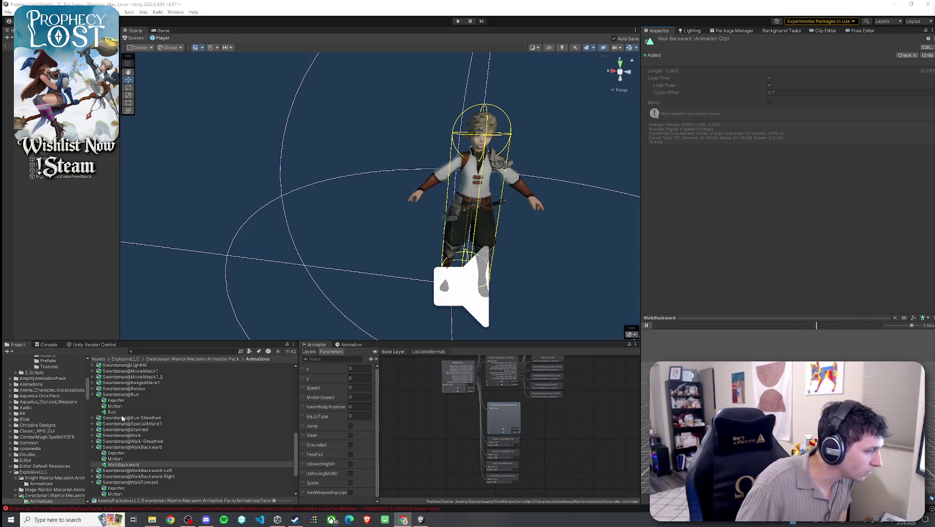
pyautogui.click(125, 412)
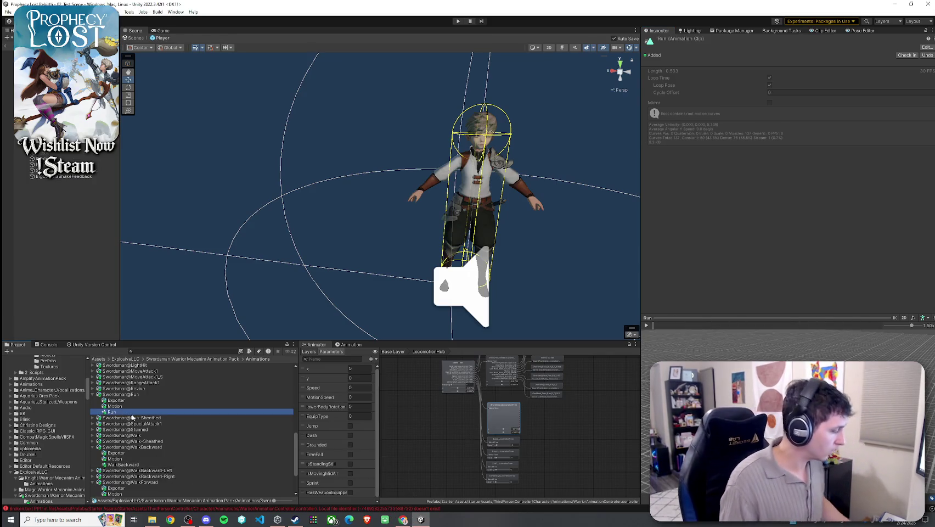
# Step: Duplicate the Run clip as a standalone asset and collapse the expanded attack entries
pyautogui.hotkey('ctrl', 'd')
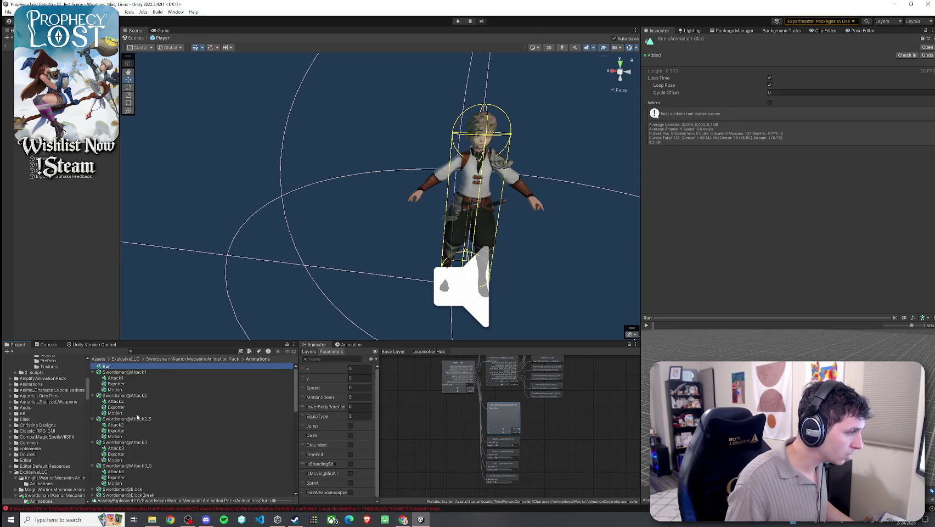
pyautogui.scroll(-5, 138, 417)
pyautogui.scroll(5, 149, 434)
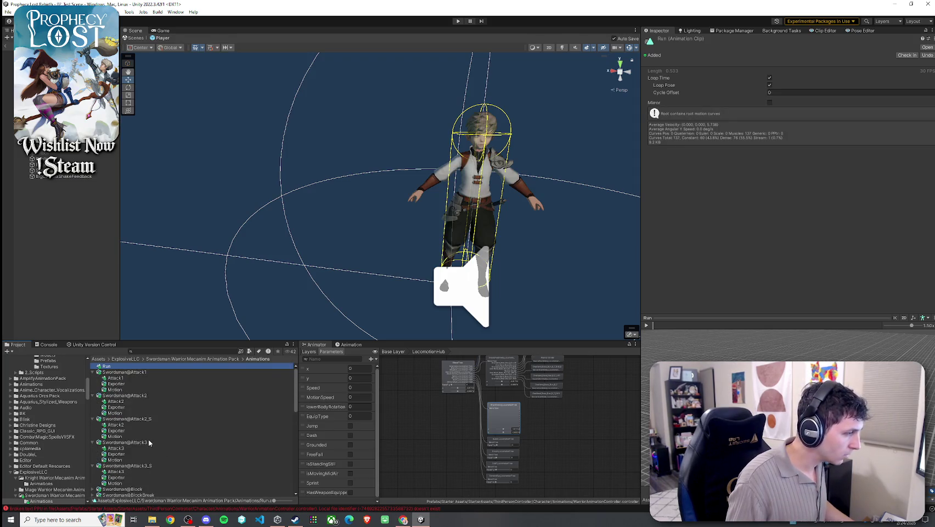
pyautogui.click(93, 372)
pyautogui.click(92, 378)
pyautogui.click(93, 384)
pyautogui.click(92, 390)
pyautogui.click(92, 395)
pyautogui.scroll(-3, 135, 426)
# Step: Duplicate the Idle clip inside Swordsman@Idle as a standalone asset
pyautogui.click(124, 425)
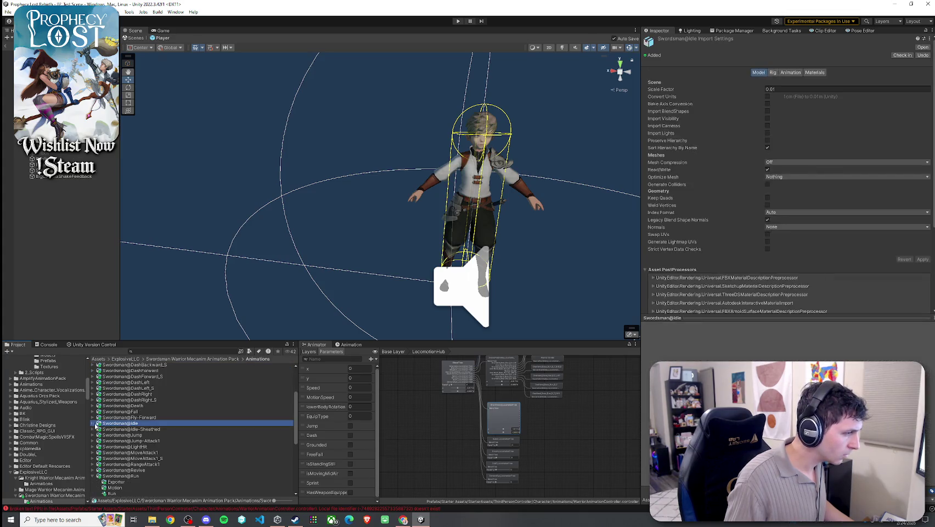
pyautogui.click(93, 424)
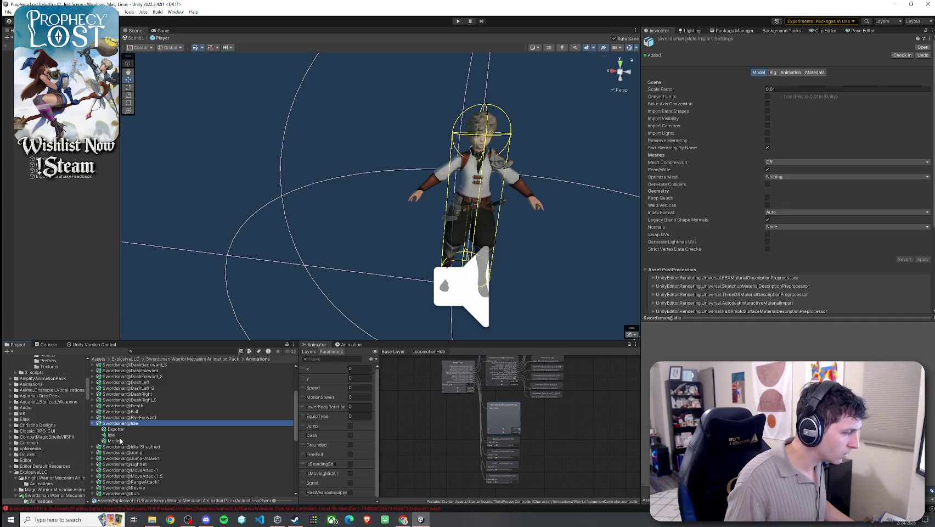
pyautogui.click(118, 435)
pyautogui.hotkey('ctrl', 'd')
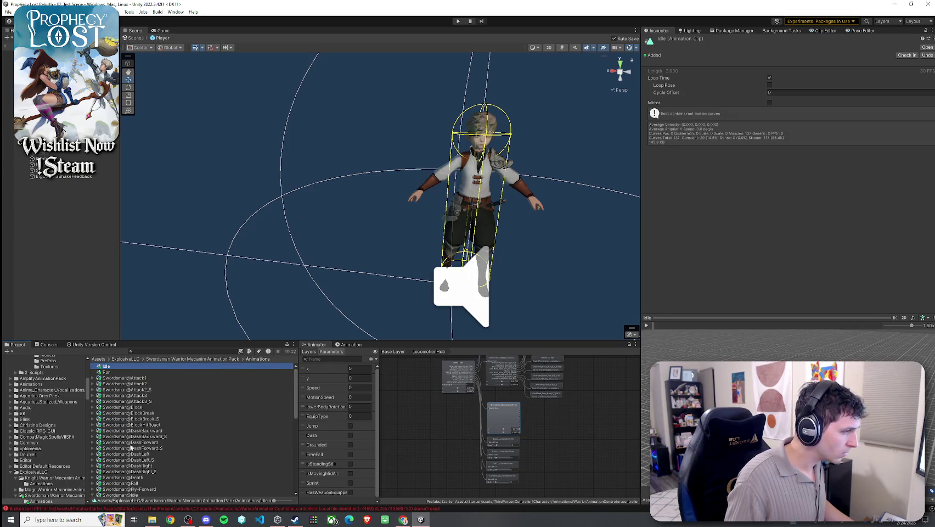
# Step: Duplicate the WalkBackward, WalkBackward-Left, WalkBackward-Right and WalkForward clips as standalone assets
pyautogui.scroll(-10, 137, 458)
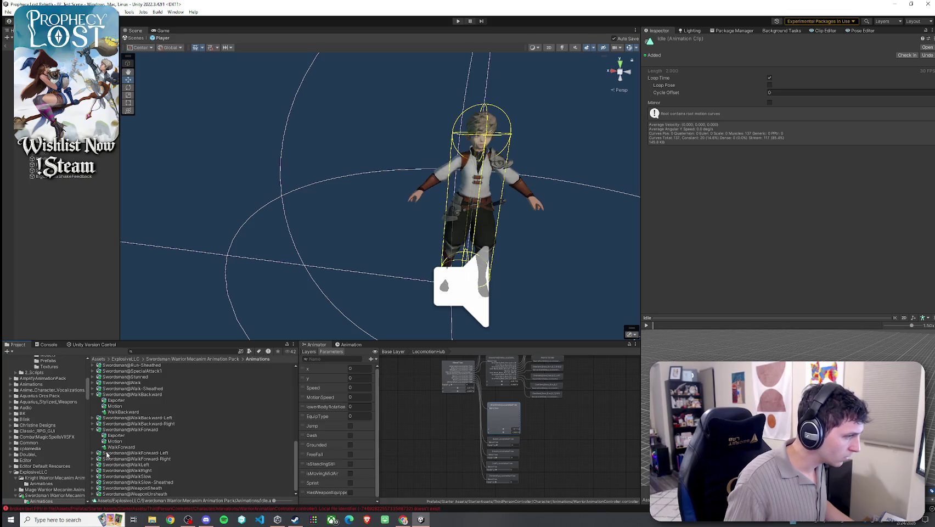
pyautogui.click(122, 411)
pyautogui.hotkey('ctrl', 'd')
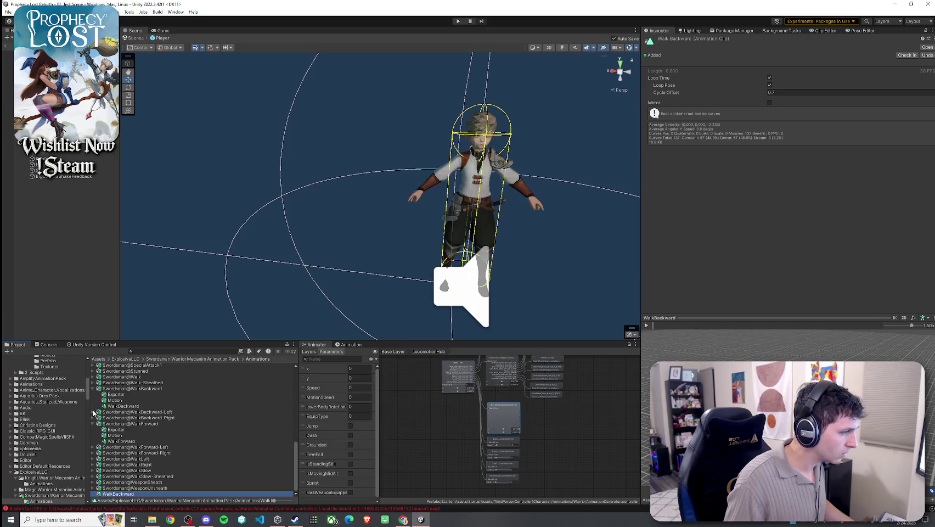
pyautogui.click(132, 429)
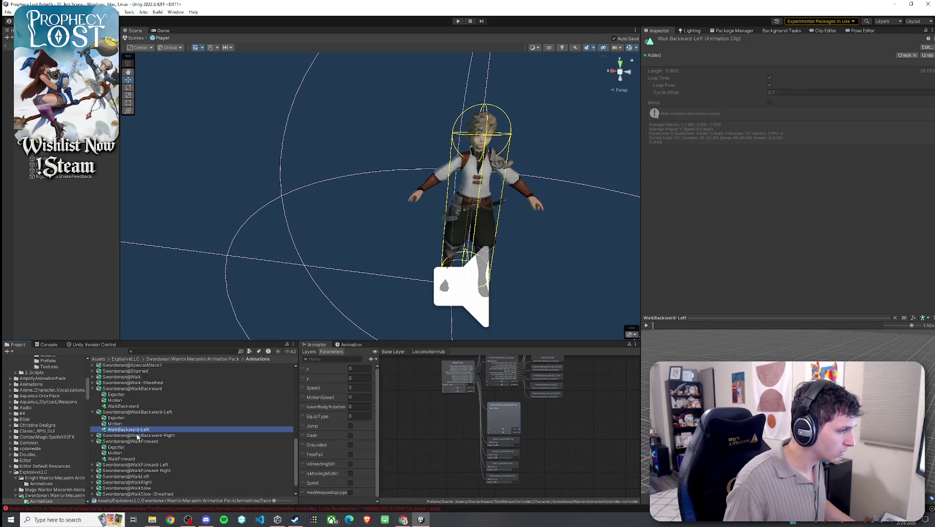
pyautogui.hotkey('ctrl', 'd')
pyautogui.click(93, 411)
pyautogui.click(131, 429)
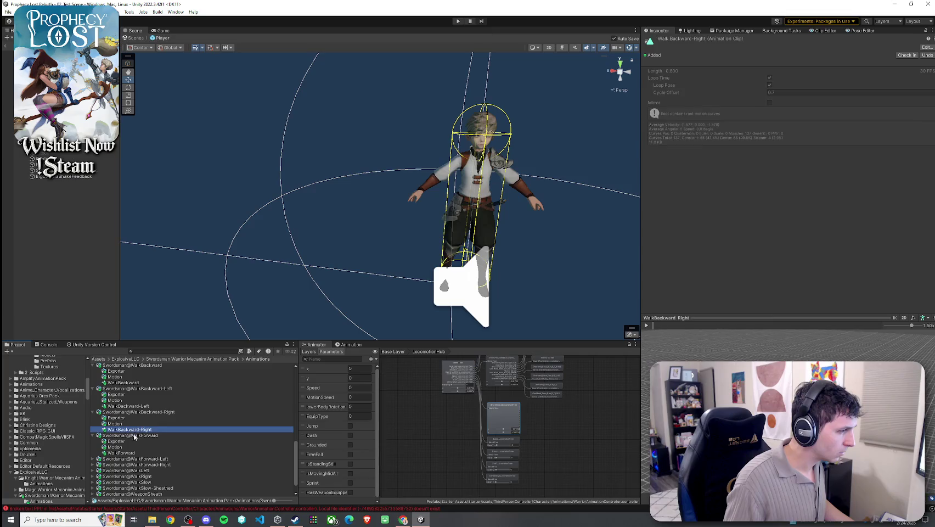
pyautogui.hotkey('ctrl', 'd')
pyautogui.click(122, 429)
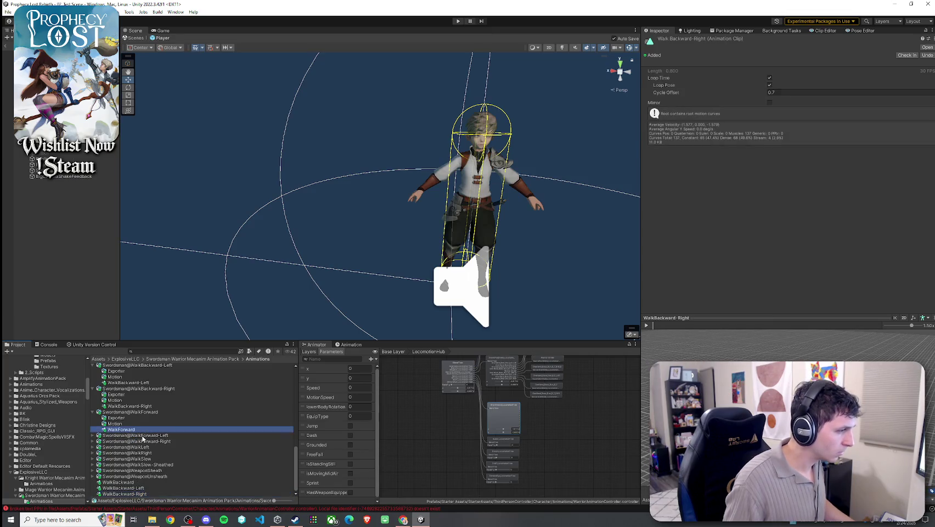
pyautogui.hotkey('ctrl', 'd')
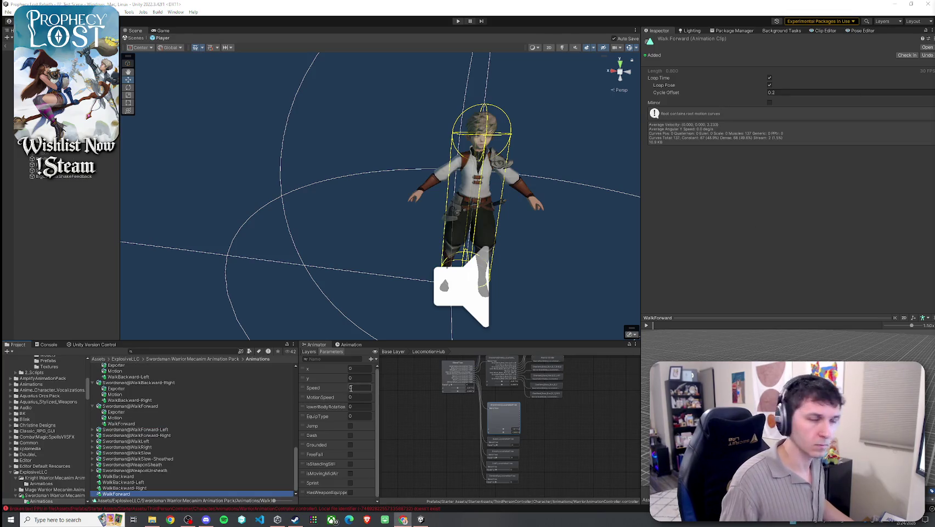
# Step: Duplicate the WalkForward-Left and WalkForward-Right clips, then select the WalkLeft clip
pyautogui.click(92, 429)
pyautogui.click(127, 446)
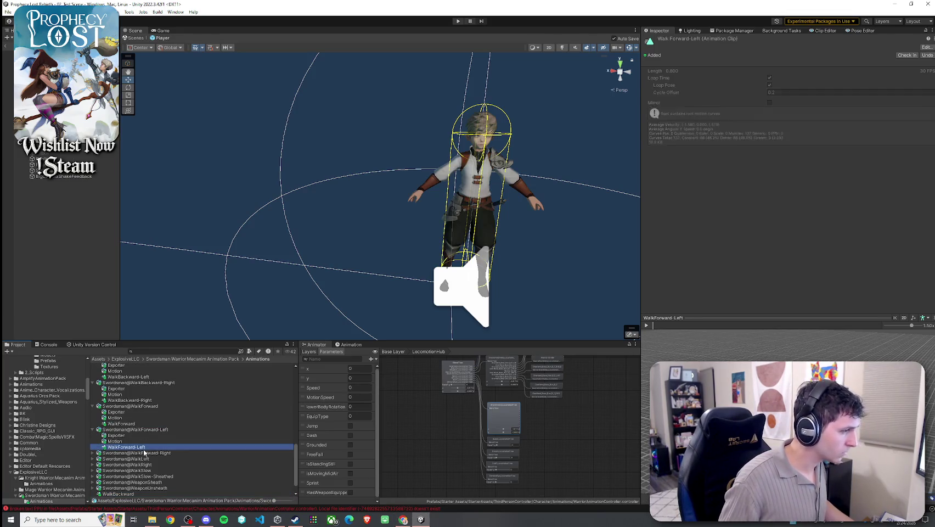
pyautogui.hotkey('ctrl', 'd')
pyautogui.click(92, 429)
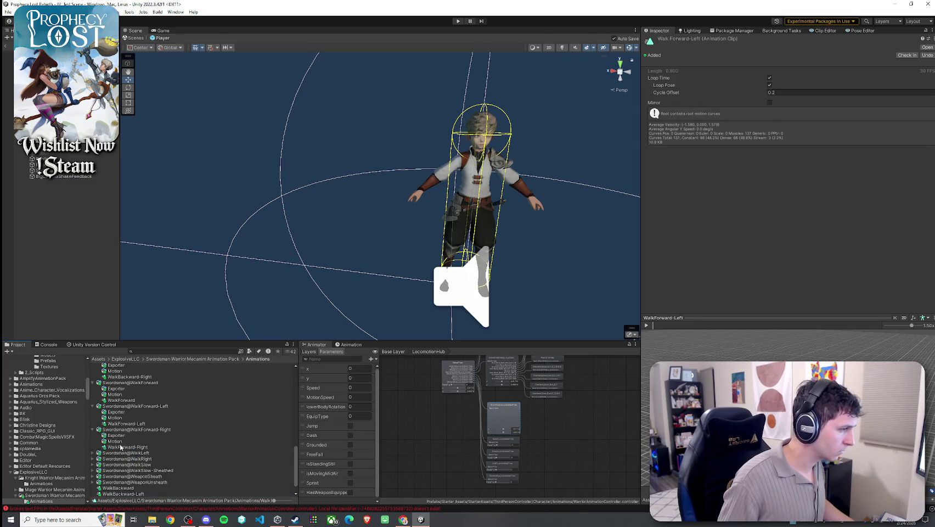
pyautogui.click(129, 447)
pyautogui.hotkey('ctrl', 'd')
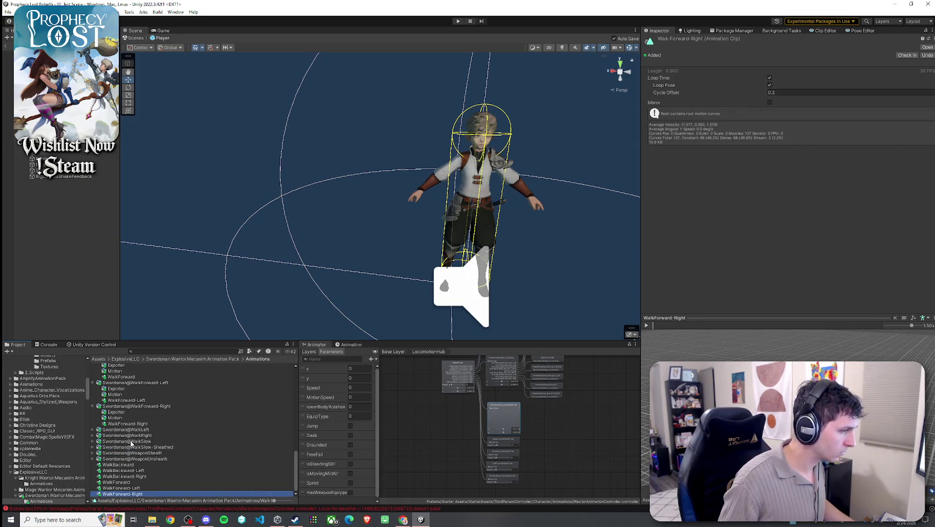
pyautogui.click(93, 430)
pyautogui.click(130, 448)
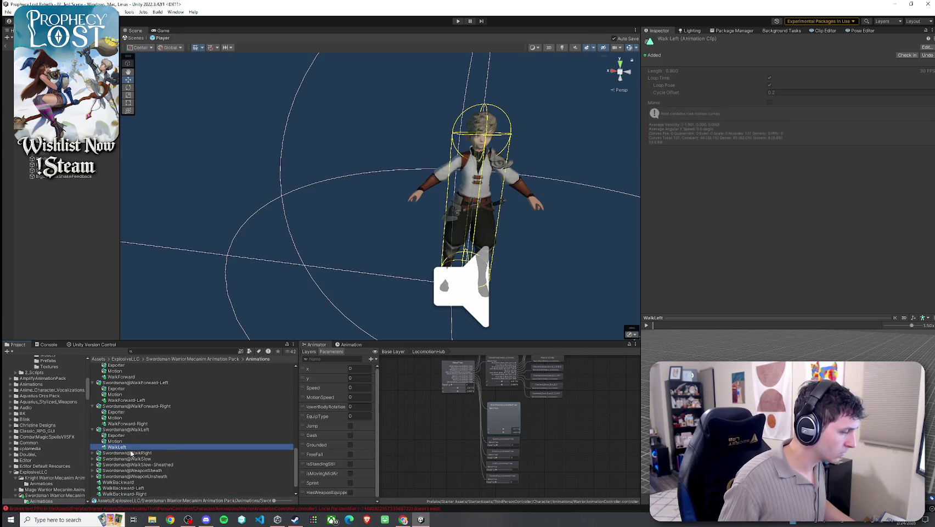
# Step: Duplicate the WalkRight, WalkSlow and WalkSlow-Sheathed clips as standalone assets
pyautogui.scroll(-1, 131, 453)
pyautogui.click(93, 430)
pyautogui.click(121, 447)
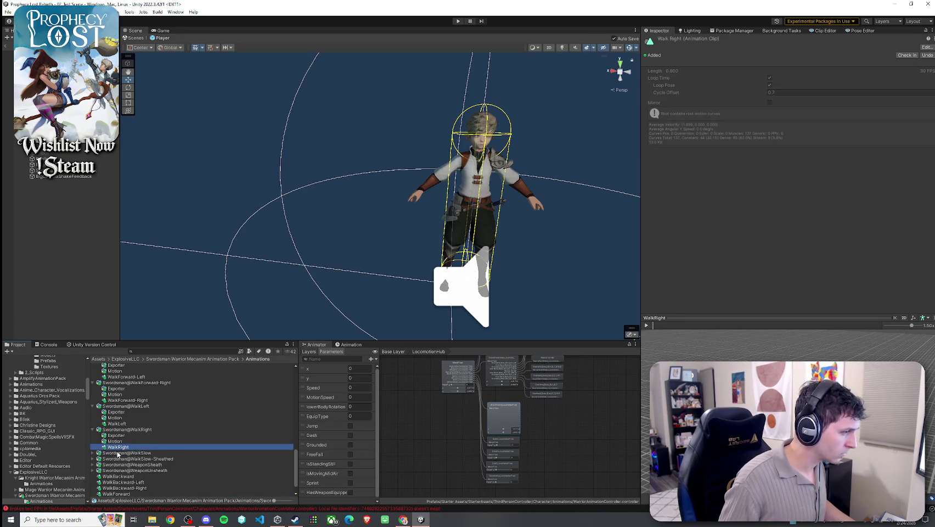
pyautogui.hotkey('ctrl', 'd')
pyautogui.click(94, 429)
pyautogui.click(116, 447)
pyautogui.hotkey('ctrl', 'd')
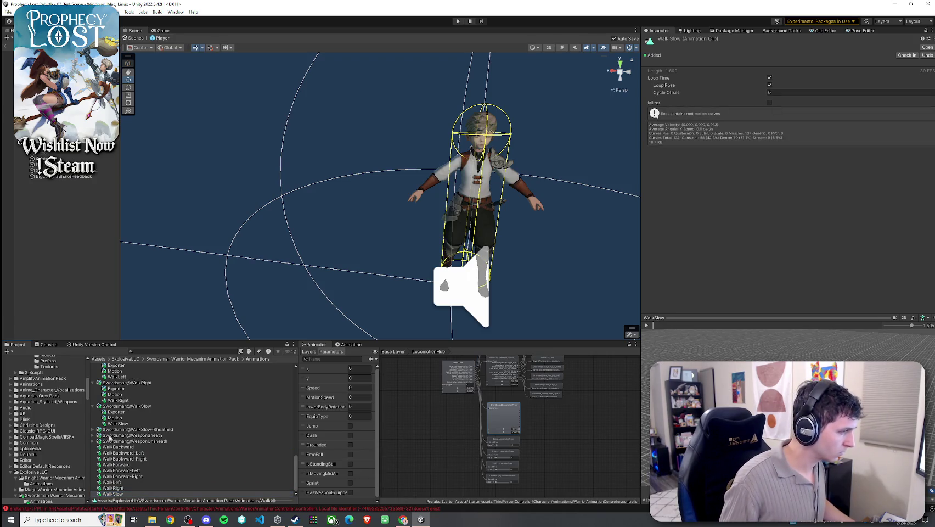
pyautogui.click(94, 429)
pyautogui.click(132, 446)
pyautogui.hotkey('ctrl', 'd')
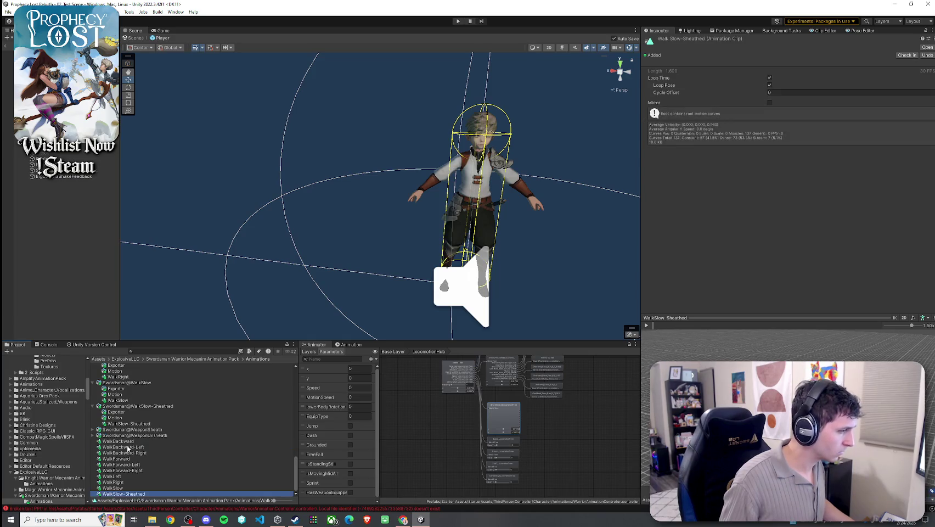
# Step: Expand Swordsman@WeaponSheath and bring up the ShortSword_LocomotionTree blend tree settings
pyautogui.click(94, 429)
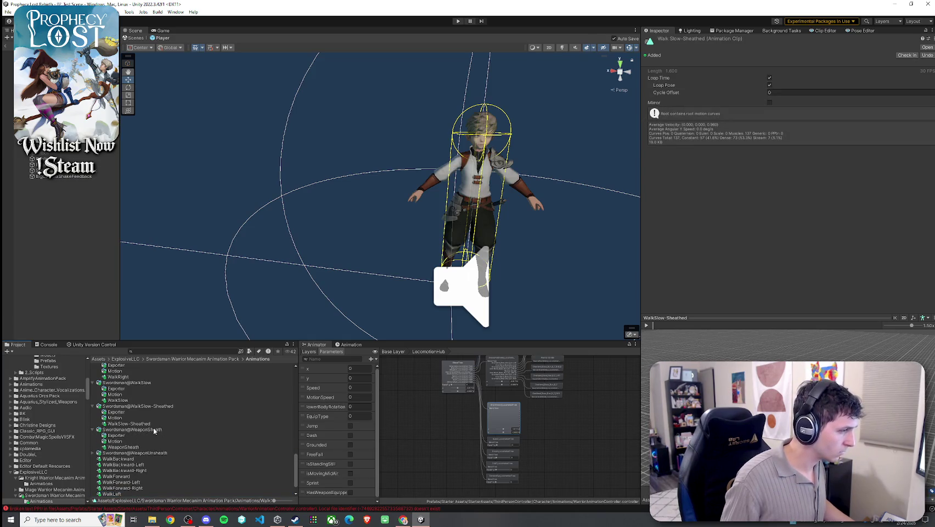
pyautogui.scroll(-2, 157, 431)
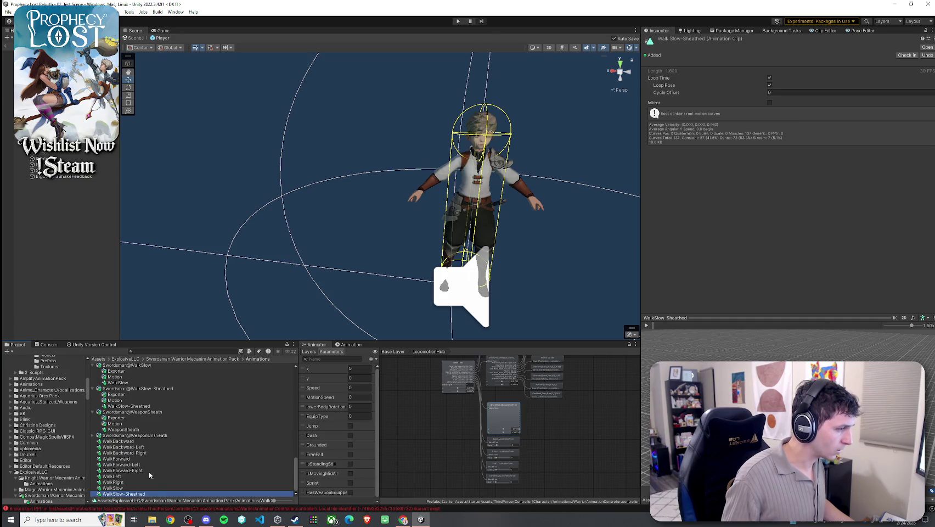
pyautogui.scroll(5, 521, 404)
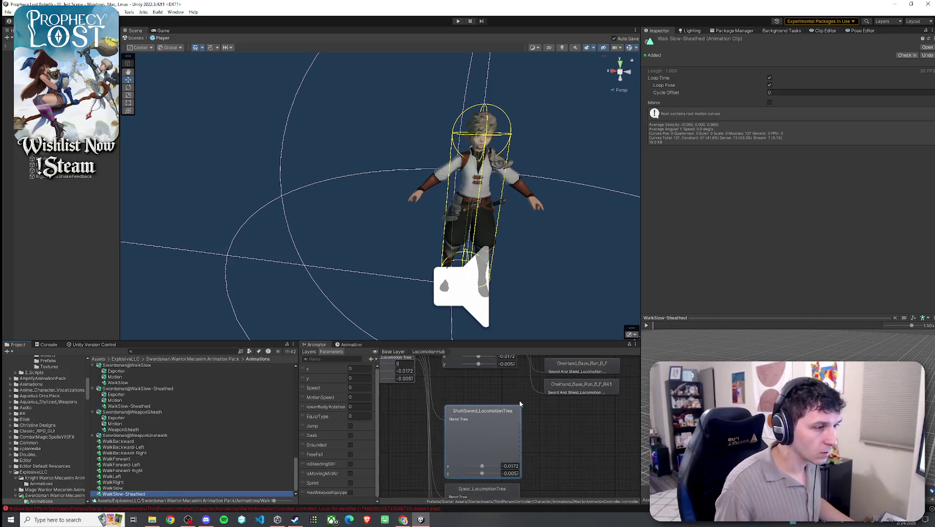
pyautogui.click(492, 433)
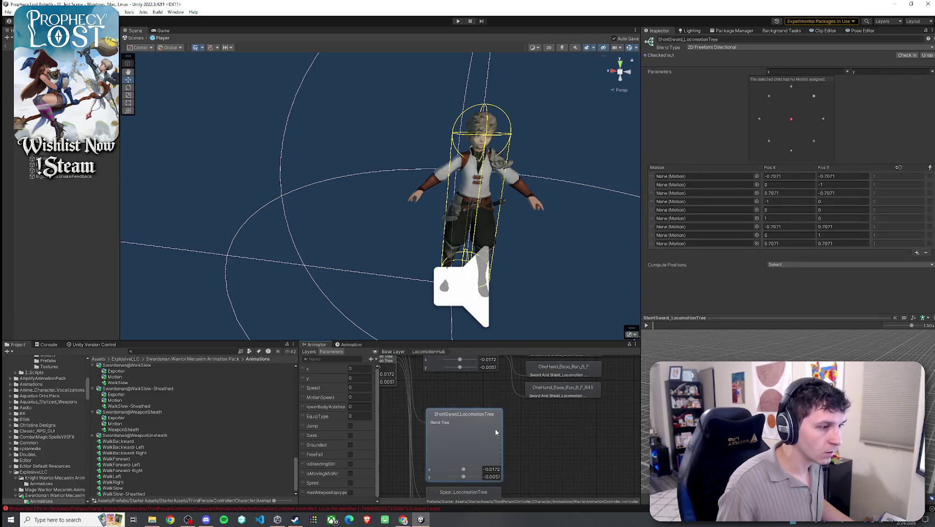
pyautogui.scroll(10, 217, 415)
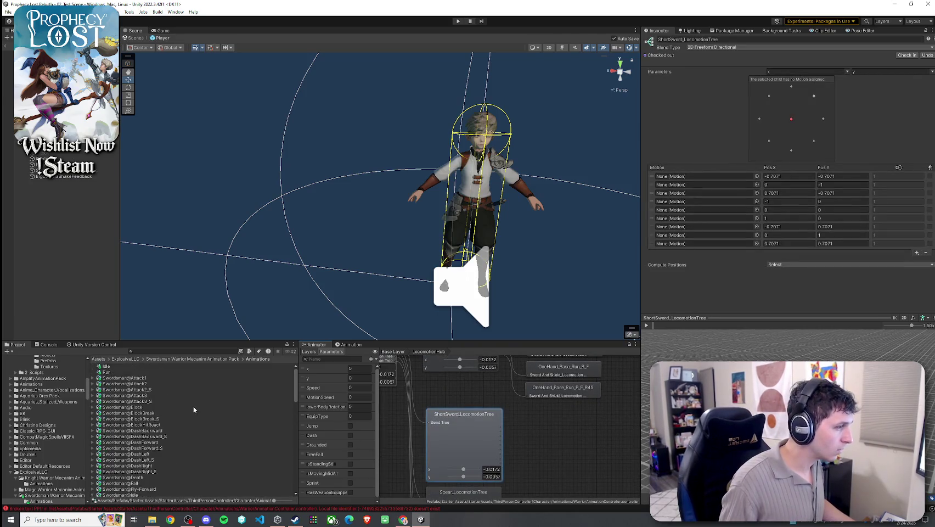
# Step: Drop the Idle clip into the centre (0, 0) slot and enlarge and orbit the character preview
pyautogui.moveTo(117, 373)
pyautogui.mouseDown()
pyautogui.moveTo(725, 191)
pyautogui.moveTo(732, 212)
pyautogui.mouseUp()
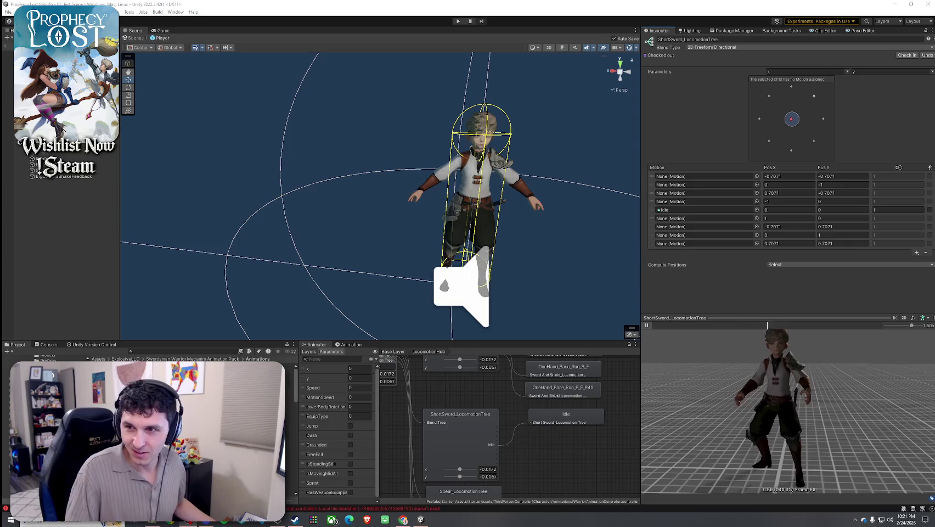
pyautogui.moveTo(782, 292); pyautogui.dragTo(782, 264)
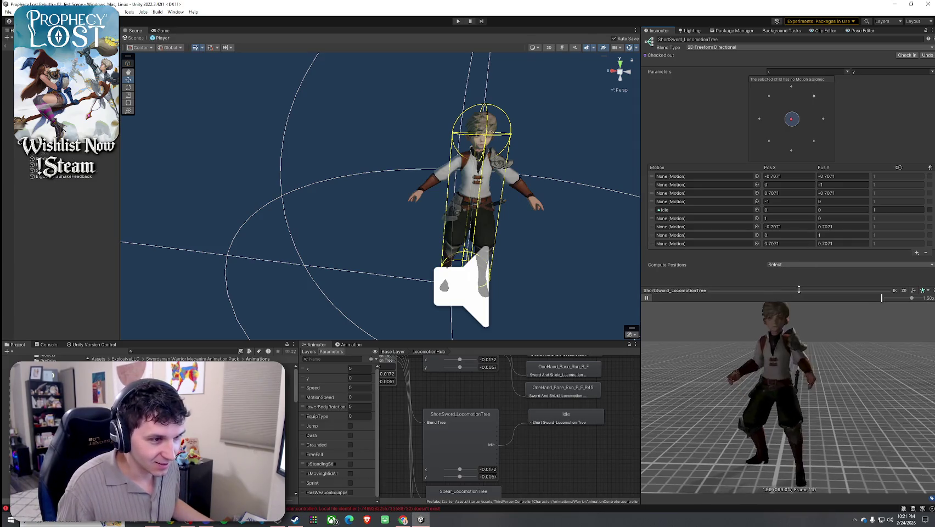
pyautogui.moveTo(757, 348)
pyautogui.mouseDown()
pyautogui.moveTo(813, 351)
pyautogui.moveTo(682, 389)
pyautogui.mouseUp()
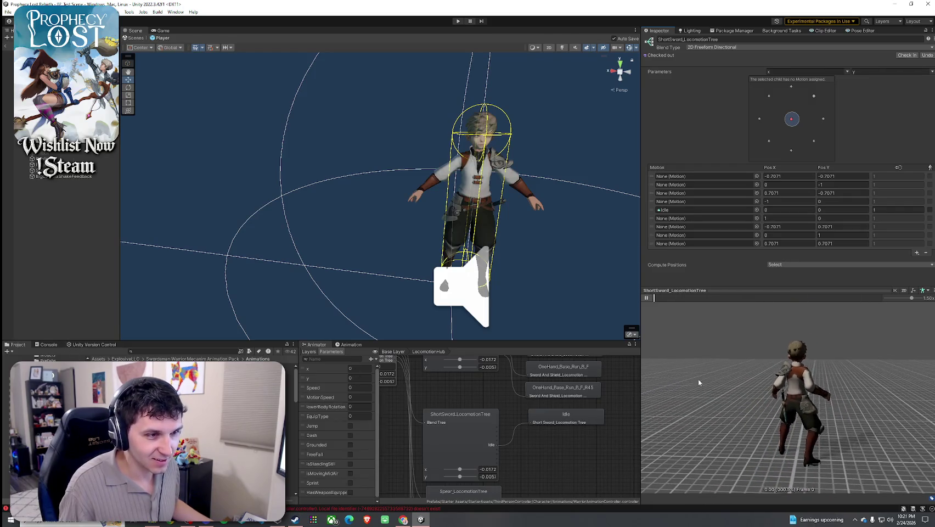
pyautogui.click(887, 210)
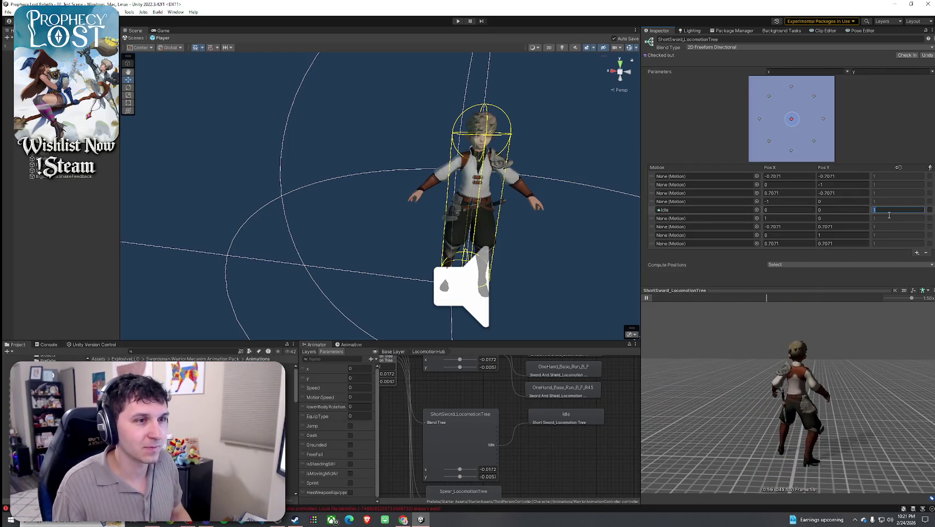
# Step: Try Idle speeds of 0.8 and 0.85 while previewing, settling on 0.7
pyautogui.write('.8')
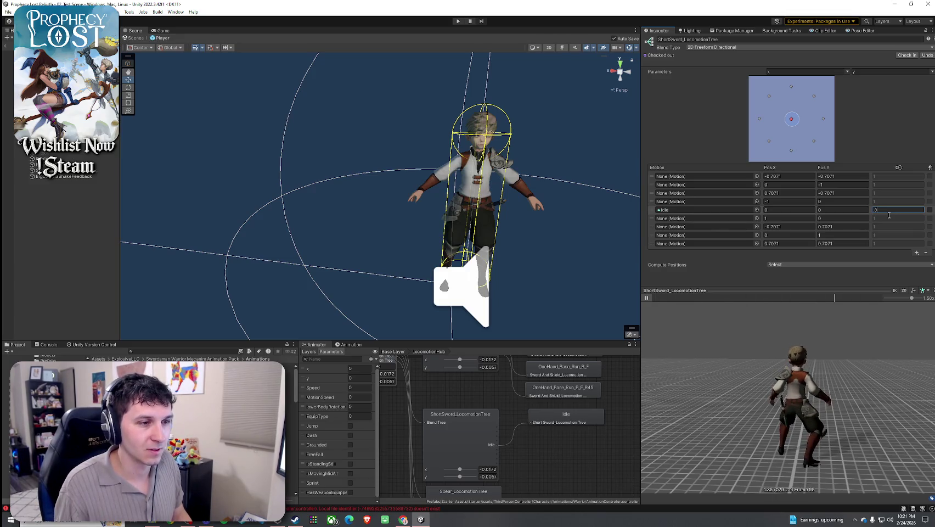
pyautogui.press('Return')
pyautogui.moveTo(912, 298); pyautogui.dragTo(900, 298)
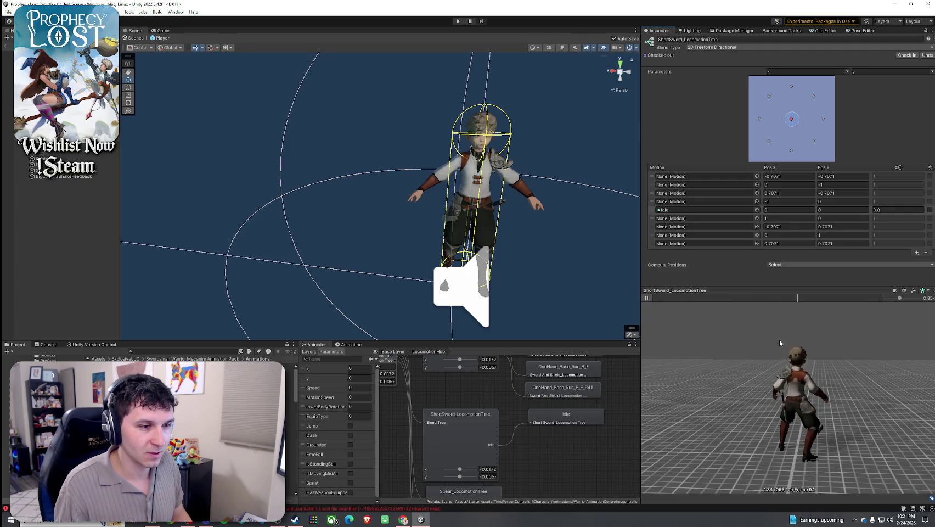
pyautogui.moveTo(780, 339)
pyautogui.mouseDown()
pyautogui.moveTo(821, 337)
pyautogui.moveTo(819, 310)
pyautogui.mouseUp()
pyautogui.click(892, 210)
pyautogui.write('0.85')
pyautogui.click(890, 202)
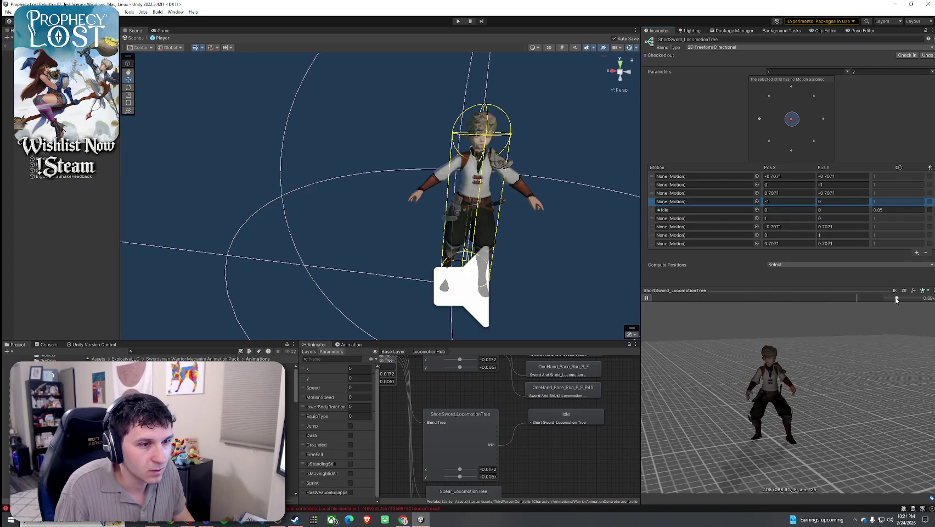
pyautogui.moveTo(813, 346)
pyautogui.mouseDown()
pyautogui.moveTo(782, 341)
pyautogui.moveTo(910, 344)
pyautogui.mouseUp()
pyautogui.click(894, 209)
pyautogui.write('0.7')
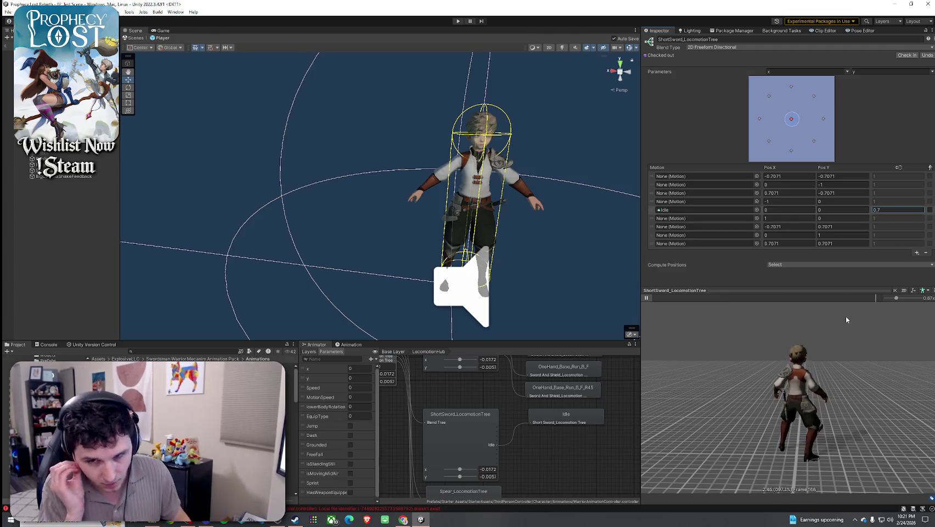
pyautogui.press('Return')
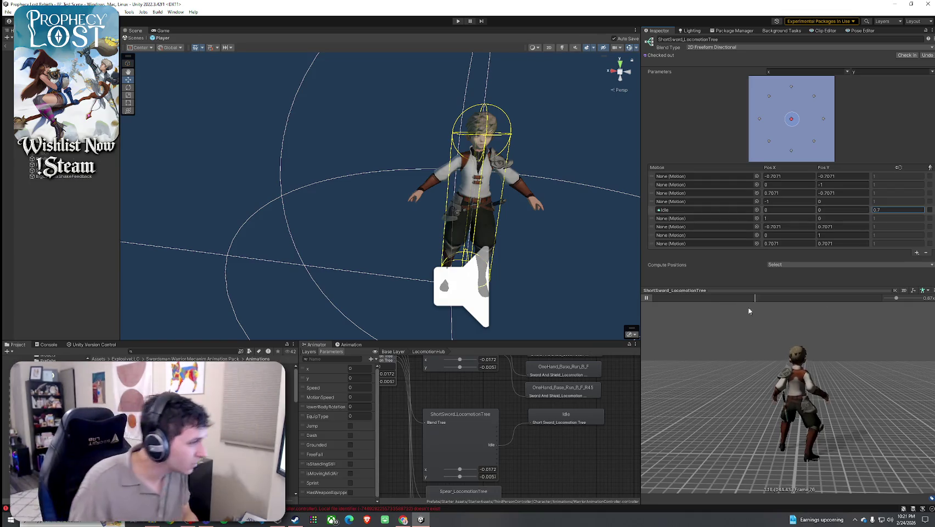
pyautogui.press('Down')
pyautogui.press('Down')
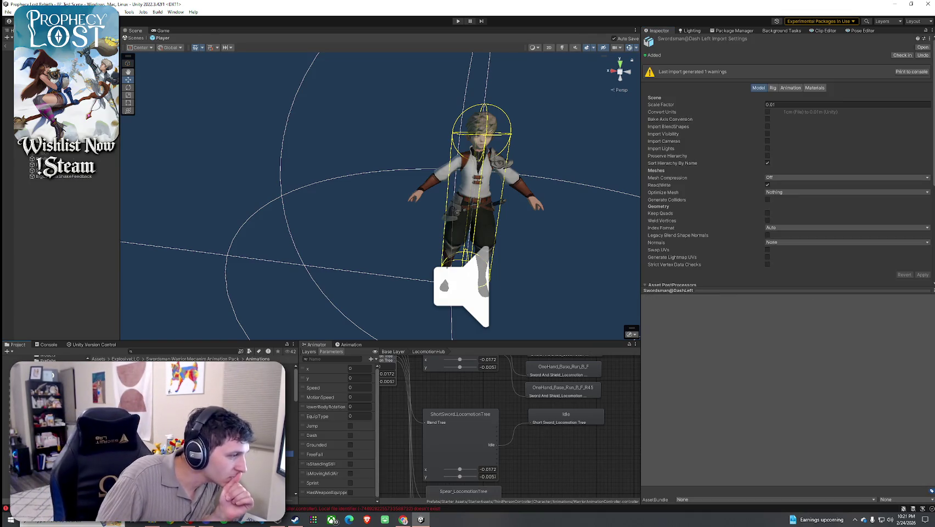
# Step: Preview the Dash Left clip, then open SwordAndShield_LocomotionTree for comparison
pyautogui.click(647, 297)
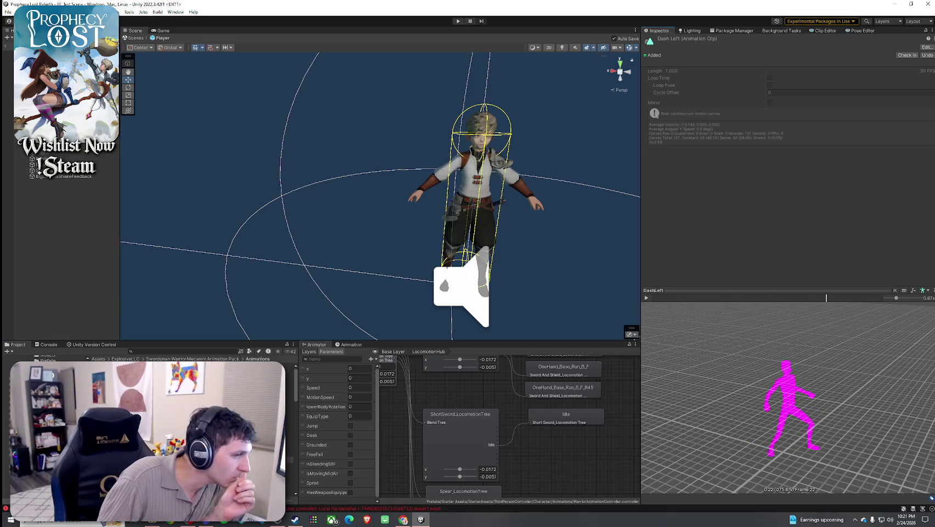
pyautogui.click(470, 439)
pyautogui.scroll(3, 476, 431)
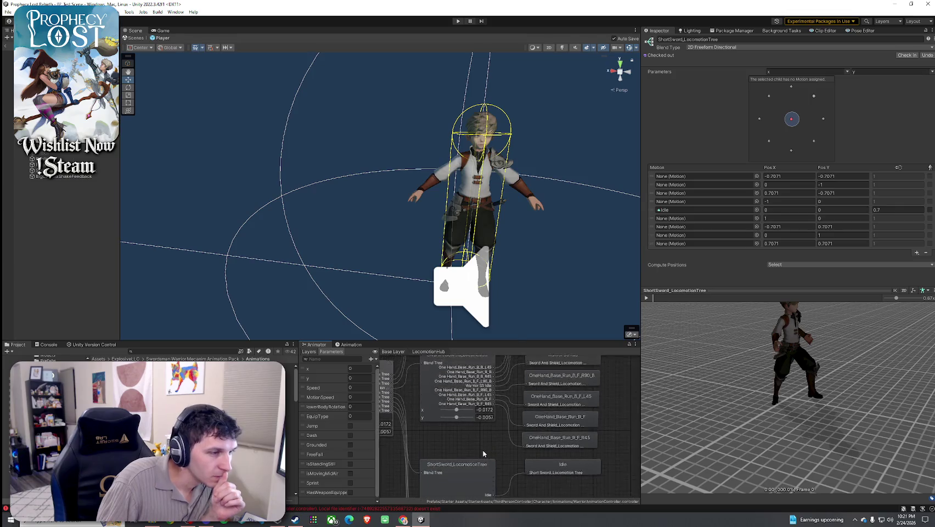
pyautogui.click(488, 396)
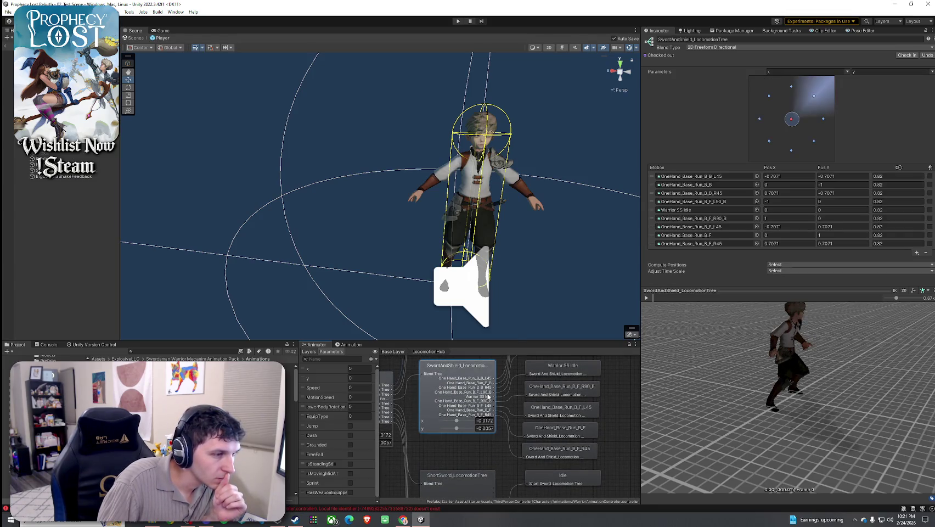
# Step: Sweep the SwordAndShield blend position left and right, then reopen ShortSword_LocomotionTree
pyautogui.click(727, 203)
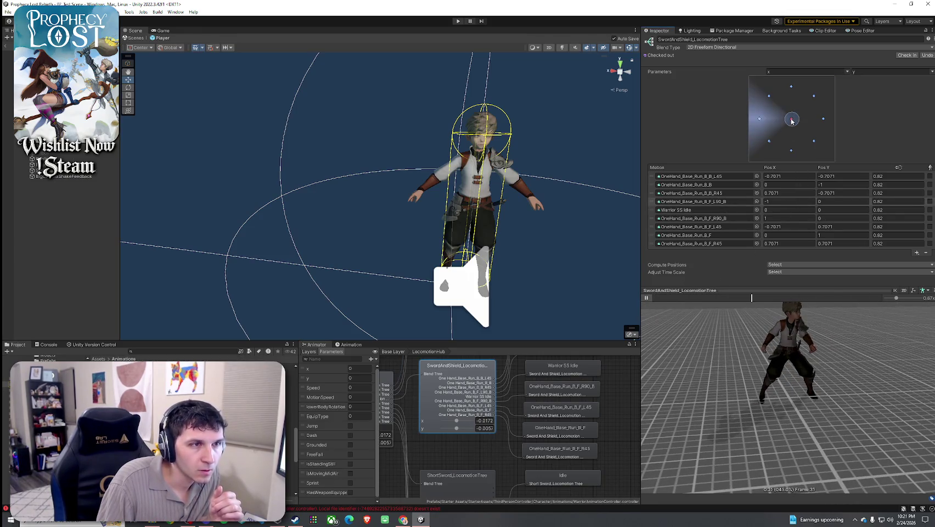
pyautogui.moveTo(792, 121); pyautogui.dragTo(767, 125)
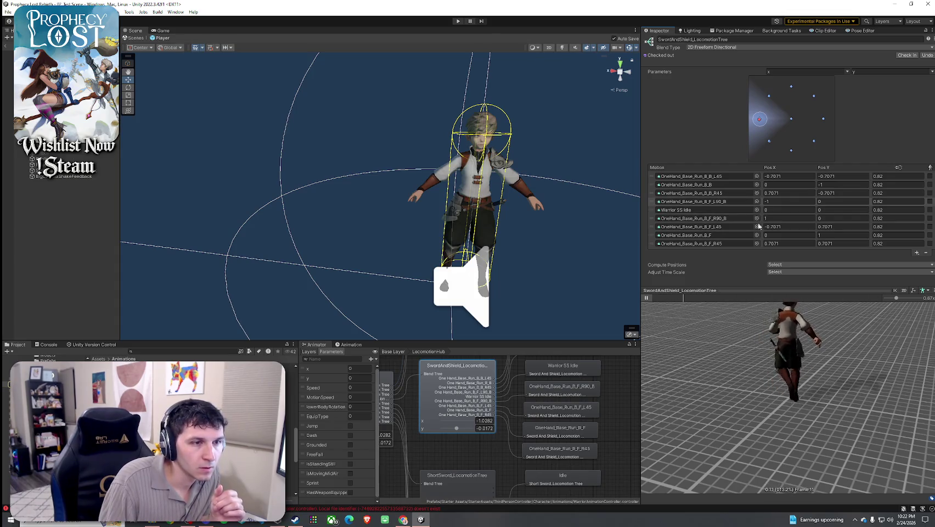
pyautogui.moveTo(761, 122)
pyautogui.mouseDown()
pyautogui.moveTo(824, 122)
pyautogui.moveTo(792, 121)
pyautogui.mouseUp()
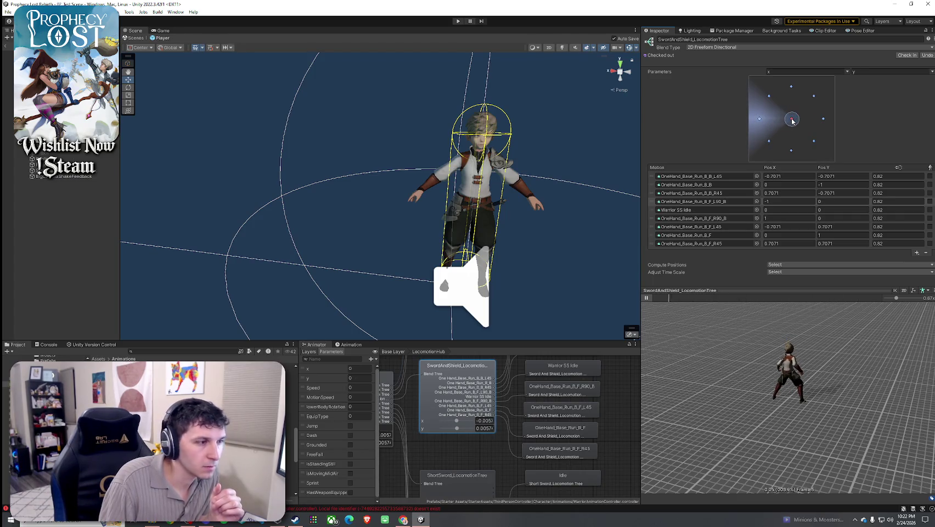
pyautogui.click(825, 121)
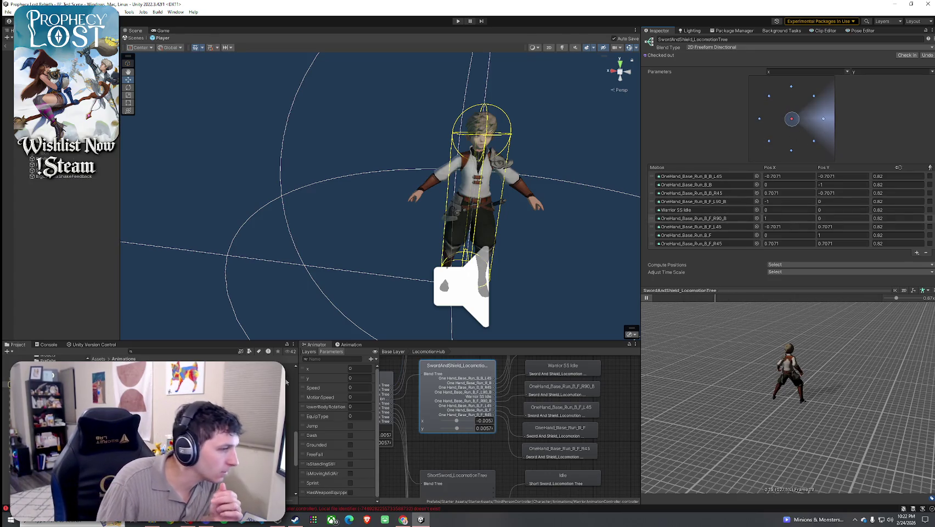
pyautogui.scroll(-5, 467, 440)
pyautogui.click(470, 441)
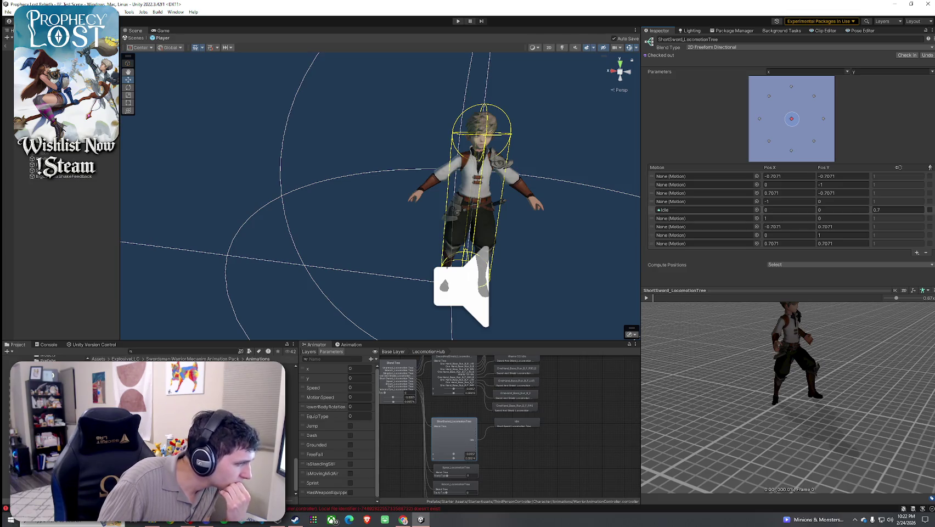
# Step: Assign WalkLeft to the (-1, 0) slot and WalkRight to (1, 0), then preview the walk-left blend
pyautogui.moveTo(633, 208); pyautogui.dragTo(671, 202)
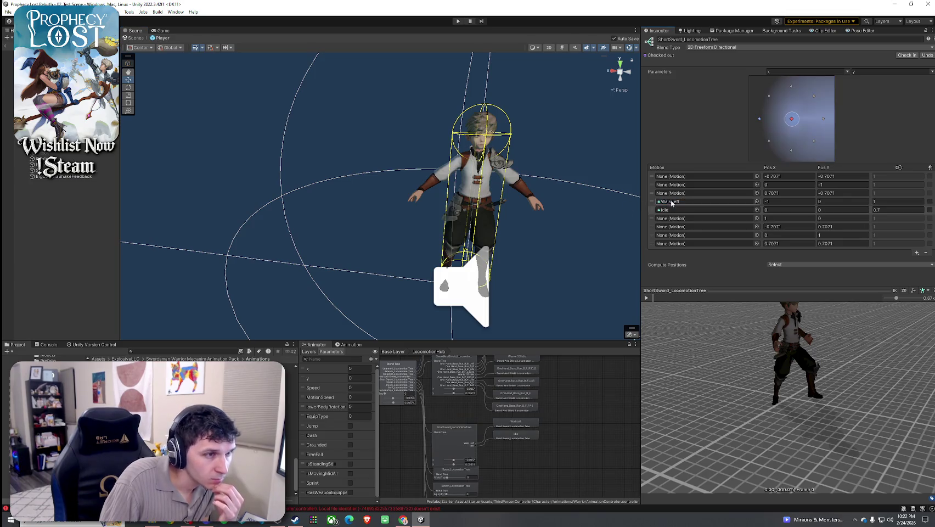
pyautogui.moveTo(557, 322); pyautogui.dragTo(715, 223)
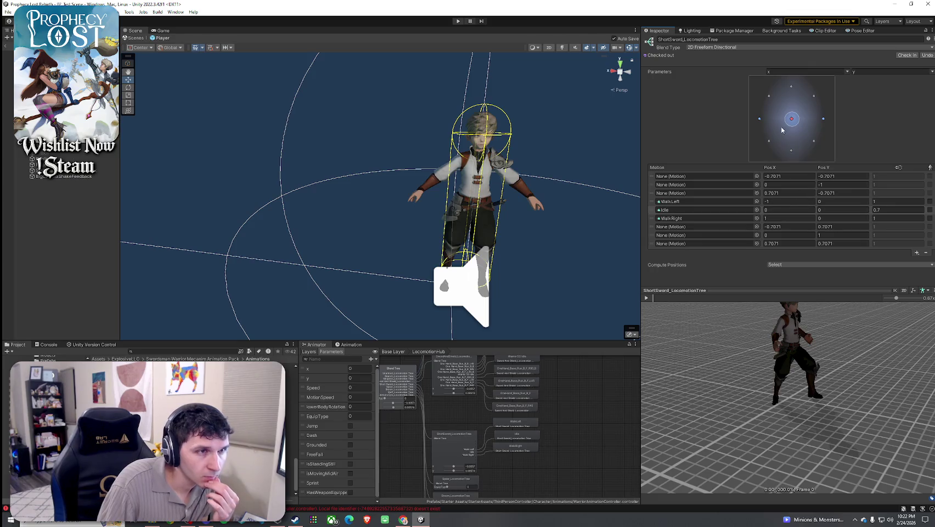
pyautogui.moveTo(792, 120); pyautogui.dragTo(760, 122)
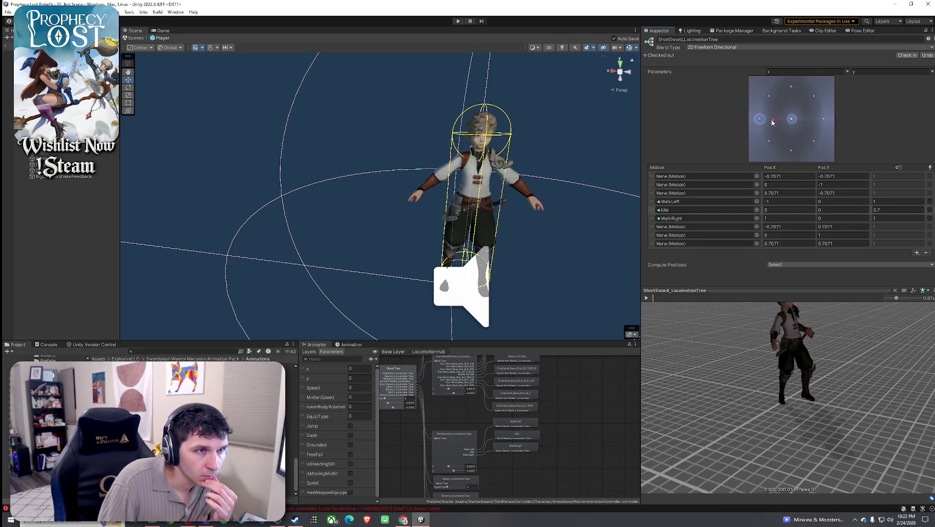
pyautogui.click(646, 297)
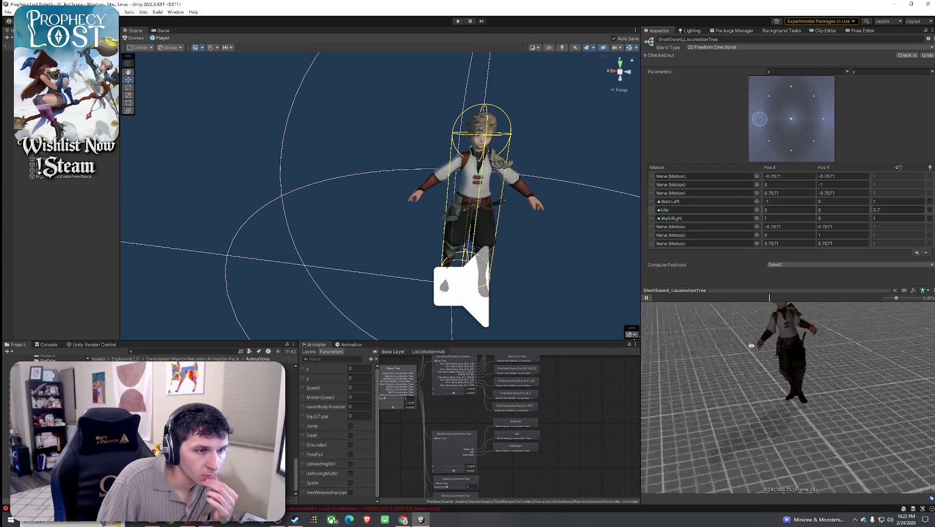
pyautogui.moveTo(686, 345)
pyautogui.mouseDown()
pyautogui.moveTo(909, 379)
pyautogui.moveTo(875, 349)
pyautogui.moveTo(741, 335)
pyautogui.mouseUp()
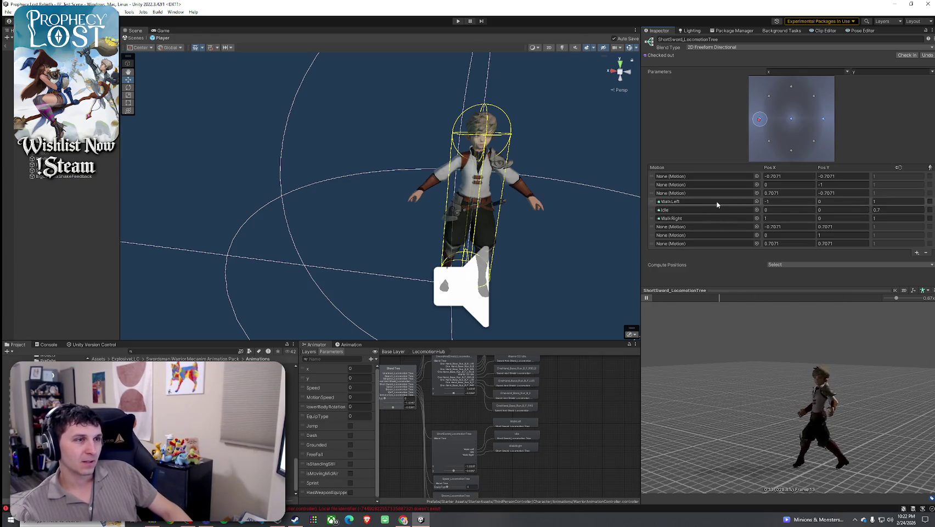
# Step: Browse the WalkLeft slot's clip list without changes and go up to the root EquipType blend tree
pyautogui.click(757, 201)
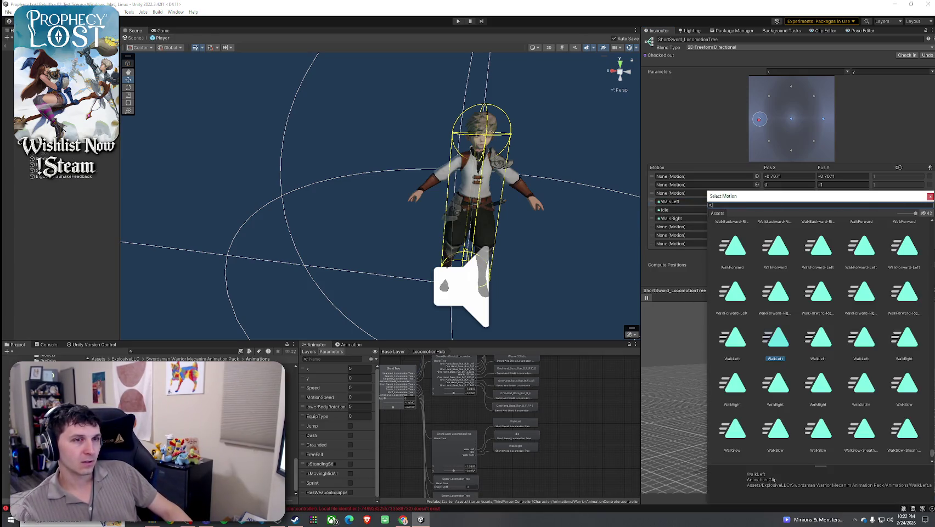
pyautogui.click(930, 198)
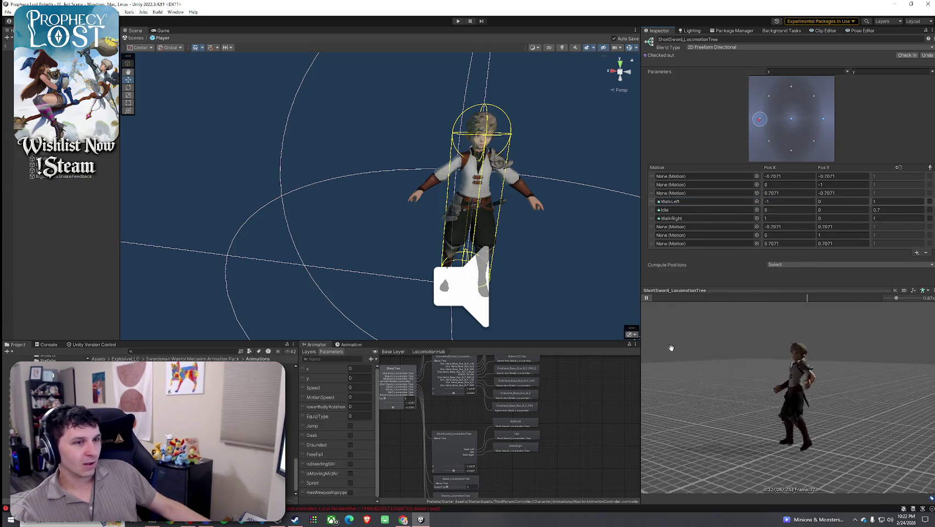
pyautogui.scroll(5, 753, 374)
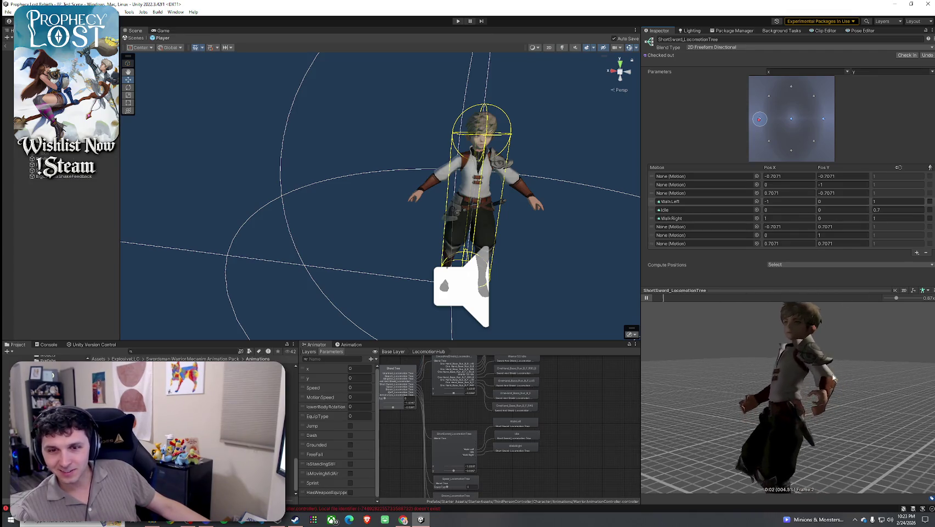
pyautogui.click(535, 390)
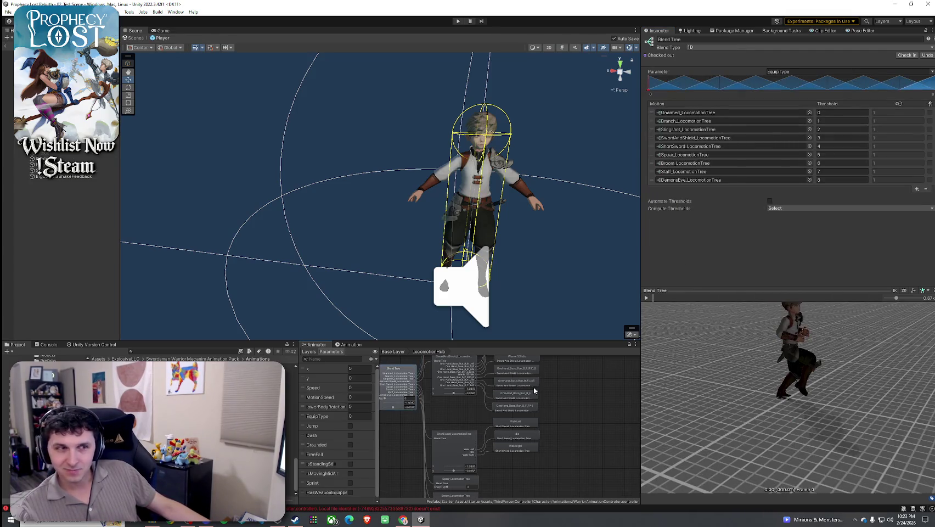
# Step: Reopen the ShortSword_LocomotionTree blend tree from the Animator
pyautogui.click(451, 458)
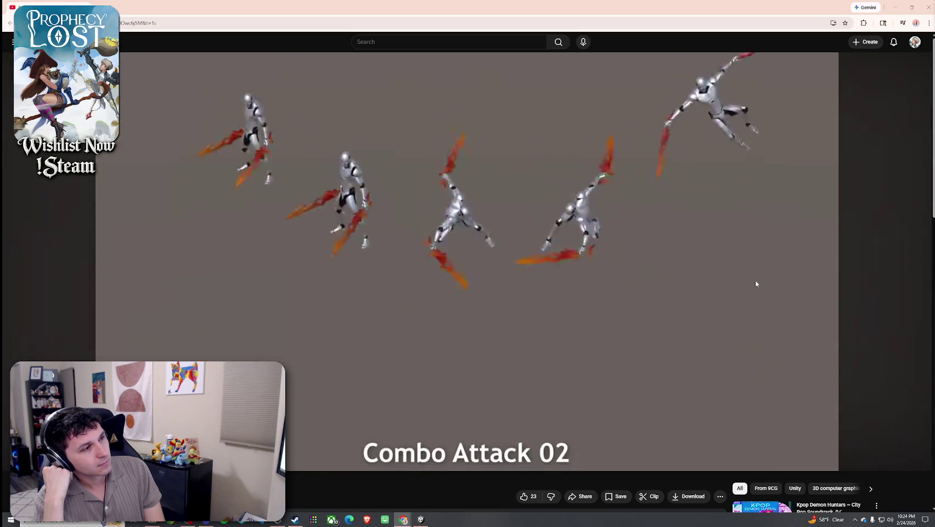
# Step: Pause and seek through the showcase video to review the Idle clip
pyautogui.click(675, 210)
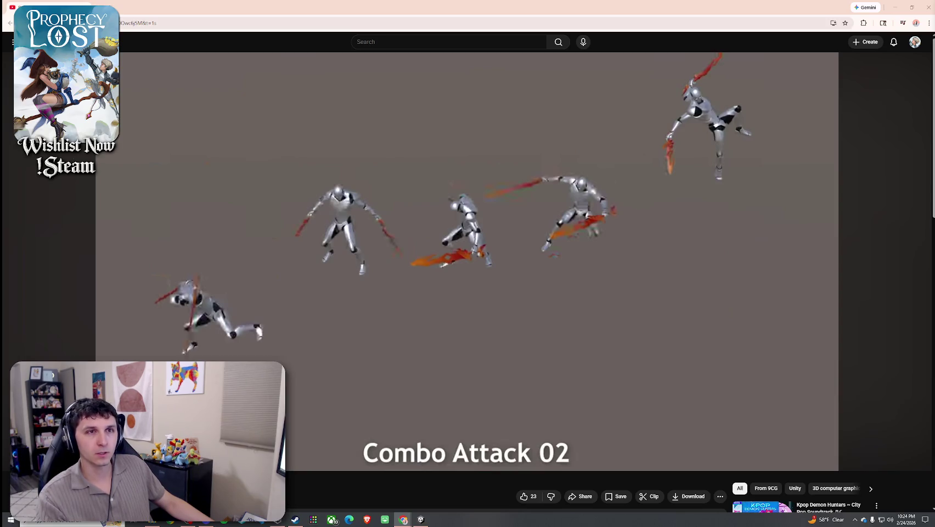
pyautogui.click(663, 195)
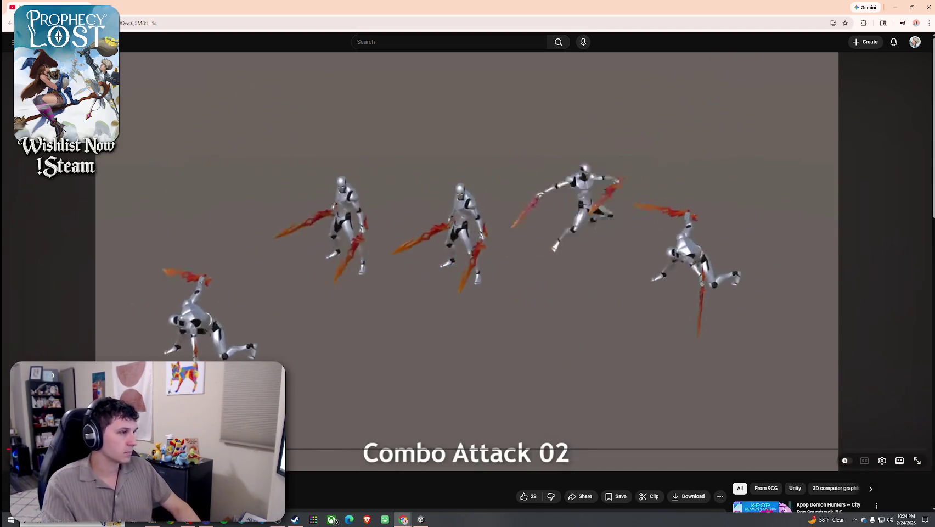
pyautogui.press('Right')
pyautogui.press('Right')
pyautogui.press('Right')
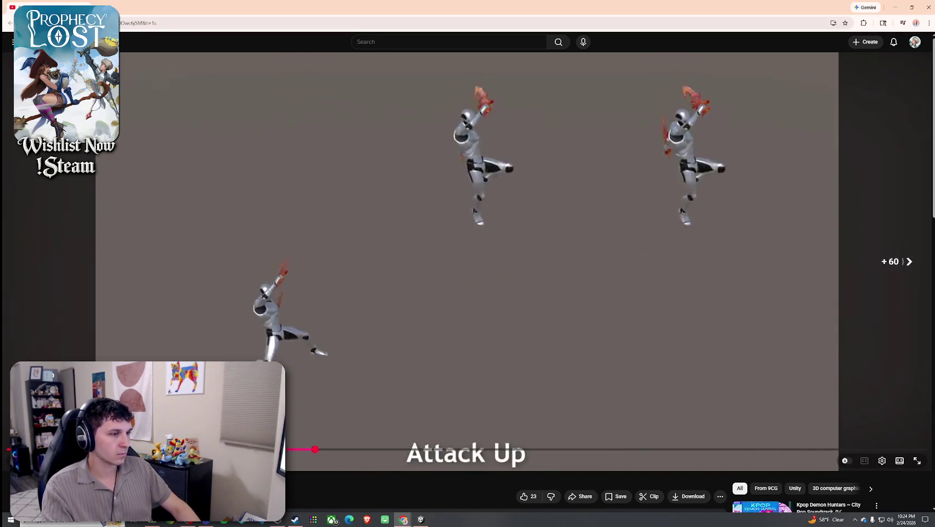
pyautogui.press('Right')
pyautogui.press('Right')
pyautogui.press('Left')
pyautogui.press('Left')
pyautogui.press('Left')
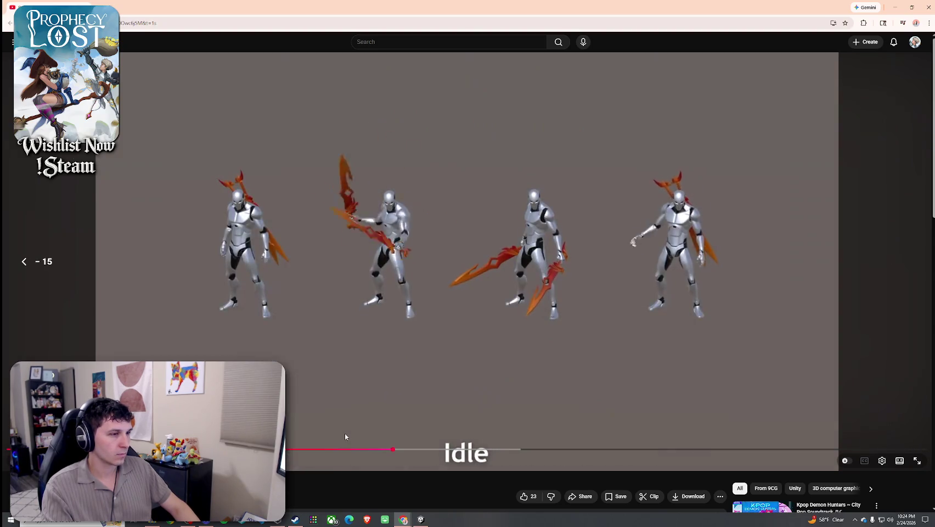
pyautogui.press('Left')
pyautogui.press('Left')
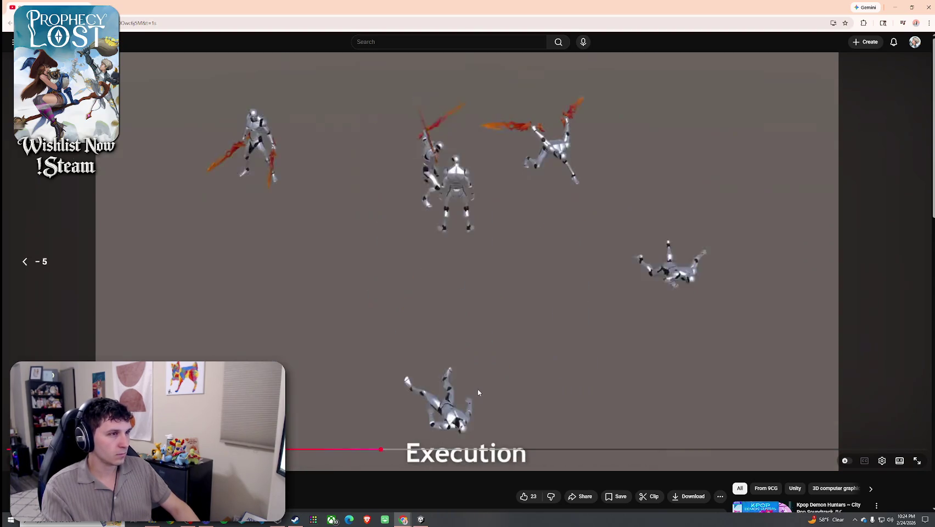
pyautogui.press('Right')
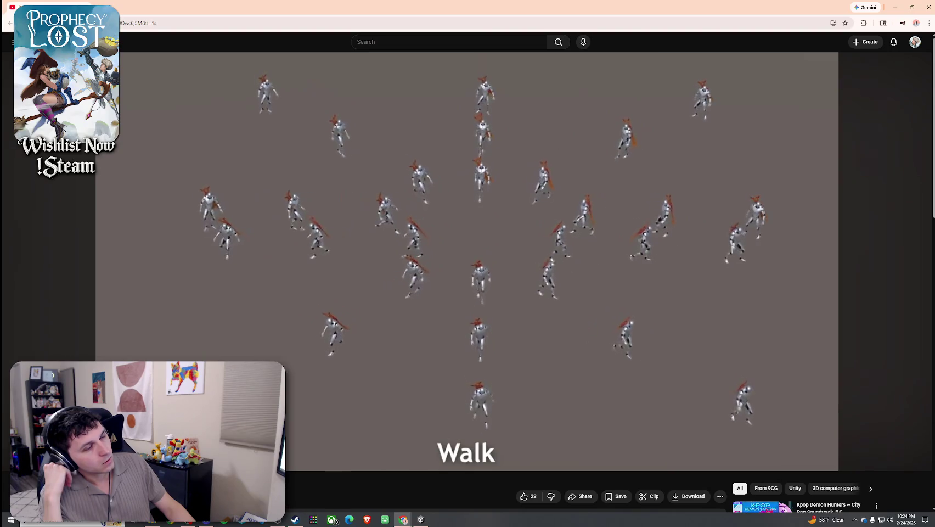
# Step: Review the Walk, Walk Combat and Run Fast Combat sections, then pause and return to Unity
pyautogui.press('Right')
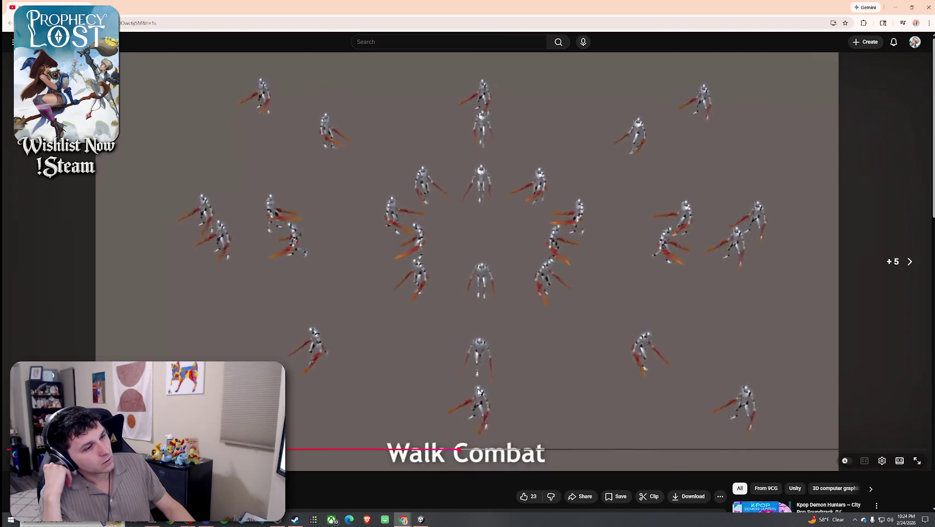
pyautogui.press('Left')
pyautogui.press('Left')
pyautogui.press('Left')
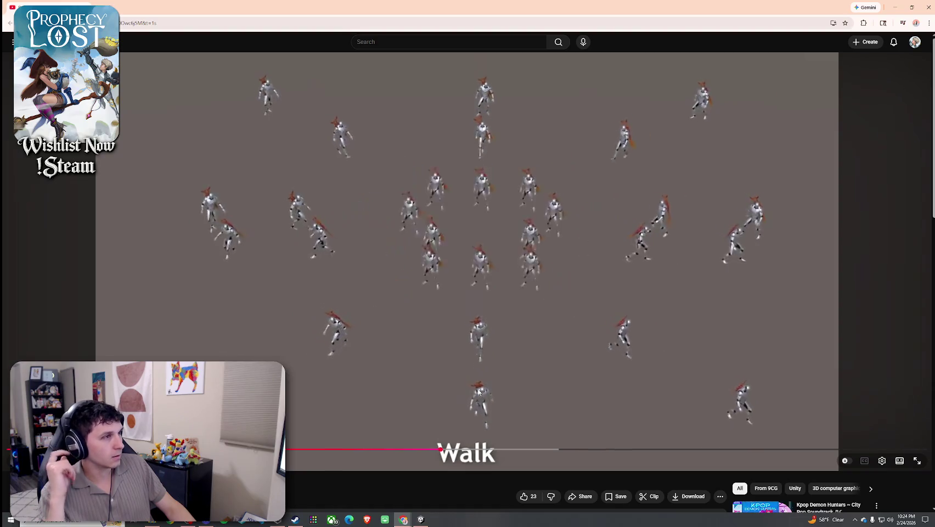
pyautogui.press('Right')
pyautogui.press('Right')
pyautogui.press('Right')
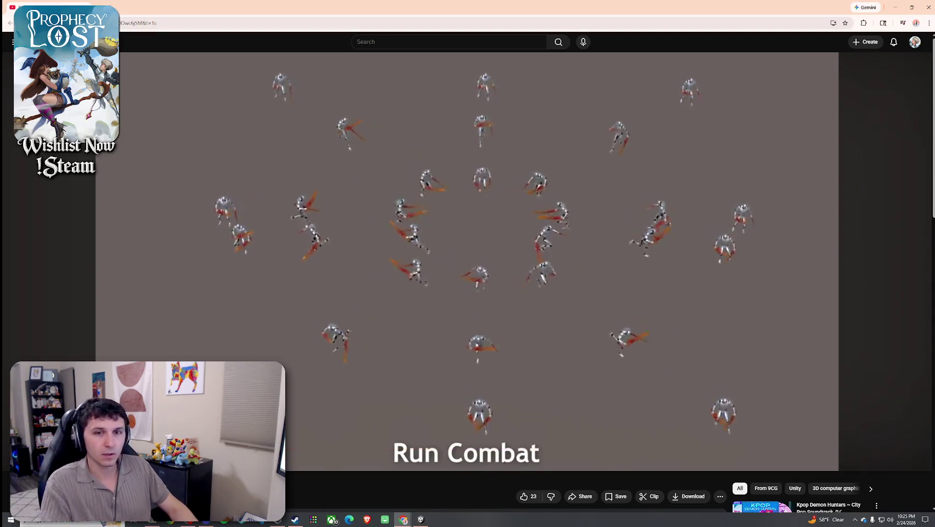
pyautogui.click(683, 293)
pyautogui.click(712, 282)
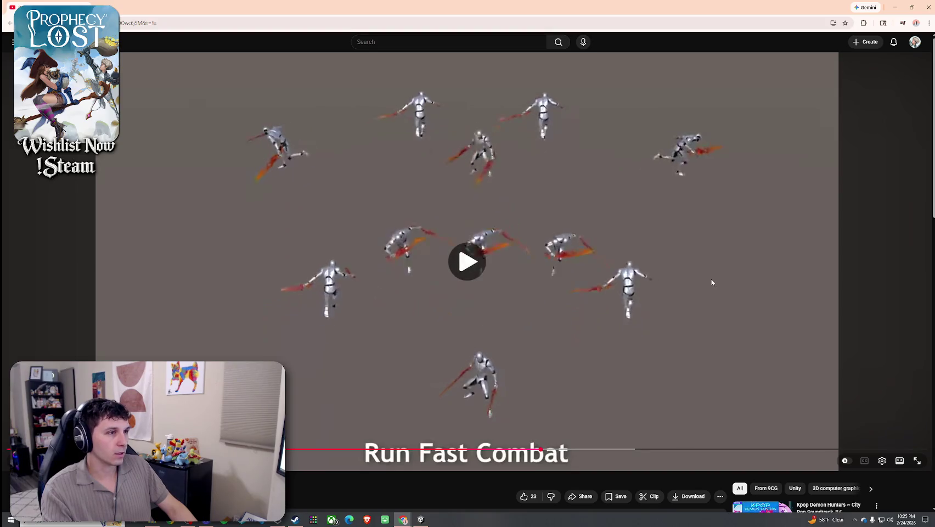
pyautogui.click(681, 233)
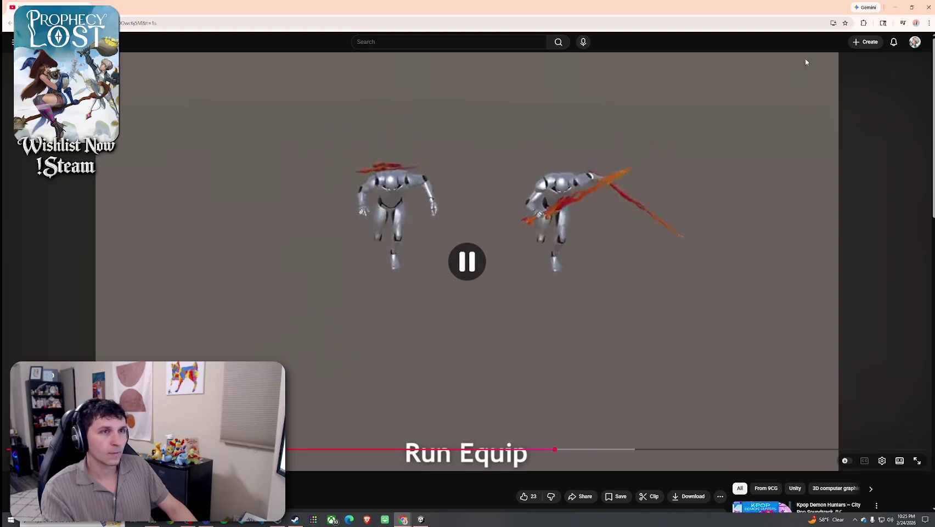
pyautogui.hotkey('alt', 'Tab')
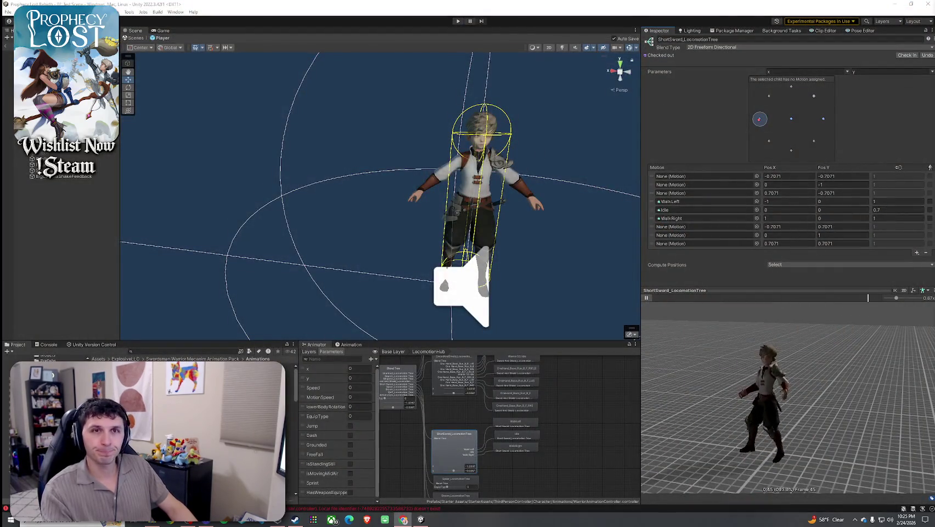